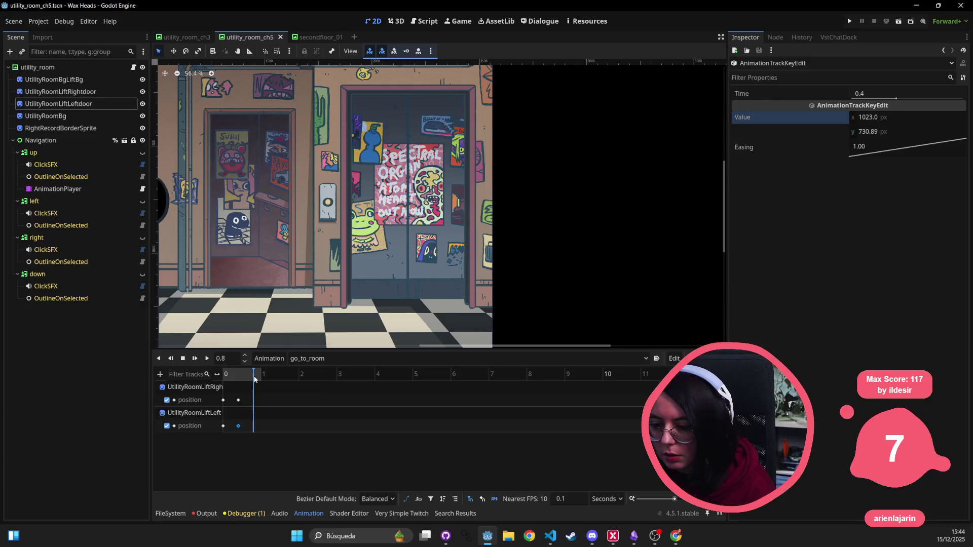
# - Drag both lift-door position keys to around 0.7 s on the go_to_room timeline
pyautogui.click(239, 400)
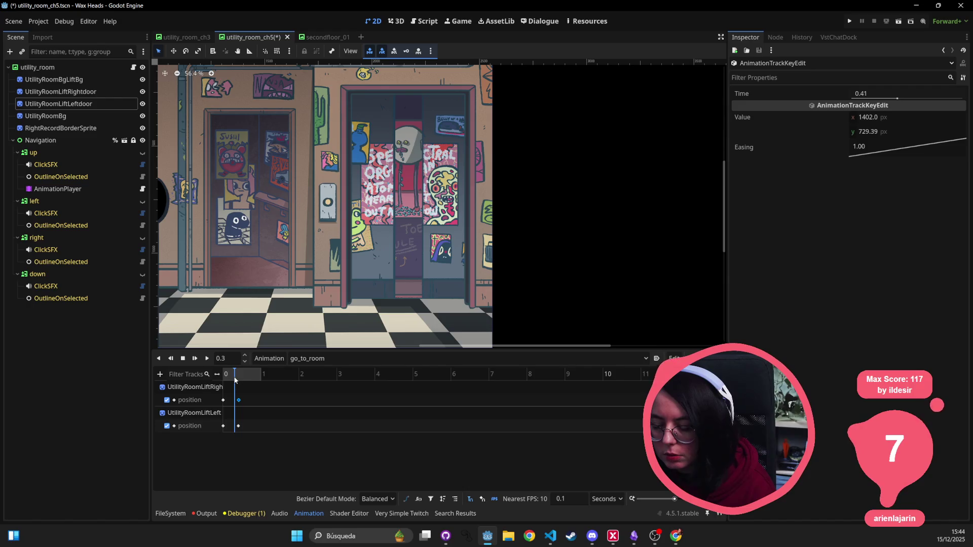
pyautogui.moveTo(250, 413)
pyautogui.mouseDown()
pyautogui.moveTo(231, 395)
pyautogui.moveTo(261, 402)
pyautogui.mouseUp()
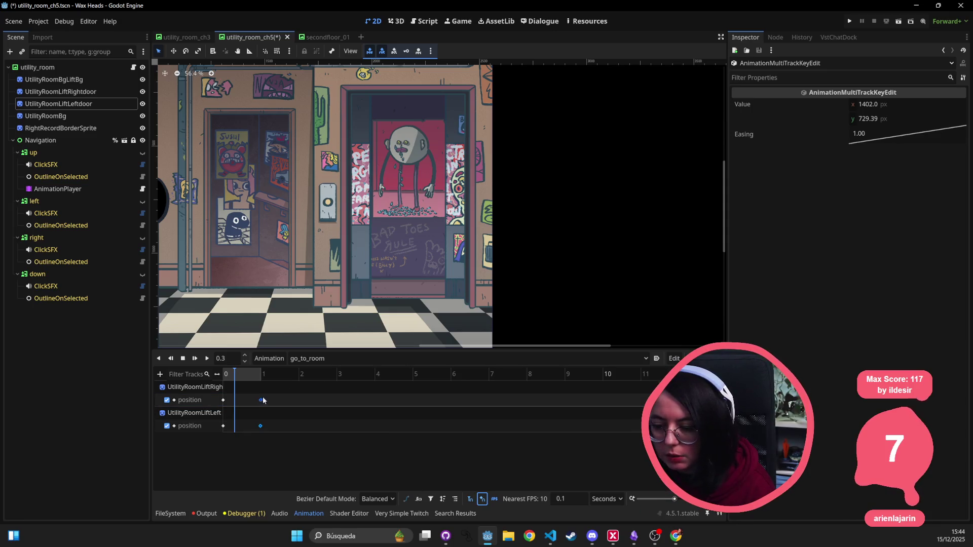
pyautogui.moveTo(266, 400); pyautogui.dragTo(249, 375)
pyautogui.click(259, 376)
pyautogui.click(223, 400)
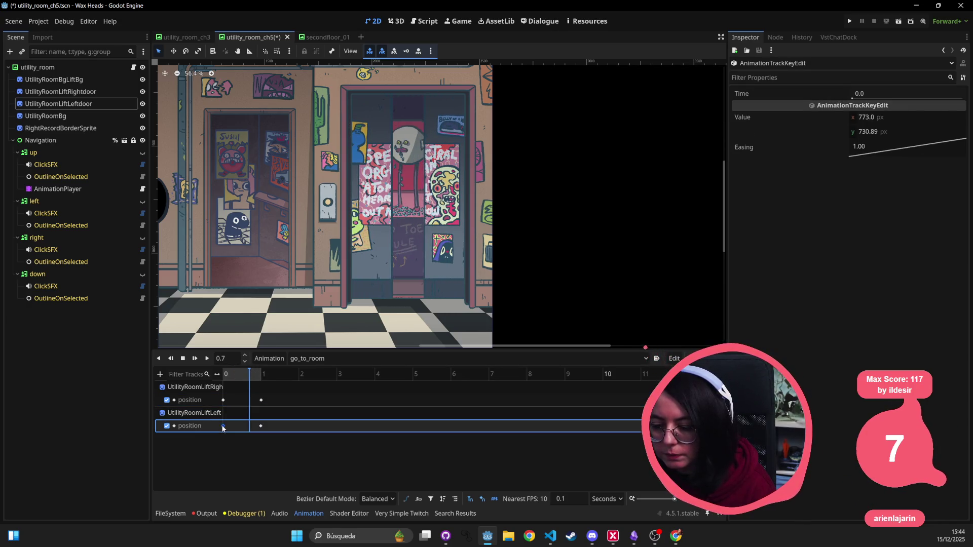
pyautogui.click(261, 400)
pyautogui.keyDown('shift'); pyautogui.click(260, 426); pyautogui.keyUp('shift')
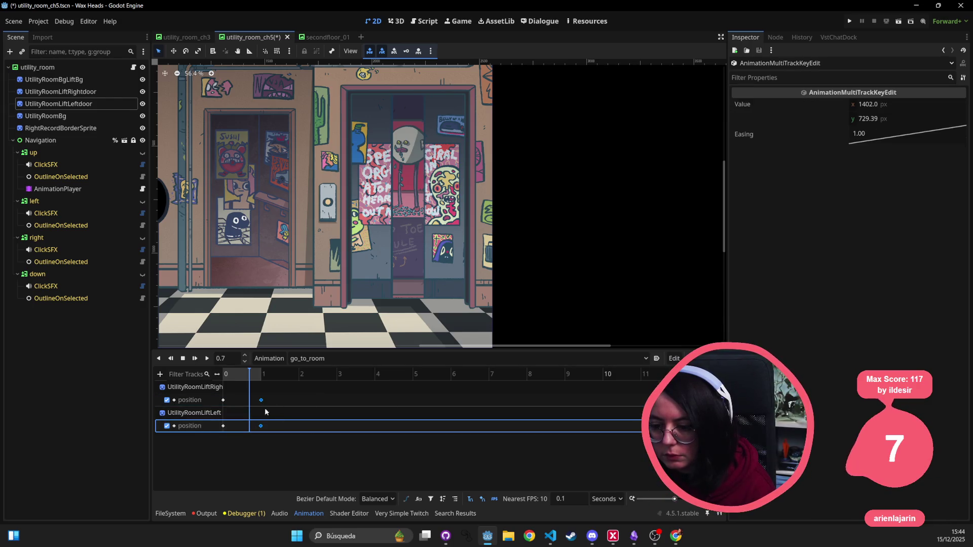
# - Set the right door's 0.7 s key to x 1377
pyautogui.click(256, 404)
pyautogui.click(250, 400)
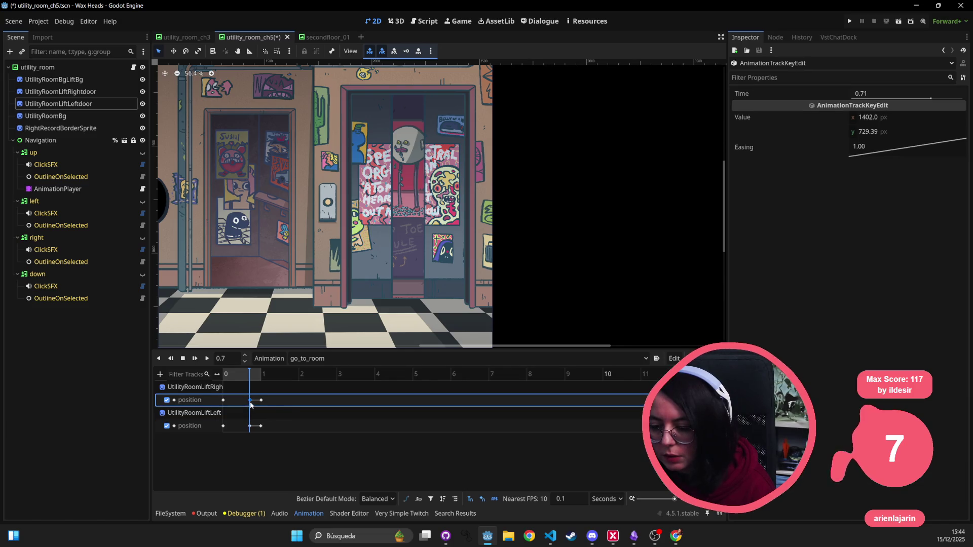
pyautogui.click(897, 119)
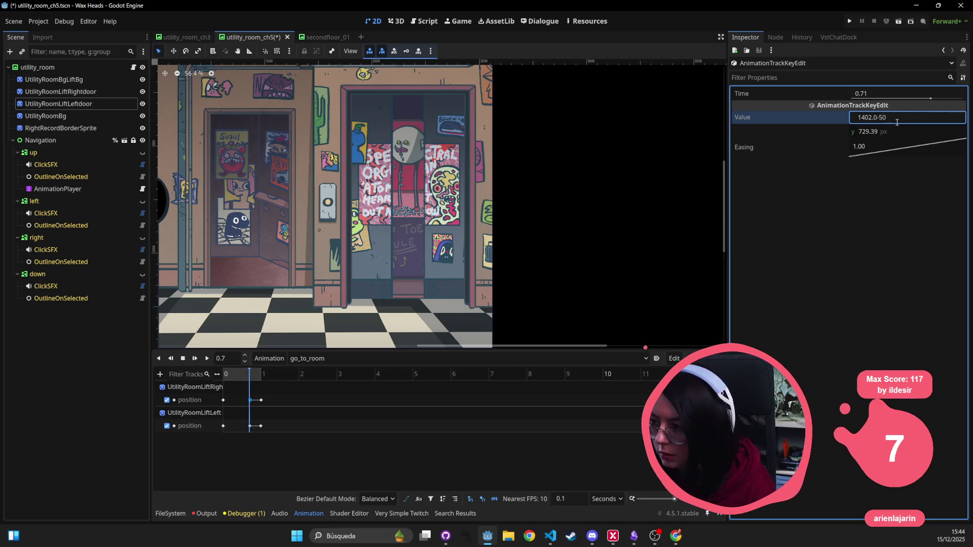
pyautogui.press('Return')
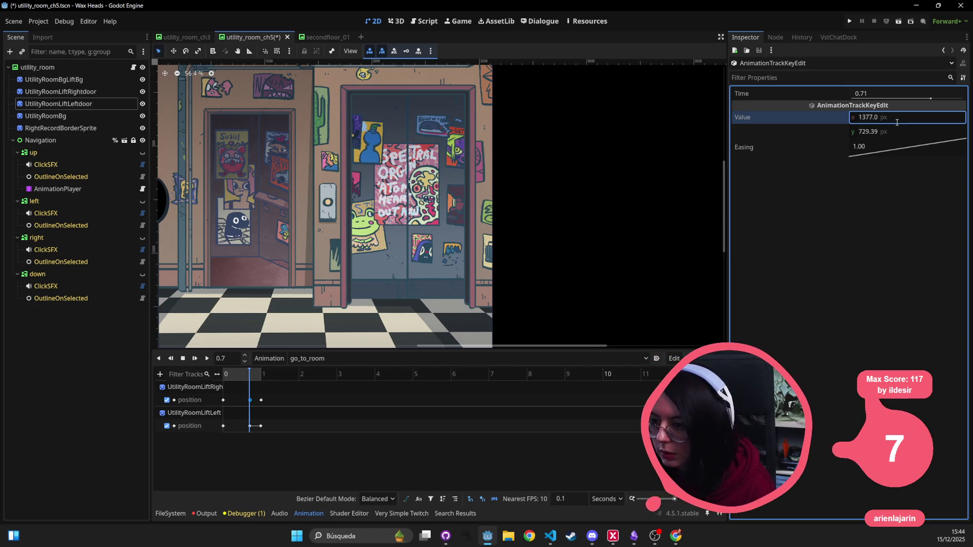
# - Set the left door's 0.7 s key to x 998 and save the scene
pyautogui.click(249, 427)
pyautogui.click(912, 118)
pyautogui.press('End')
pyautogui.write('5')
pyautogui.press('Return')
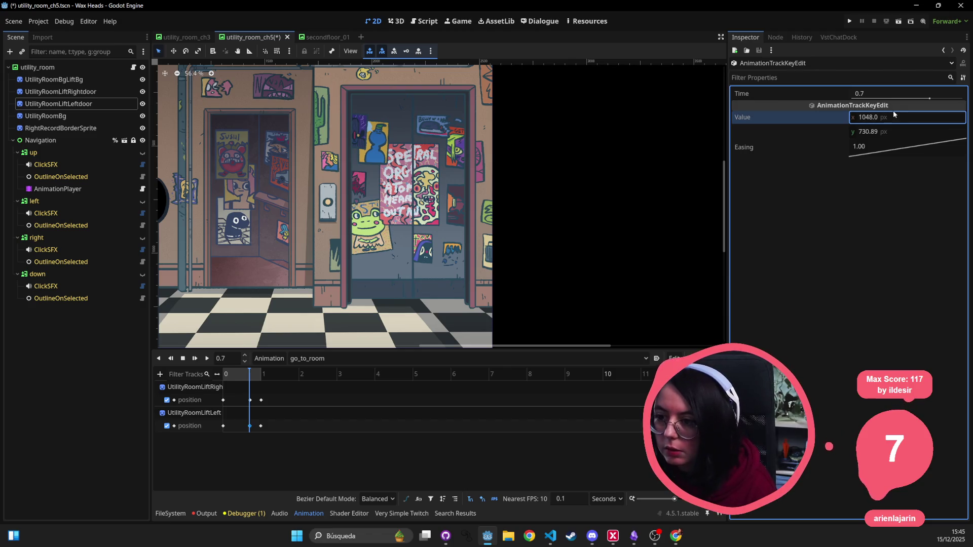
pyautogui.click(906, 118)
pyautogui.hotkey('ctrl', 'z')
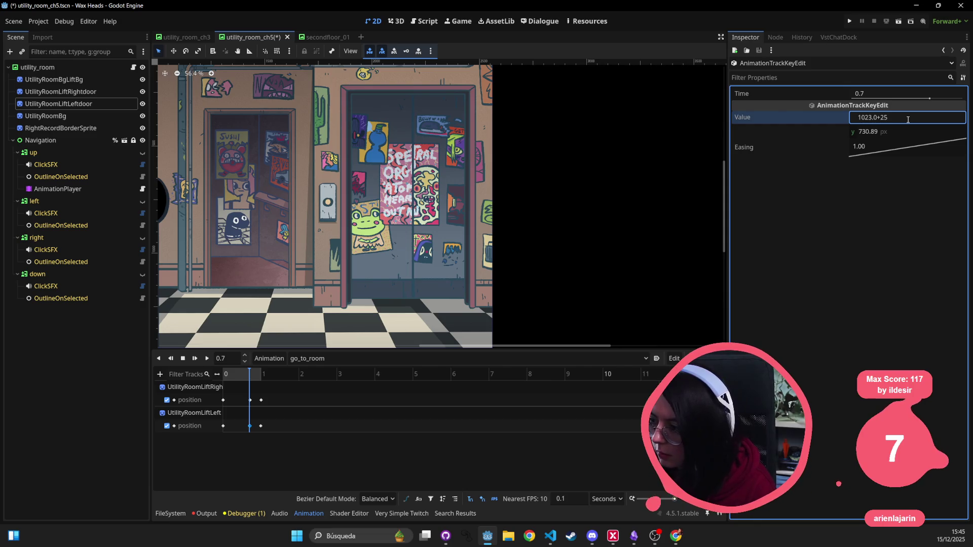
pyautogui.press('BackSpace')
pyautogui.write('-')
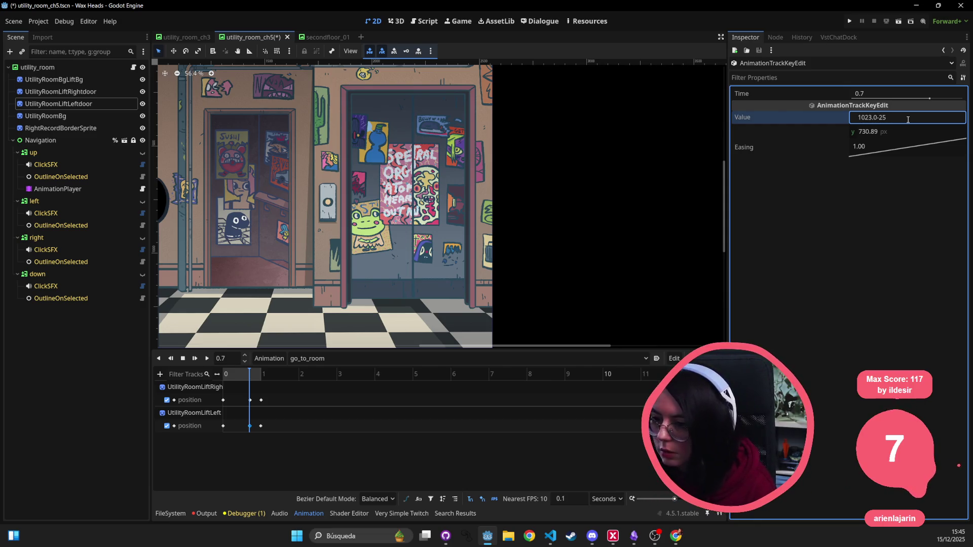
pyautogui.press('Return')
pyautogui.hotkey('ctrl', 's')
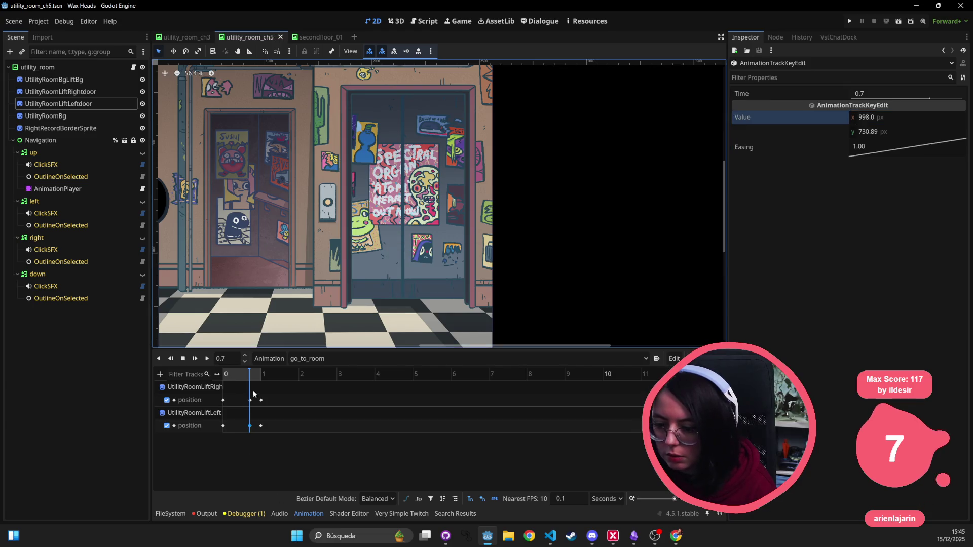
pyautogui.moveTo(249, 376)
pyautogui.mouseDown()
pyautogui.moveTo(198, 372)
pyautogui.moveTo(262, 378)
pyautogui.mouseUp()
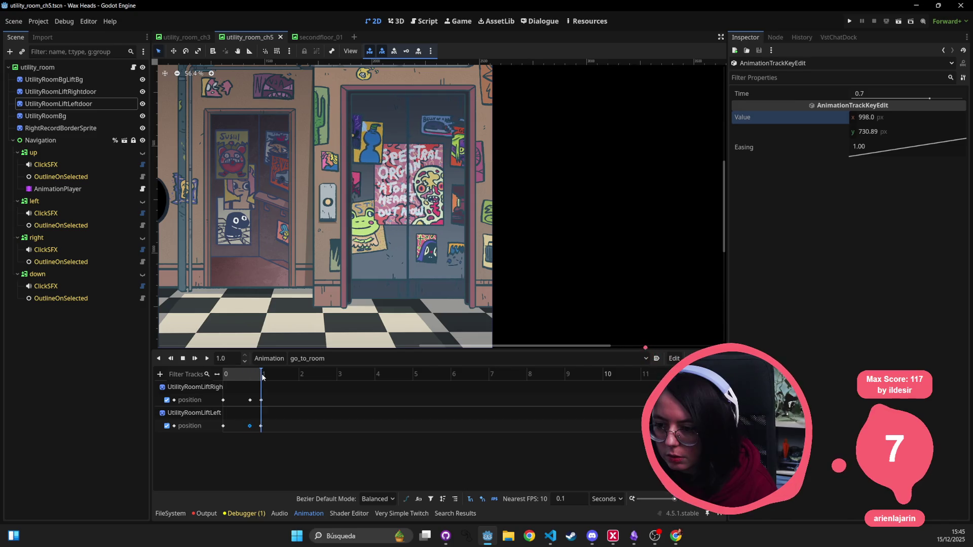
# - Delete the 0.7 s door keys and duplicate the end keys to about 0.69 s
pyautogui.click(250, 400)
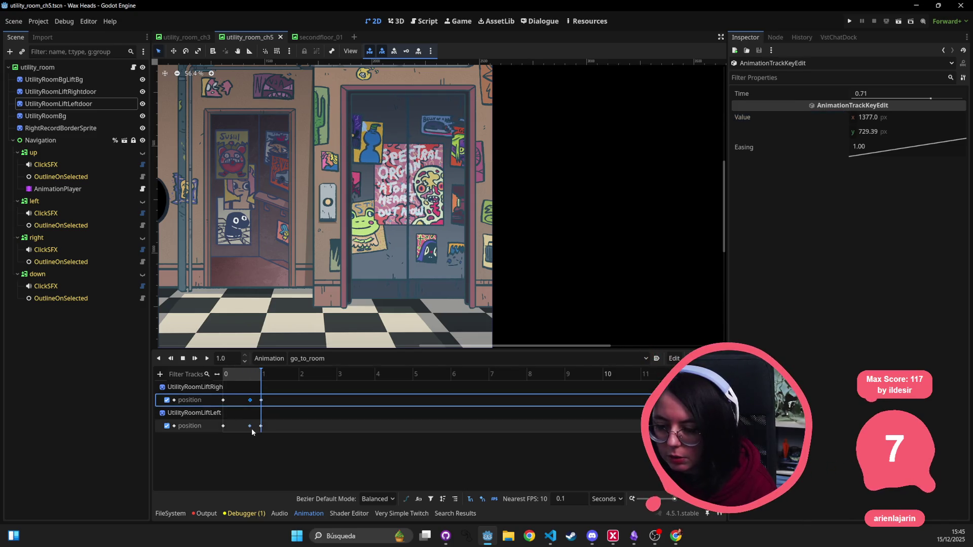
pyautogui.keyDown('shift'); pyautogui.click(250, 426); pyautogui.keyUp('shift')
pyautogui.press('Delete')
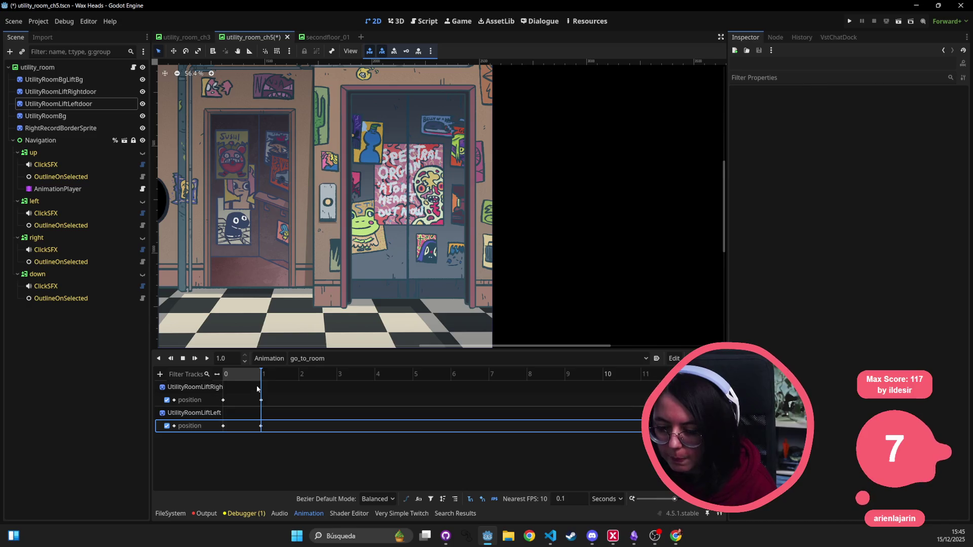
pyautogui.click(261, 400)
pyautogui.keyDown('shift'); pyautogui.click(261, 426); pyautogui.keyUp('shift')
pyautogui.click(249, 377)
pyautogui.hotkey('ctrl', 'd')
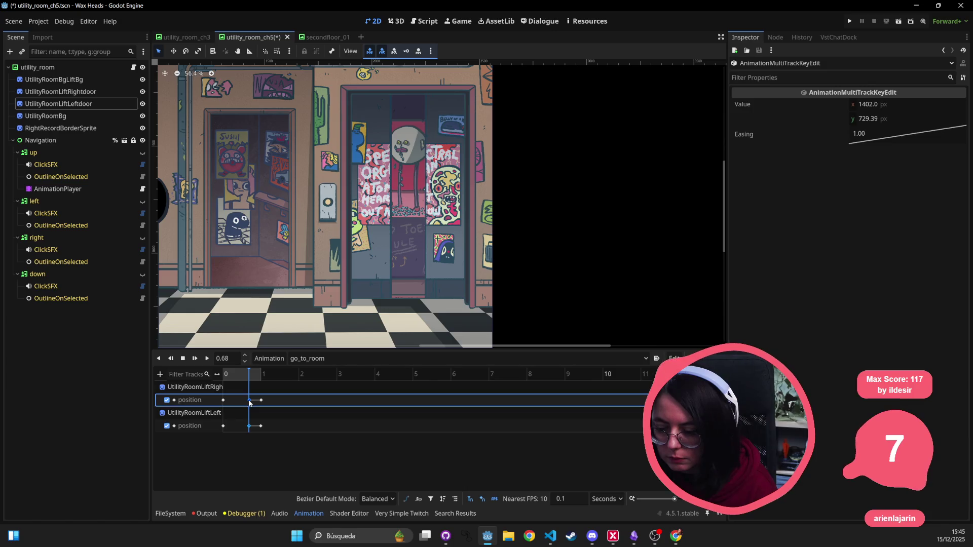
# - Try a right-door x of 1352, preview it, then undo and resave
pyautogui.click(250, 426)
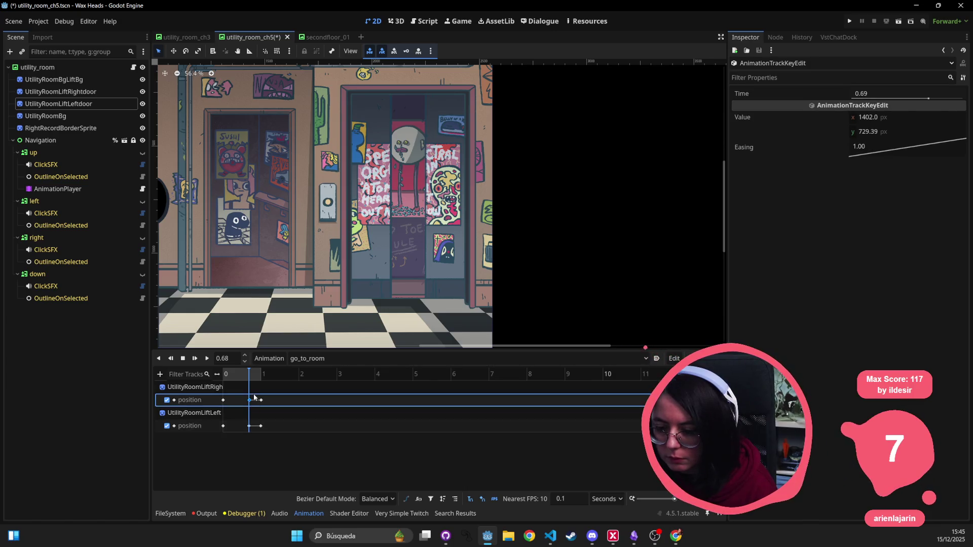
pyautogui.click(907, 118)
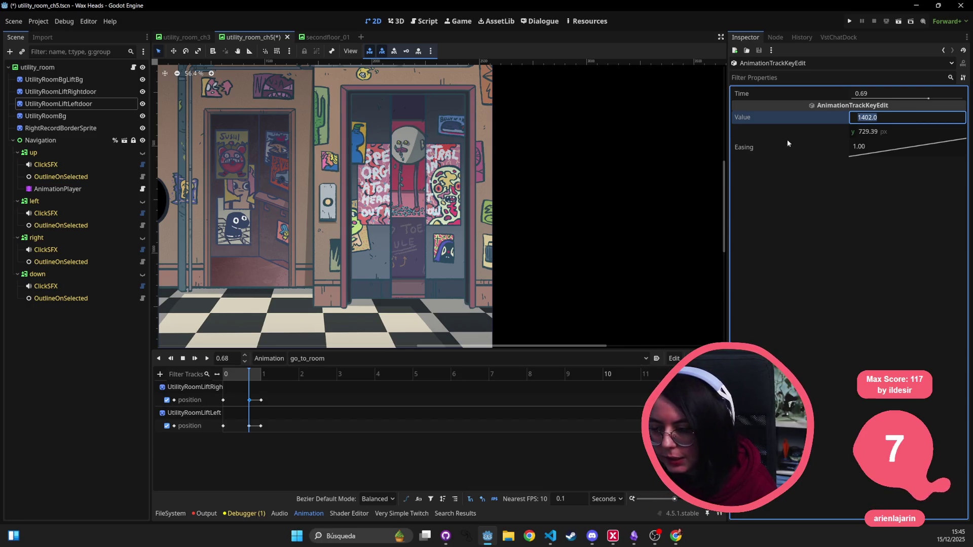
pyautogui.click(928, 121)
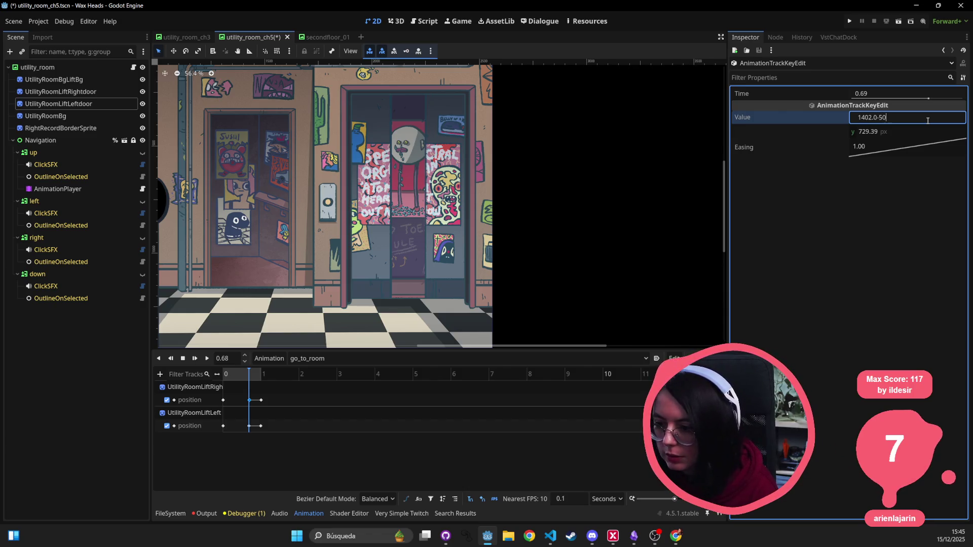
pyautogui.press('Return')
pyautogui.hotkey('ctrl', 's')
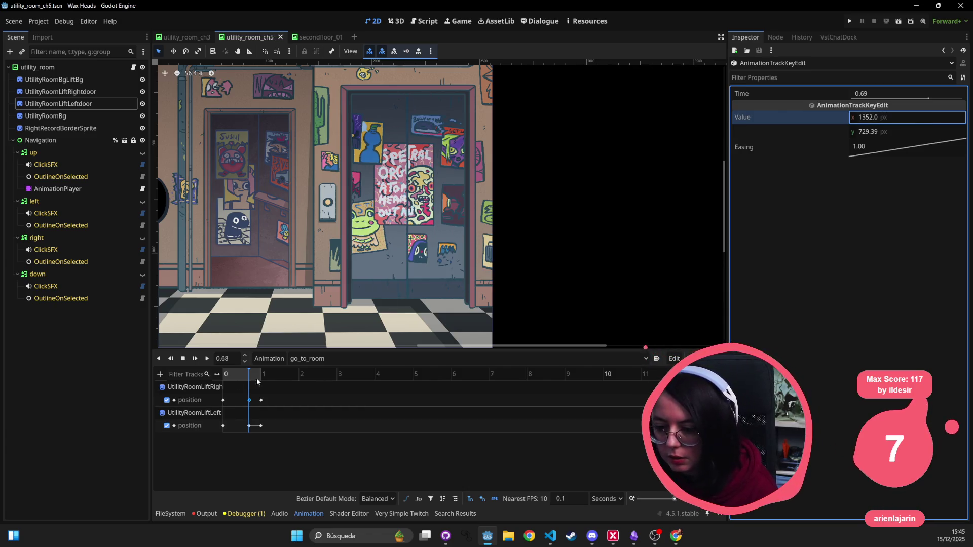
pyautogui.moveTo(247, 377)
pyautogui.mouseDown()
pyautogui.moveTo(211, 373)
pyautogui.moveTo(266, 378)
pyautogui.mouseUp()
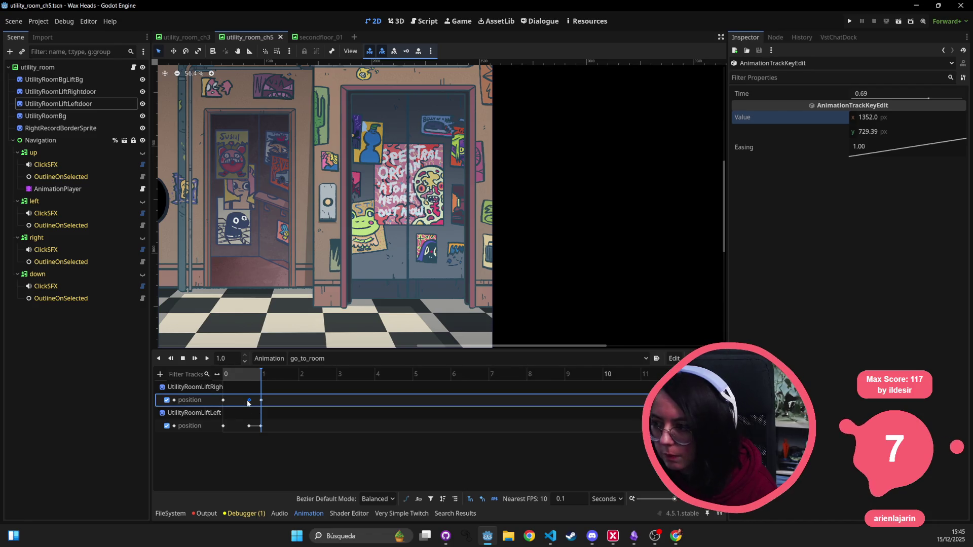
pyautogui.hotkey('ctrl', 'z')
pyautogui.hotkey('ctrl', 'z')
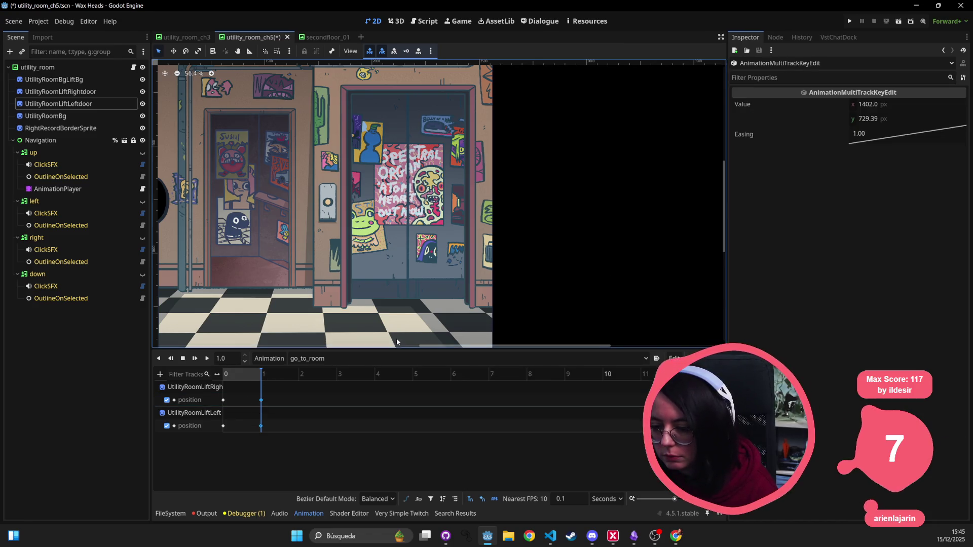
pyautogui.moveTo(262, 373); pyautogui.dragTo(249, 374)
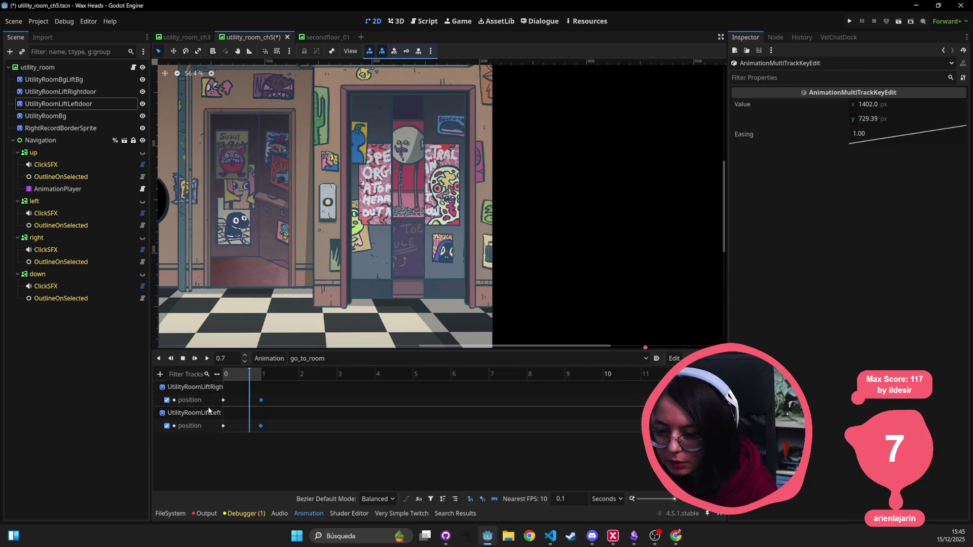
pyautogui.hotkey('ctrl', 's')
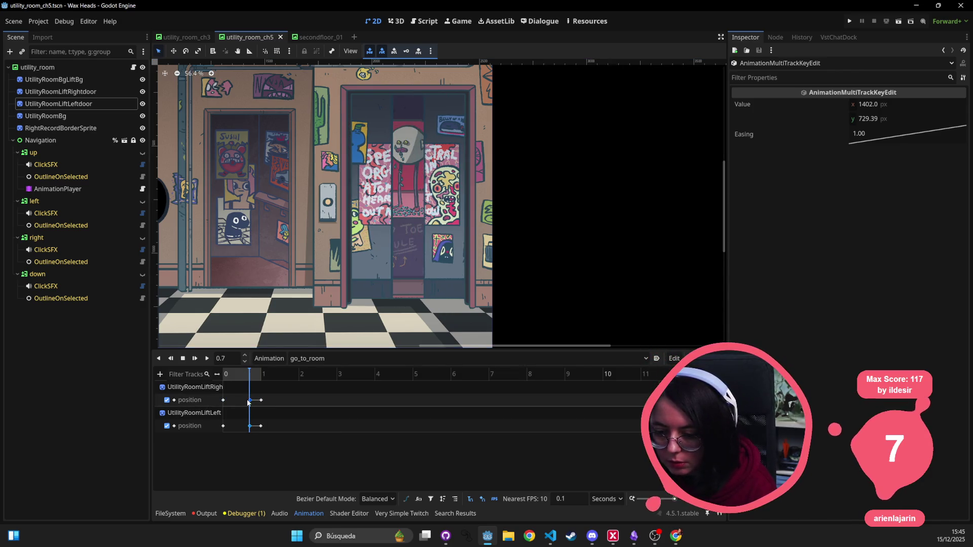
# - Set the 0.7 s door keys to x 1452 (right) and 973 (left), save, and play
pyautogui.click(249, 400)
pyautogui.click(941, 119)
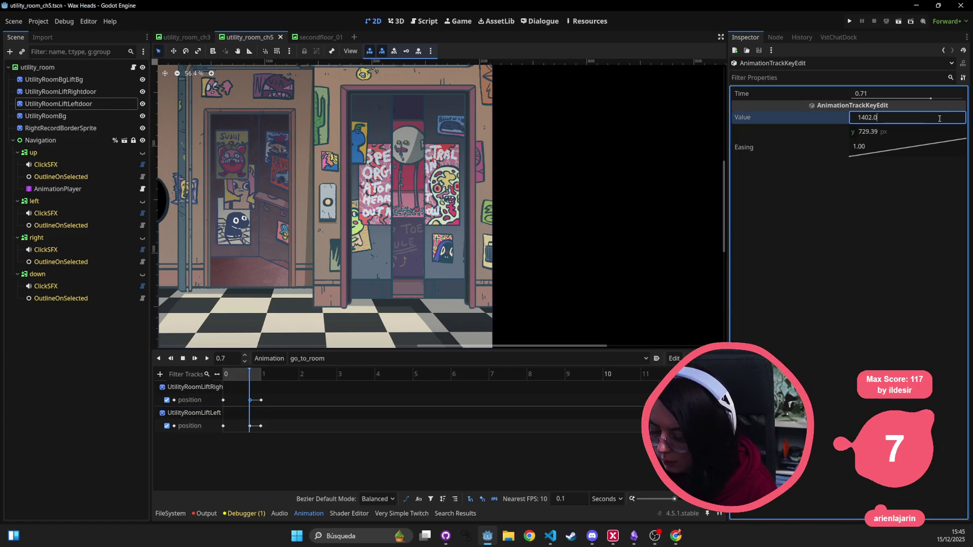
pyautogui.write('+50')
pyautogui.press('Return')
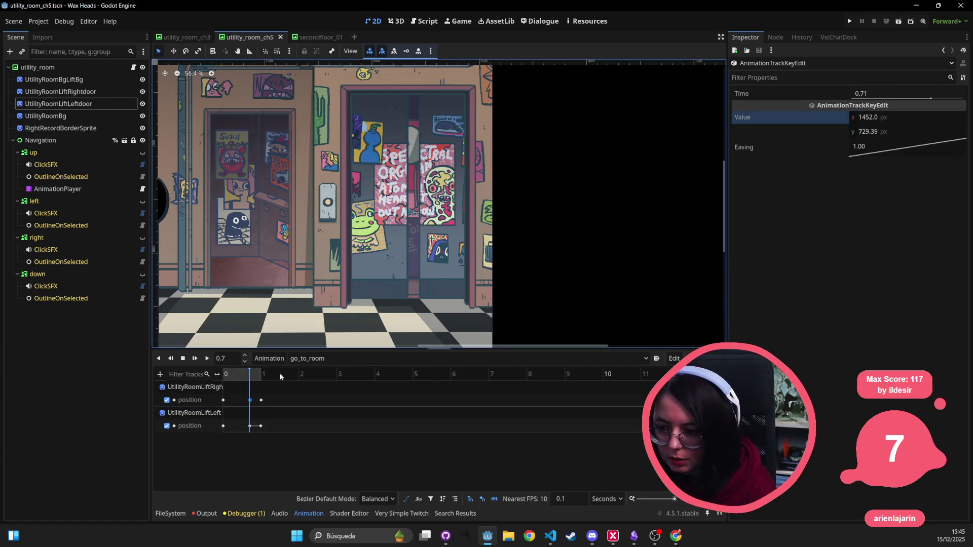
pyautogui.click(249, 427)
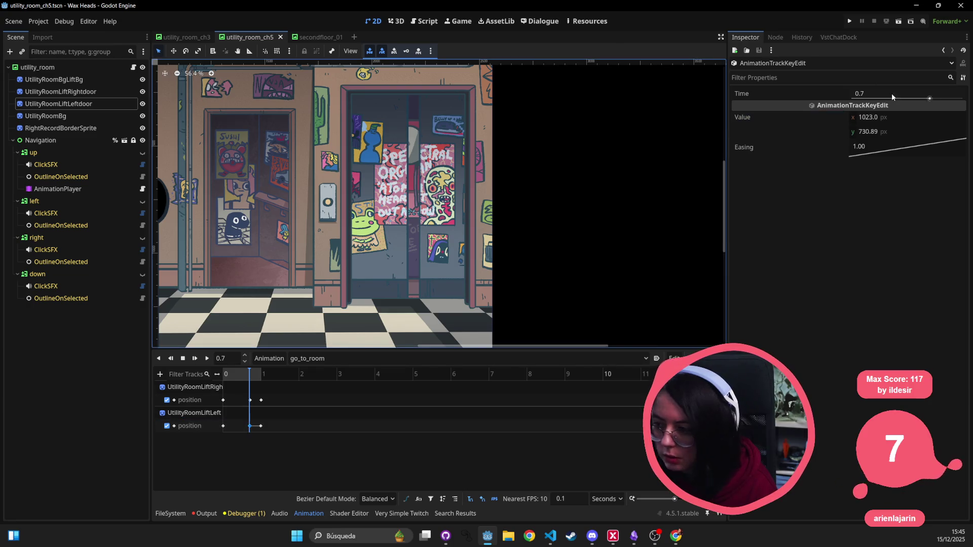
pyautogui.click(909, 118)
pyautogui.click(899, 118)
pyautogui.write('-50')
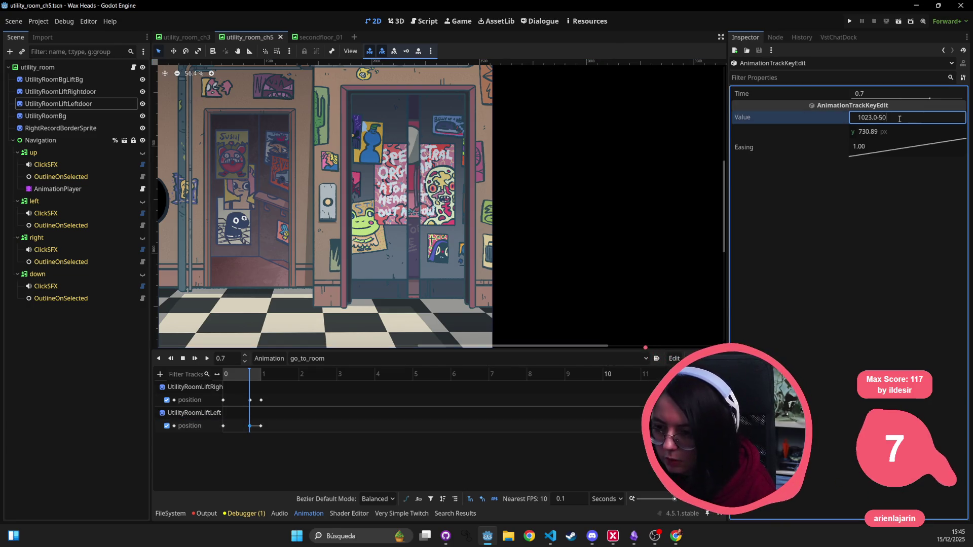
pyautogui.press('Return')
pyautogui.hotkey('ctrl', 's')
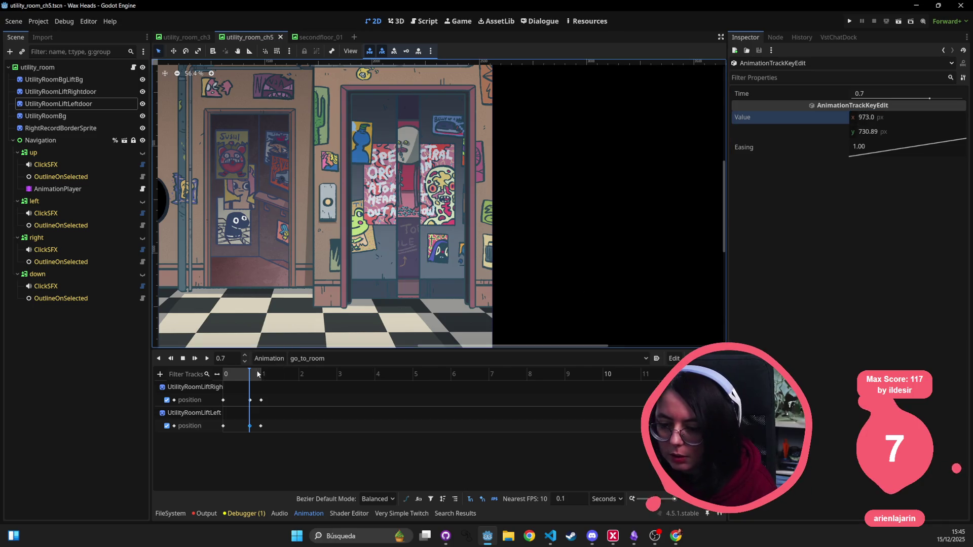
pyautogui.click(207, 359)
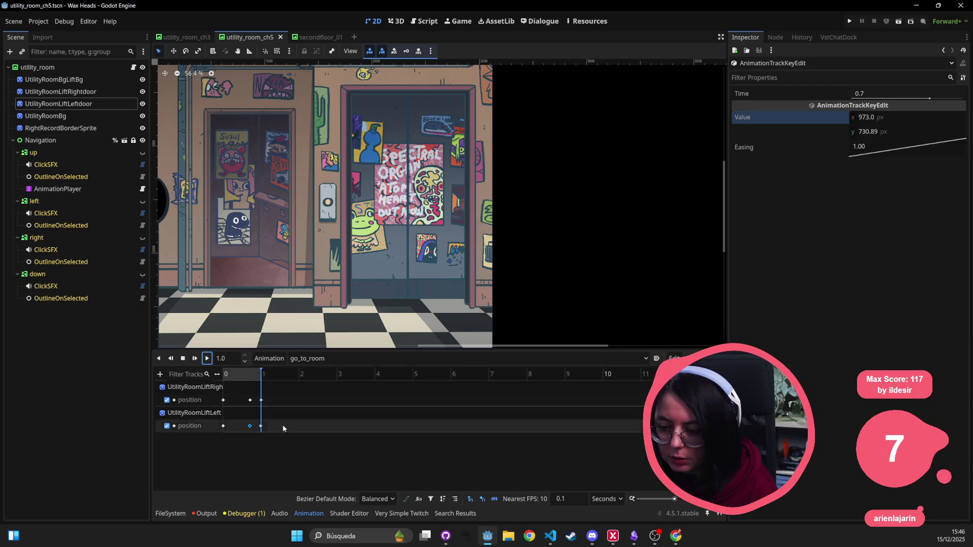
# - Box-select all door keyframes, drag them toward 0.5 s, and preview the animation
pyautogui.click(242, 374)
pyautogui.moveTo(266, 393); pyautogui.dragTo(244, 431)
pyautogui.moveTo(225, 389); pyautogui.dragTo(237, 430)
pyautogui.click(265, 434)
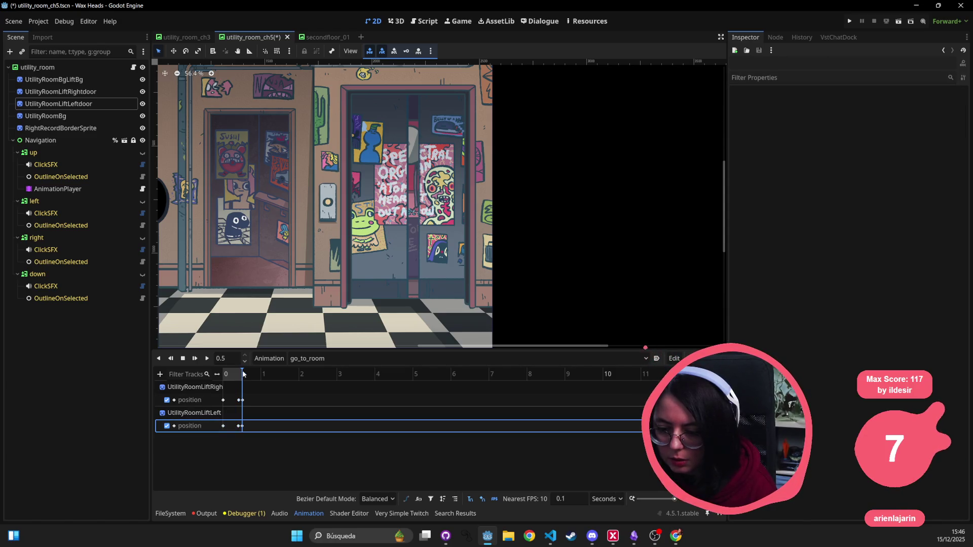
pyautogui.click(207, 358)
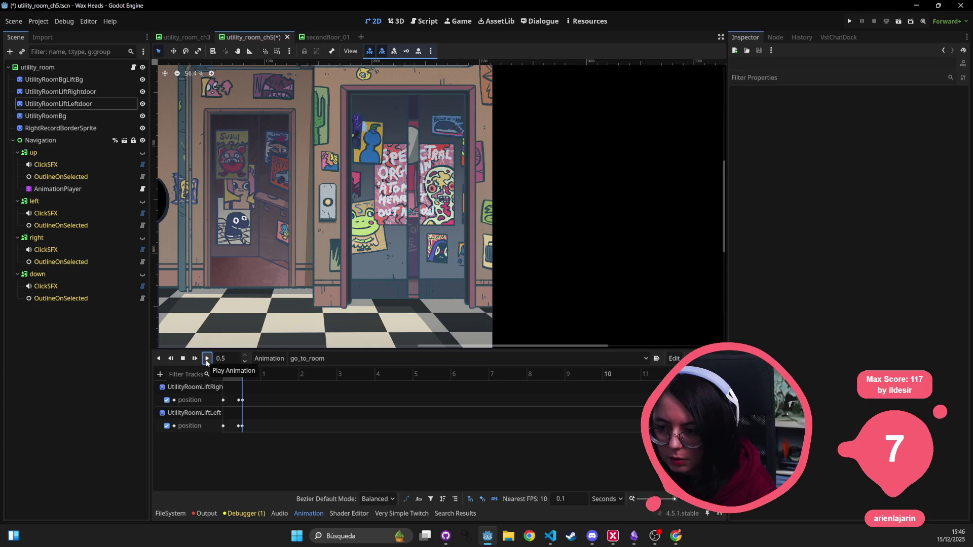
pyautogui.click(207, 358)
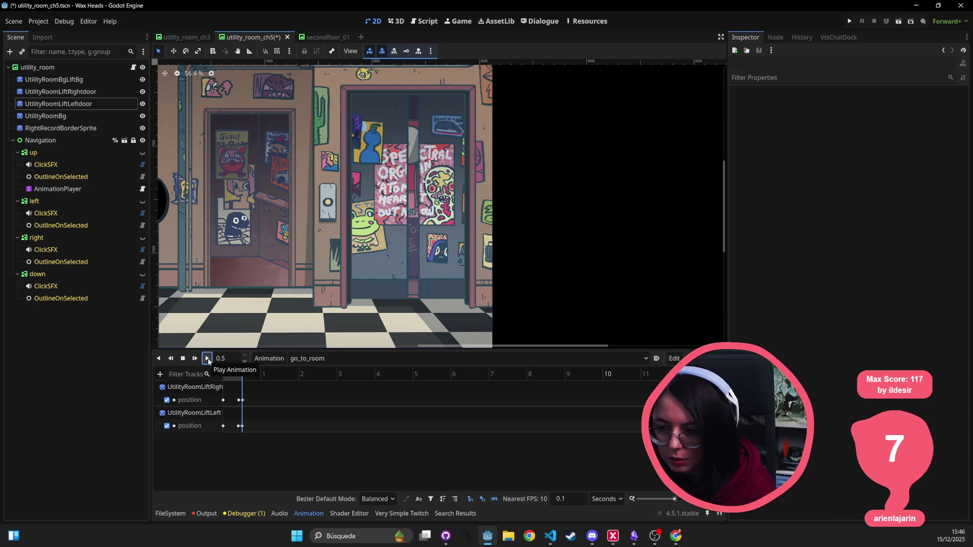
# - Set the door closing keyframes' time to 0.5 s in the Inspector
pyautogui.click(241, 426)
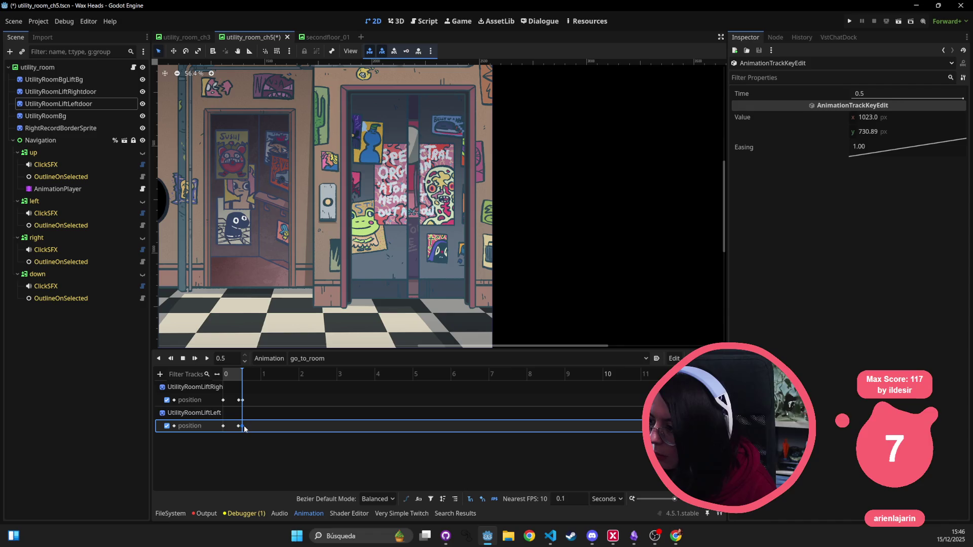
pyautogui.click(239, 402)
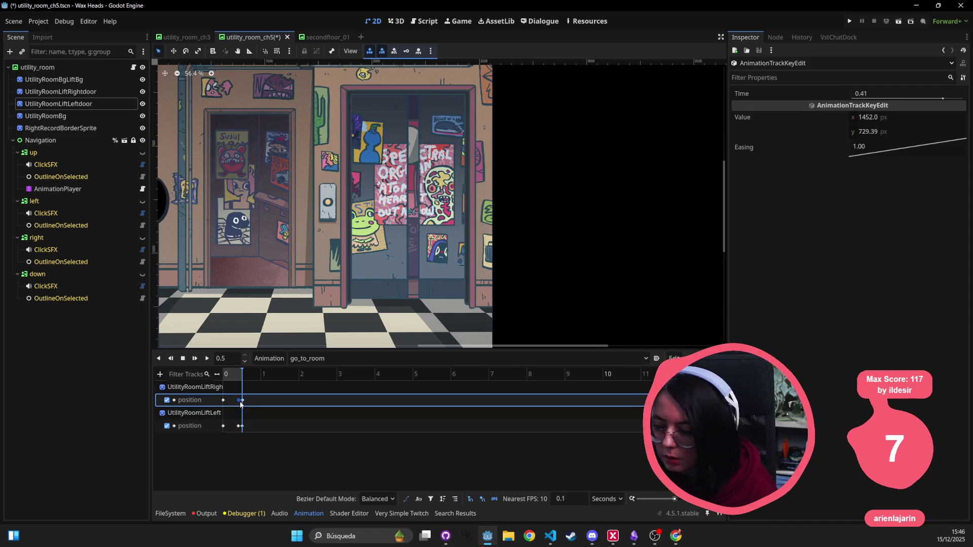
pyautogui.keyDown('shift'); pyautogui.click(241, 426); pyautogui.keyUp('shift')
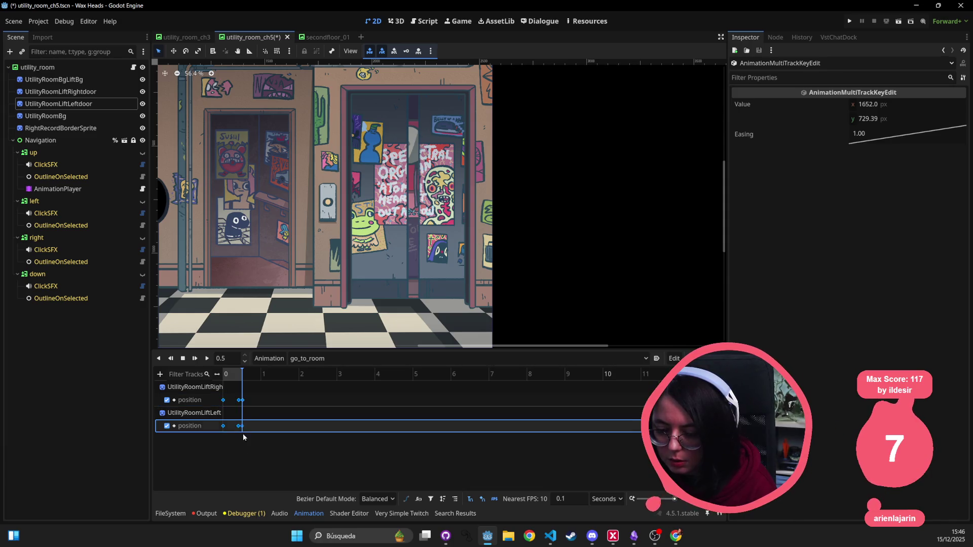
pyautogui.click(243, 432)
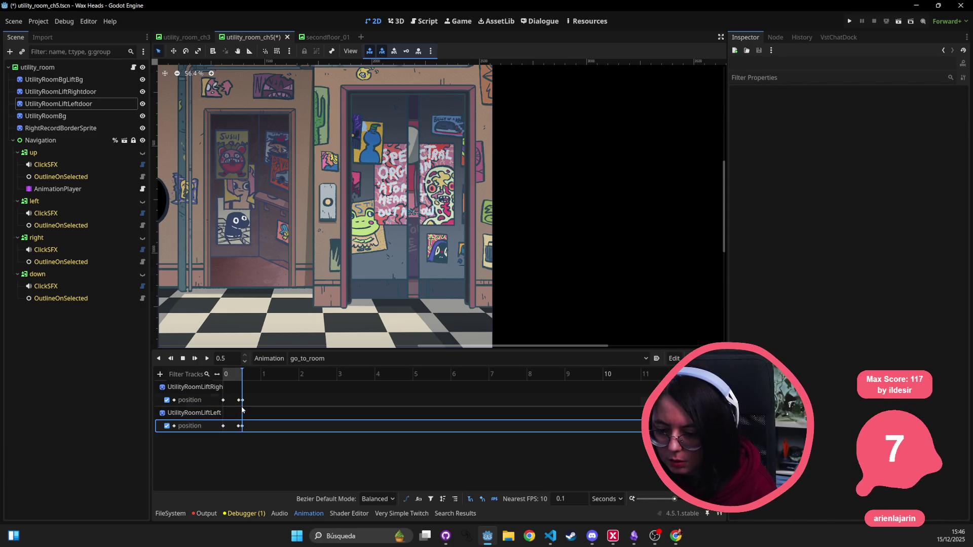
pyautogui.click(242, 400)
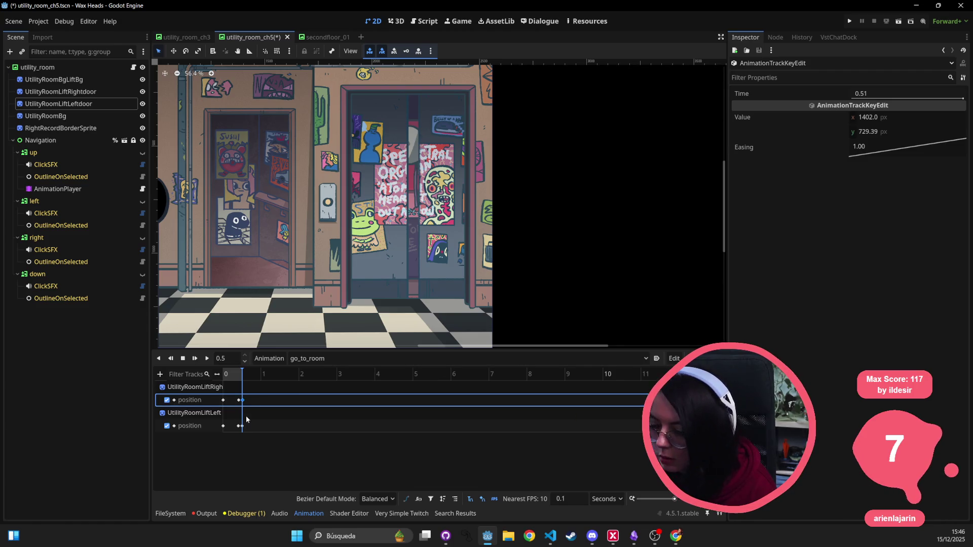
pyautogui.click(242, 426)
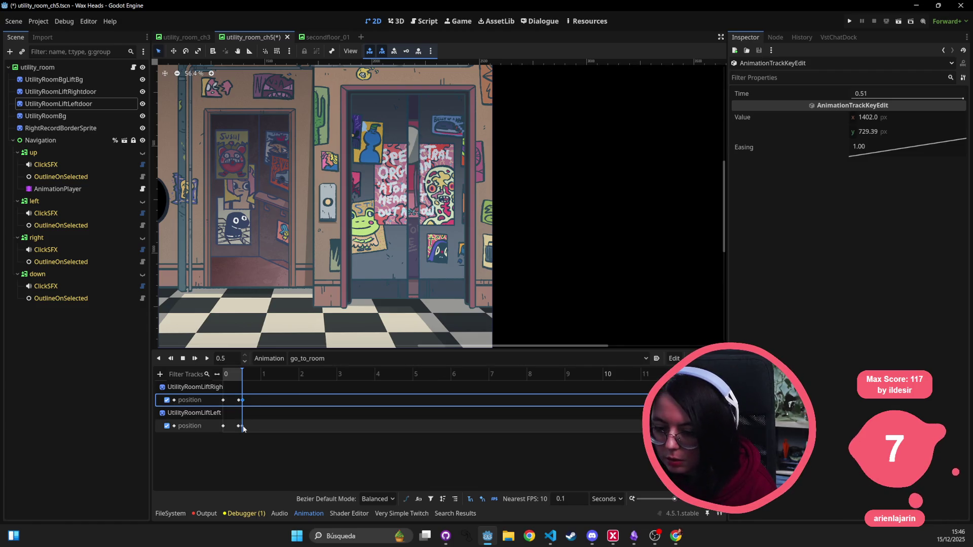
pyautogui.click(911, 91)
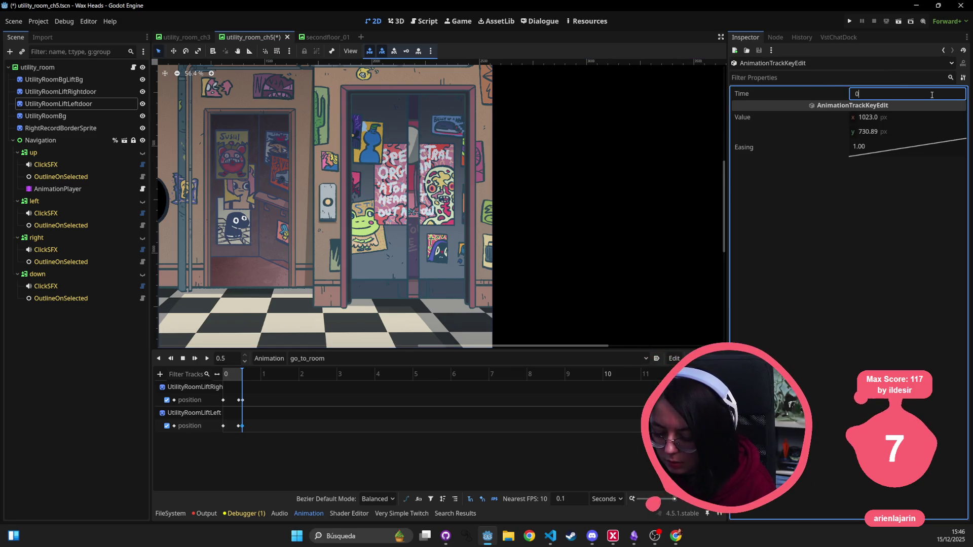
pyautogui.write('.5')
pyautogui.press('Return')
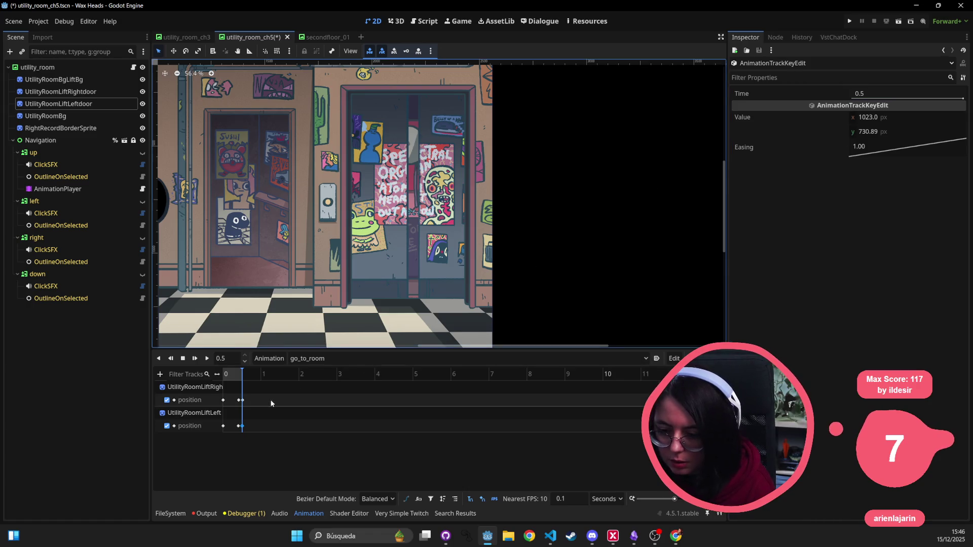
# - Adjust the right door key's time so the intermediate keys sit at 0.4 s, then replay
pyautogui.click(243, 400)
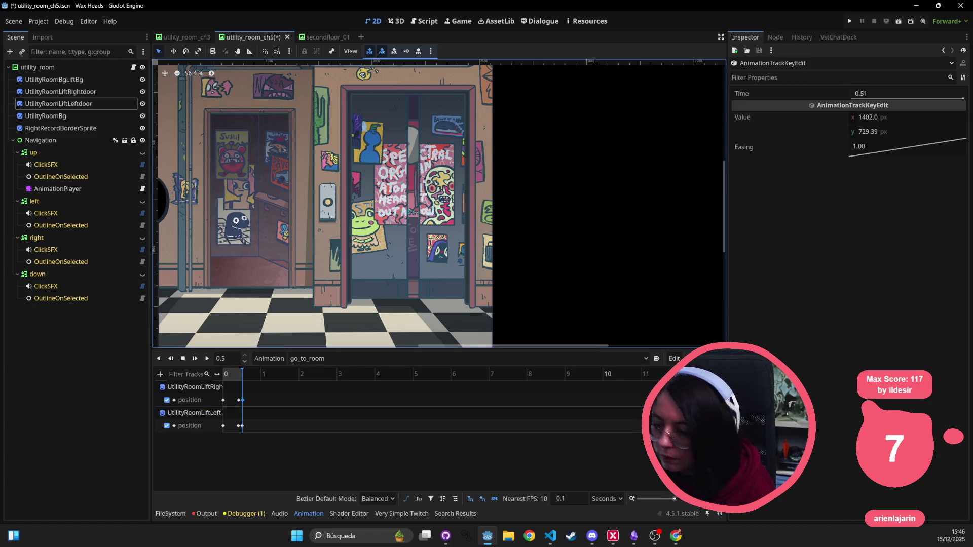
pyautogui.click(879, 94)
pyautogui.write('0.5')
pyautogui.press('Return')
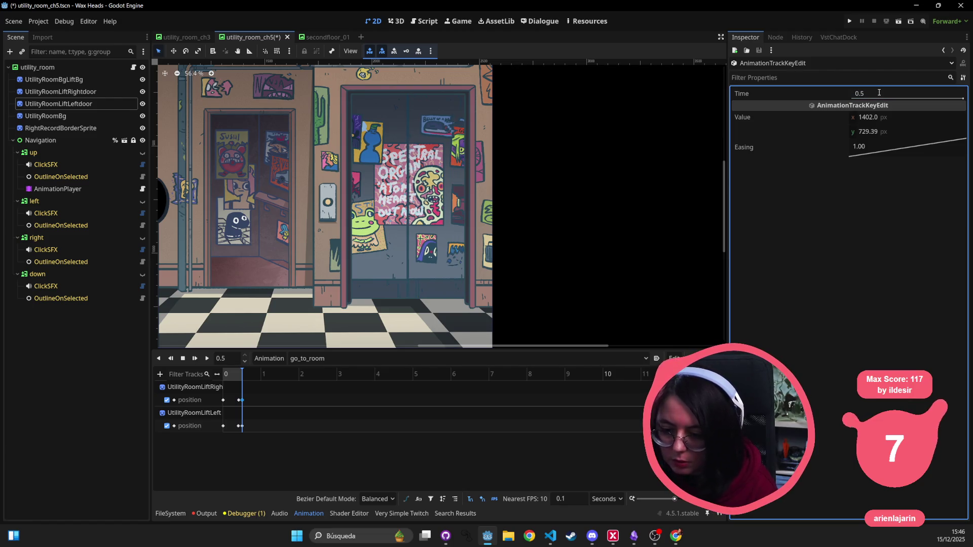
pyautogui.click(239, 400)
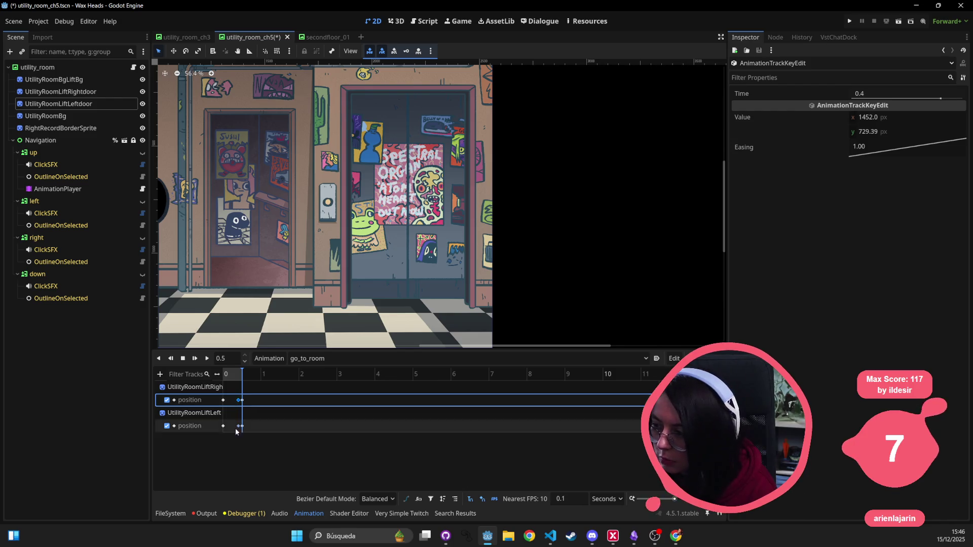
pyautogui.click(238, 427)
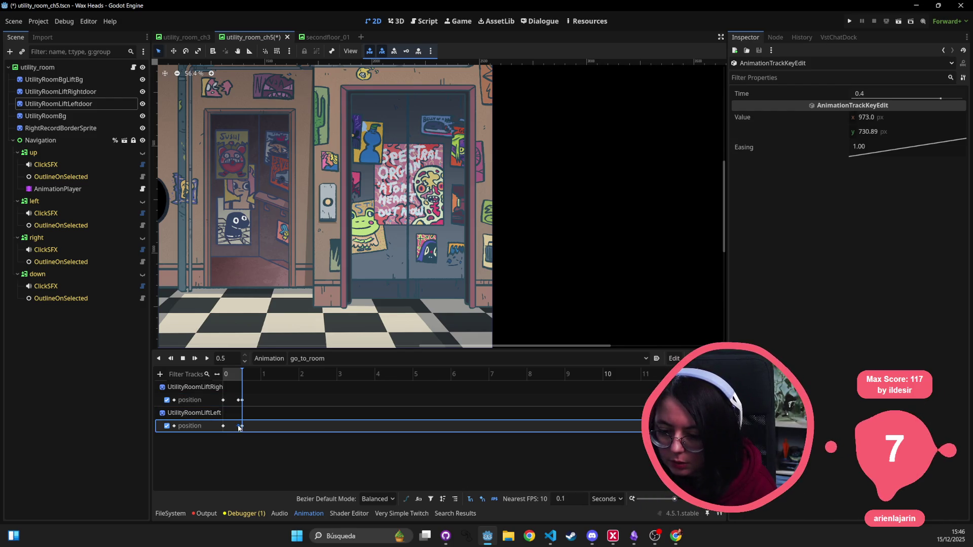
pyautogui.click(183, 359)
pyautogui.click(207, 359)
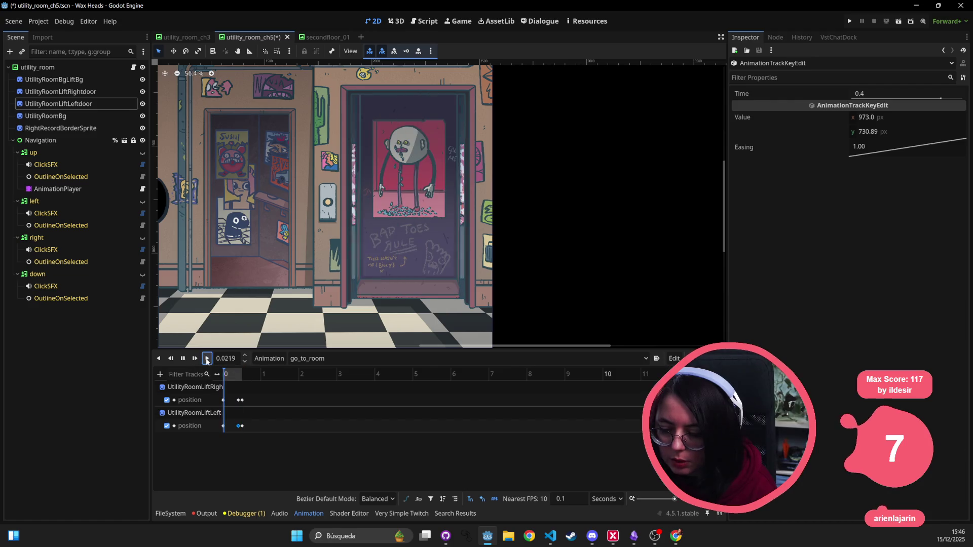
pyautogui.click(207, 359)
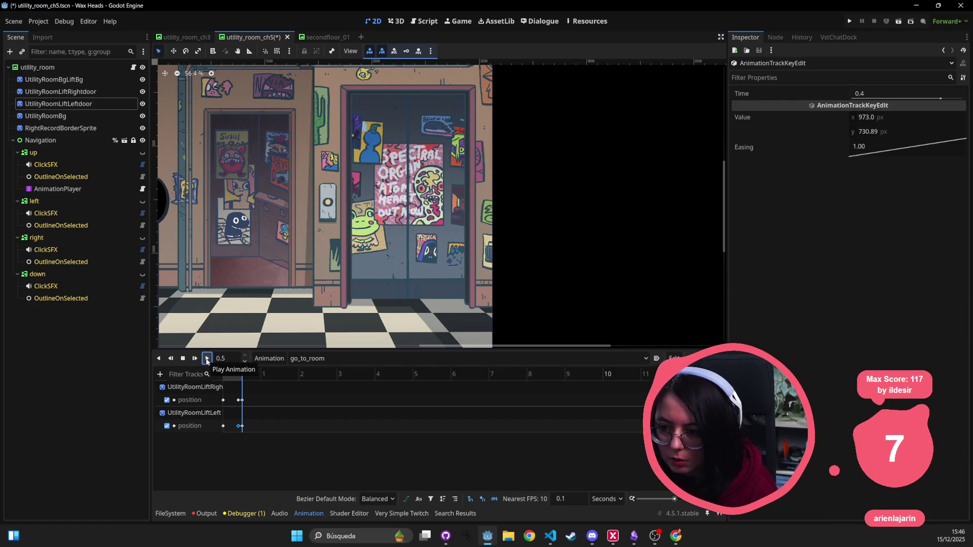
# - Drag an ease-in curve onto the right door's starting key and preview the result
pyautogui.click(206, 360)
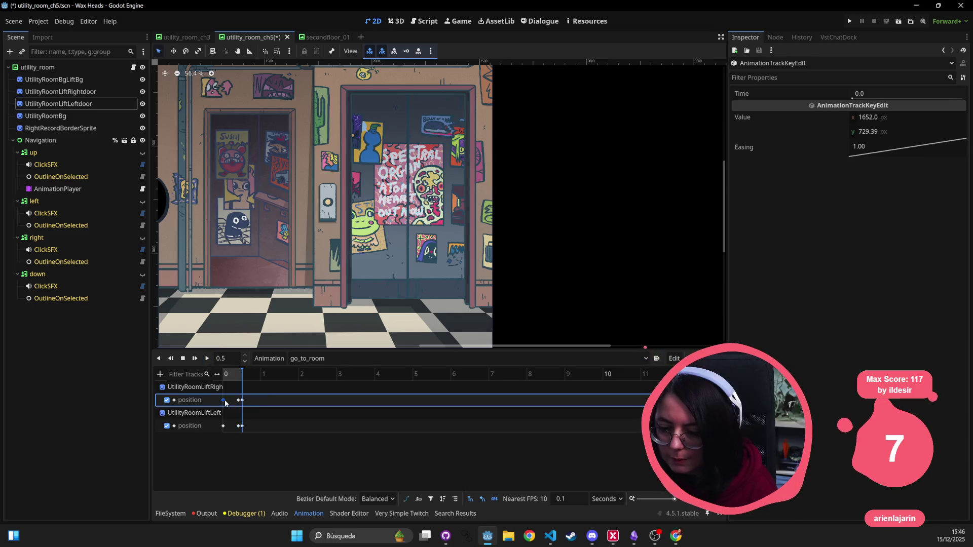
pyautogui.click(223, 400)
pyautogui.moveTo(924, 143)
pyautogui.mouseDown()
pyautogui.moveTo(928, 167)
pyautogui.moveTo(939, 148)
pyautogui.moveTo(940, 162)
pyautogui.mouseUp()
pyautogui.click(223, 426)
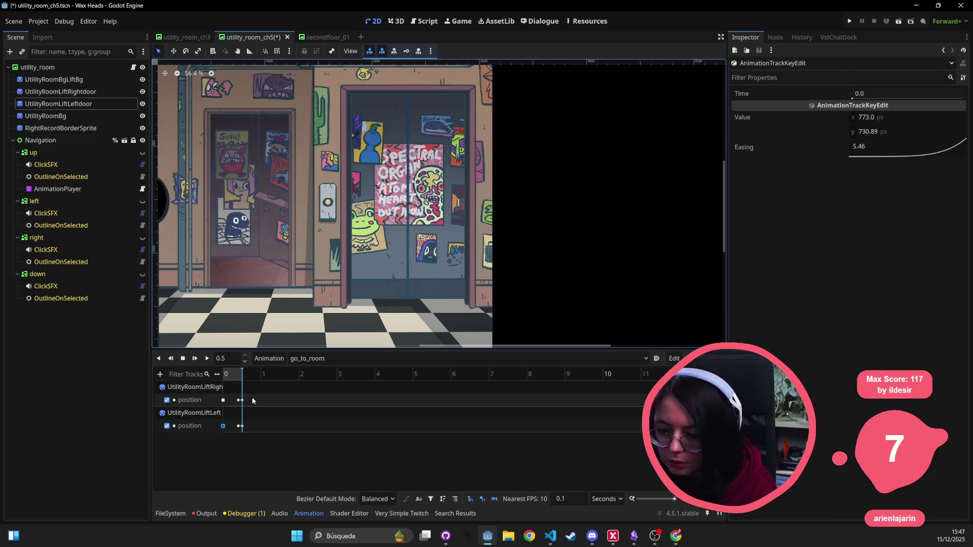
pyautogui.click(241, 430)
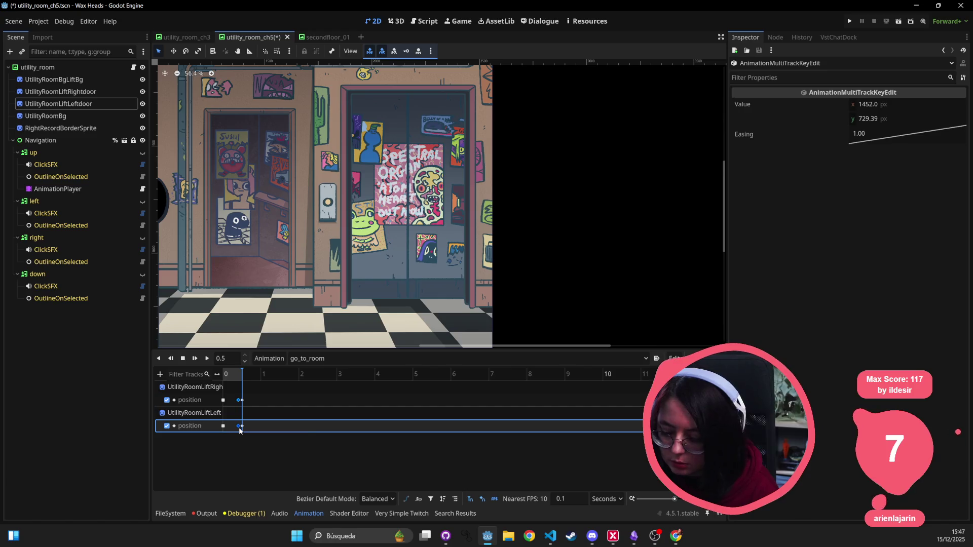
pyautogui.click(223, 400)
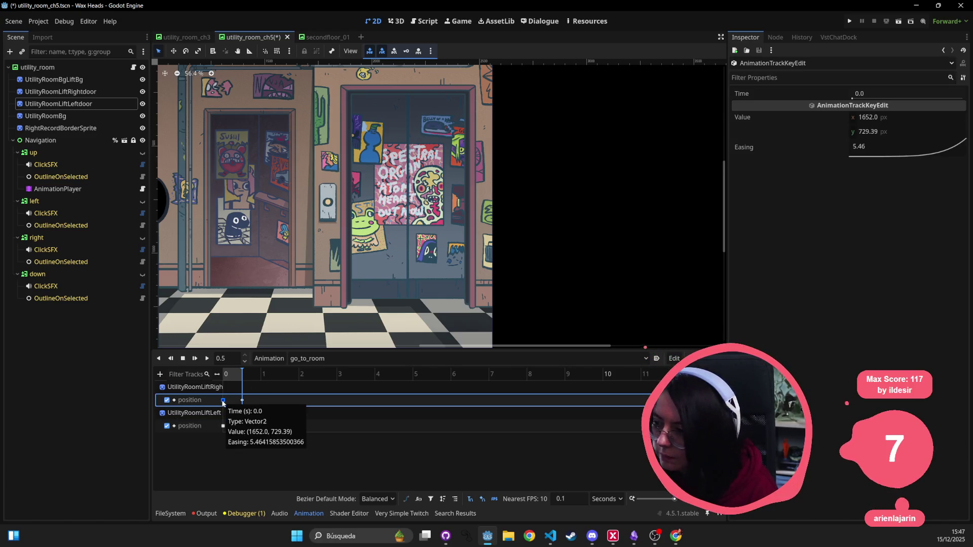
pyautogui.click(207, 359)
pyautogui.click(208, 359)
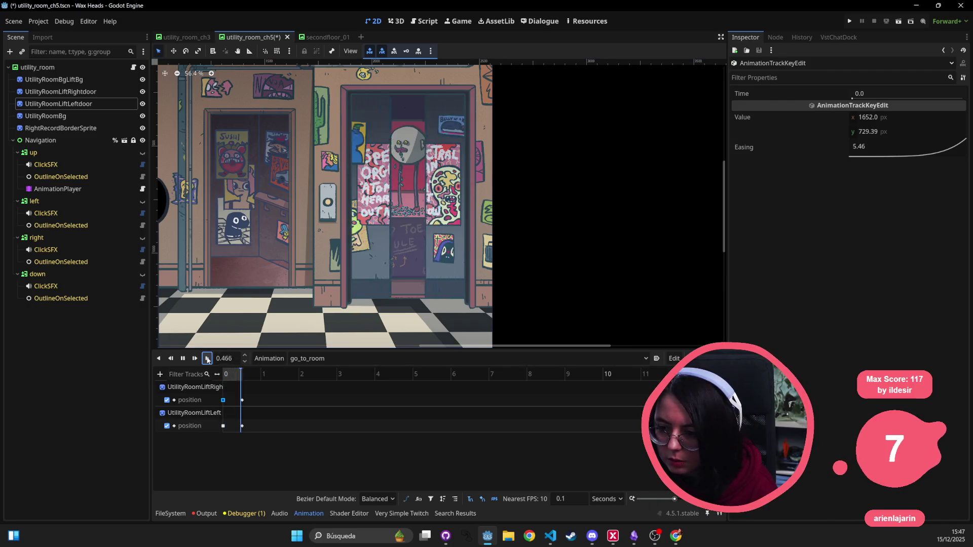
# - Enter easing 0.2 on both doors' starting keys and play the animation
pyautogui.moveTo(935, 147)
pyautogui.mouseDown()
pyautogui.moveTo(927, 135)
pyautogui.moveTo(871, 146)
pyautogui.mouseUp()
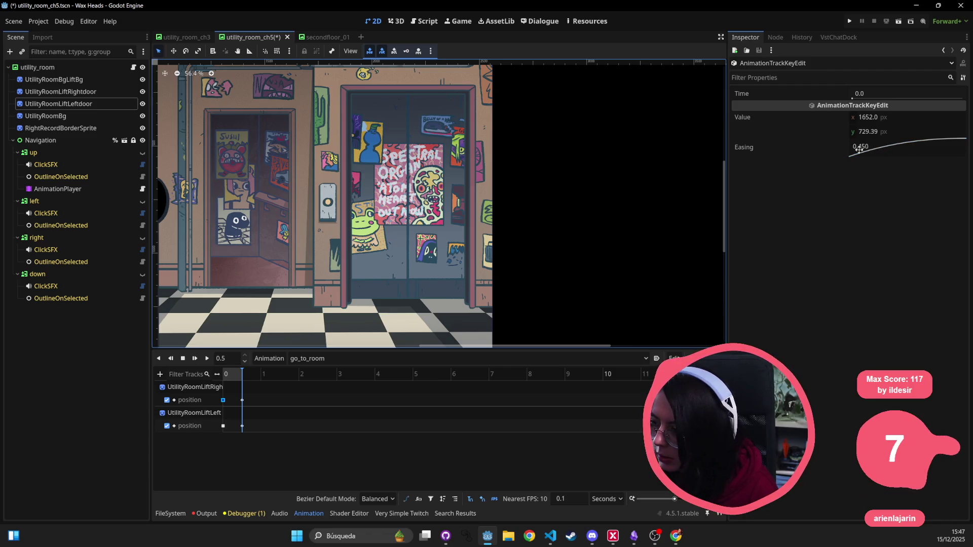
pyautogui.doubleClick(857, 147)
pyautogui.write('0.2')
pyautogui.press('Return')
pyautogui.click(223, 426)
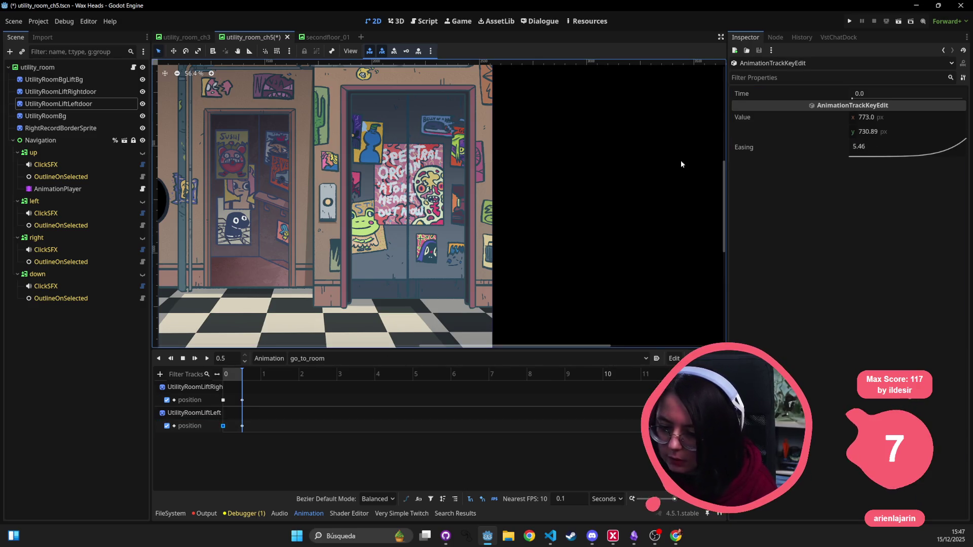
pyautogui.doubleClick(859, 146)
pyautogui.write('0.2')
pyautogui.press('Return')
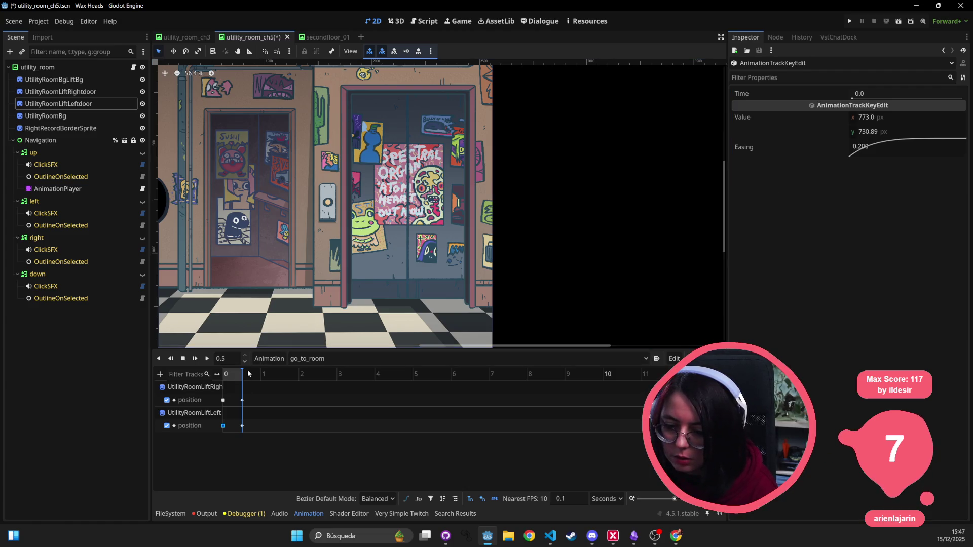
pyautogui.click(207, 359)
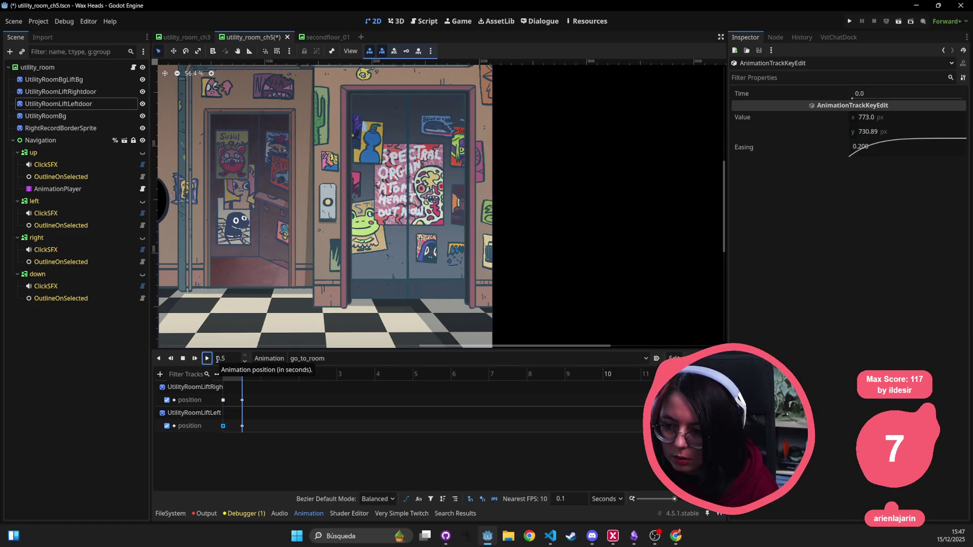
# - Replay go_to_room several times to check the doors closing, then switch to the browser
pyautogui.click(209, 358)
pyautogui.click(210, 358)
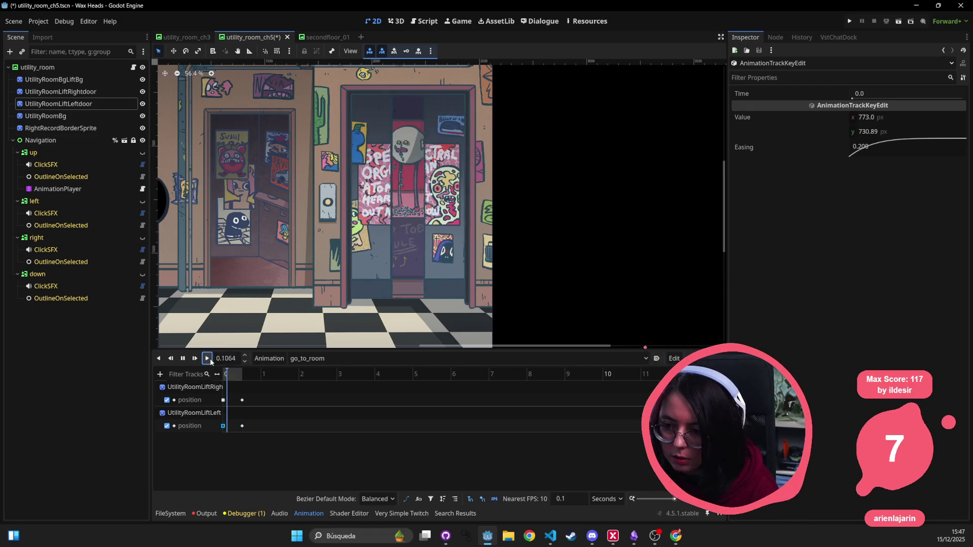
pyautogui.click(210, 358)
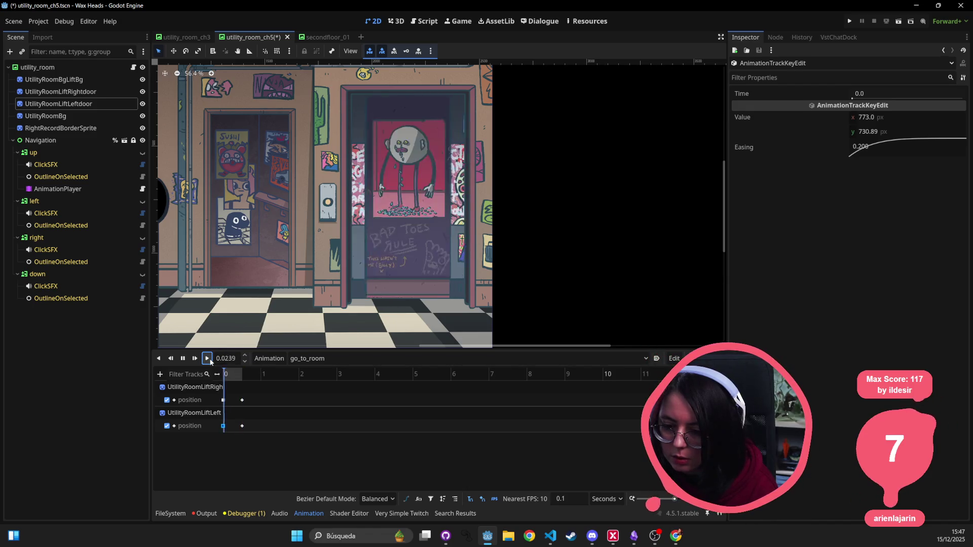
pyautogui.click(210, 358)
pyautogui.click(210, 358)
pyautogui.click(210, 360)
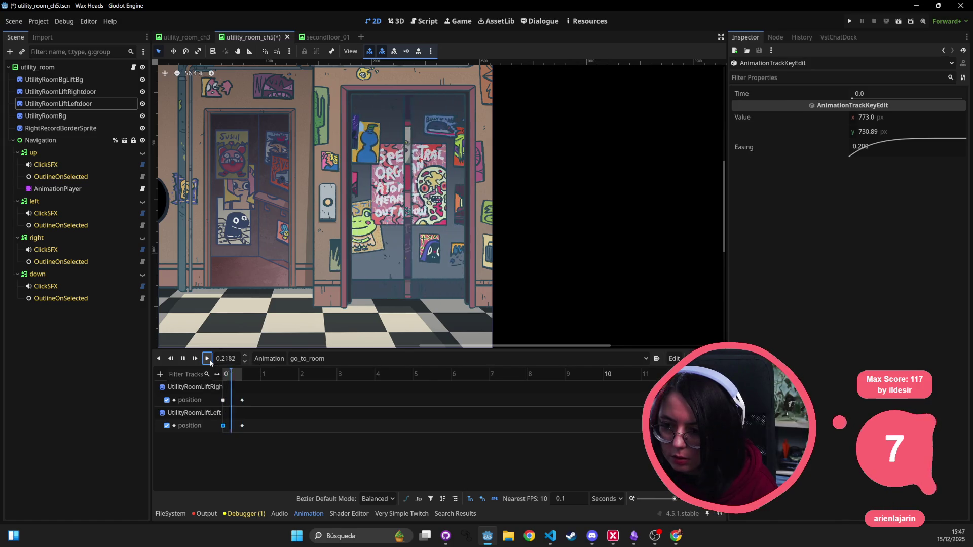
pyautogui.click(210, 360)
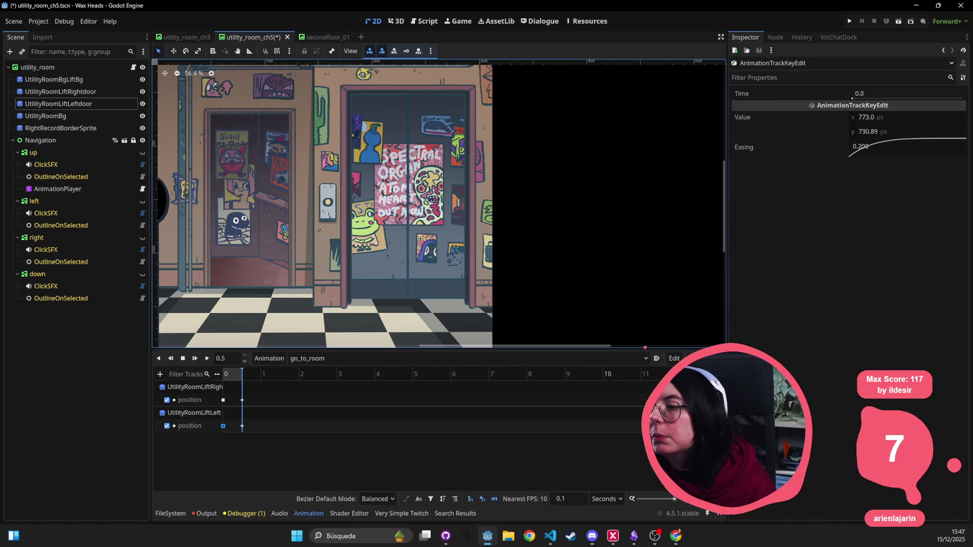
pyautogui.hotkey('alt', 'Tab')
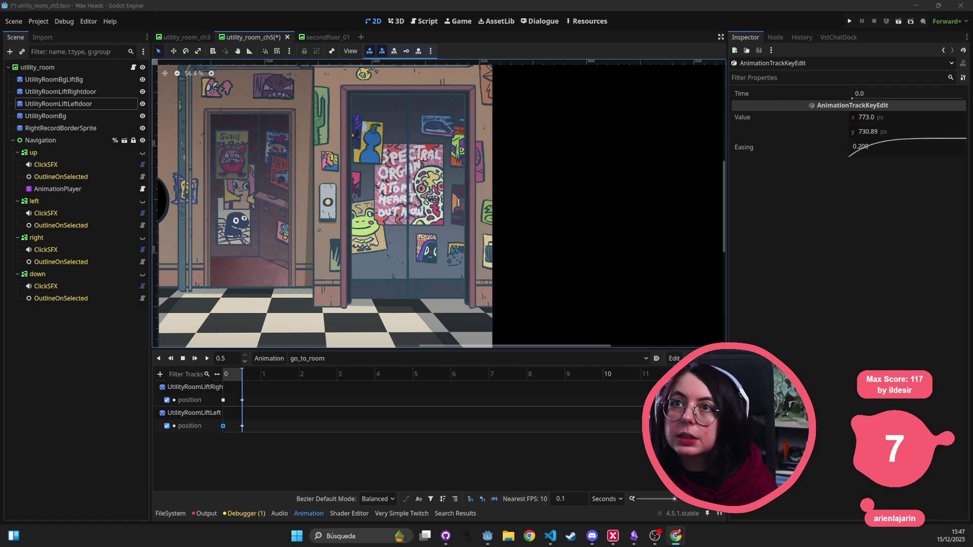
pyautogui.hotkey('alt', 'Tab')
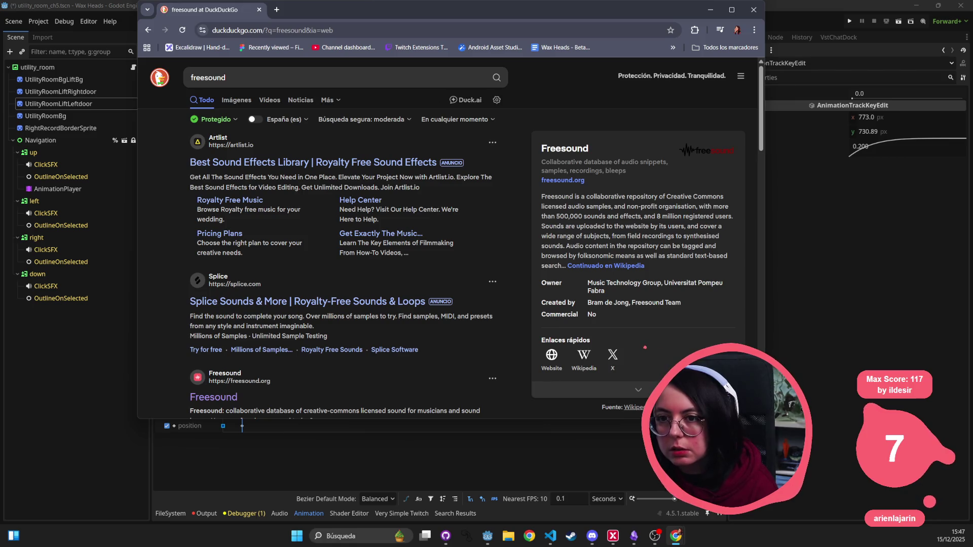
# - Open the Freesound result from the 'freesound' search and maximize the browser window
pyautogui.moveTo(393, 21); pyautogui.dragTo(419, 113)
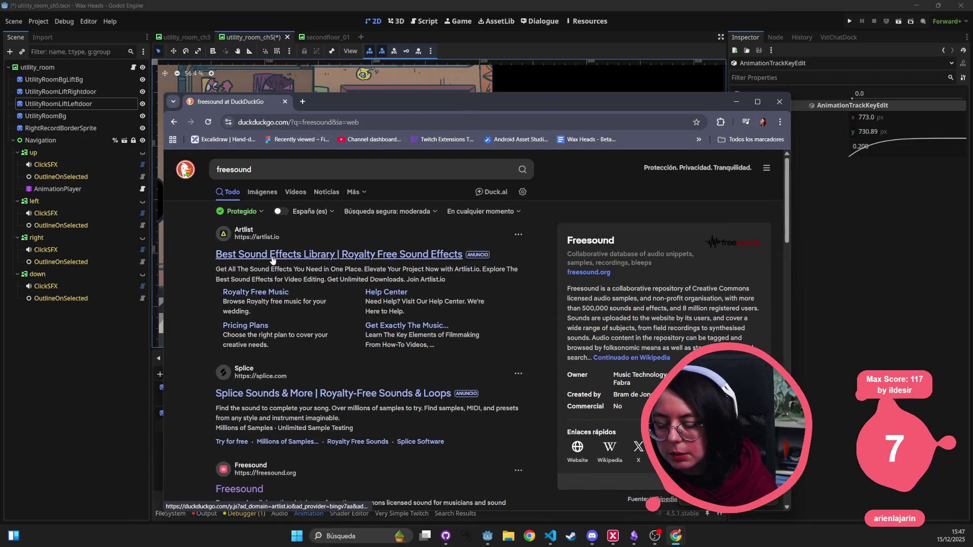
pyautogui.click(174, 123)
pyautogui.scroll(-2, 284, 406)
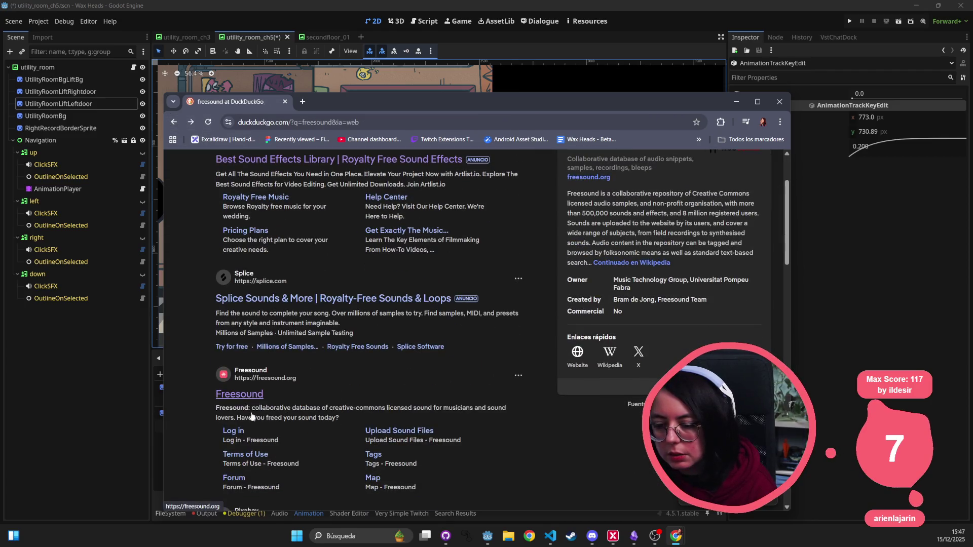
pyautogui.press('super+Up')
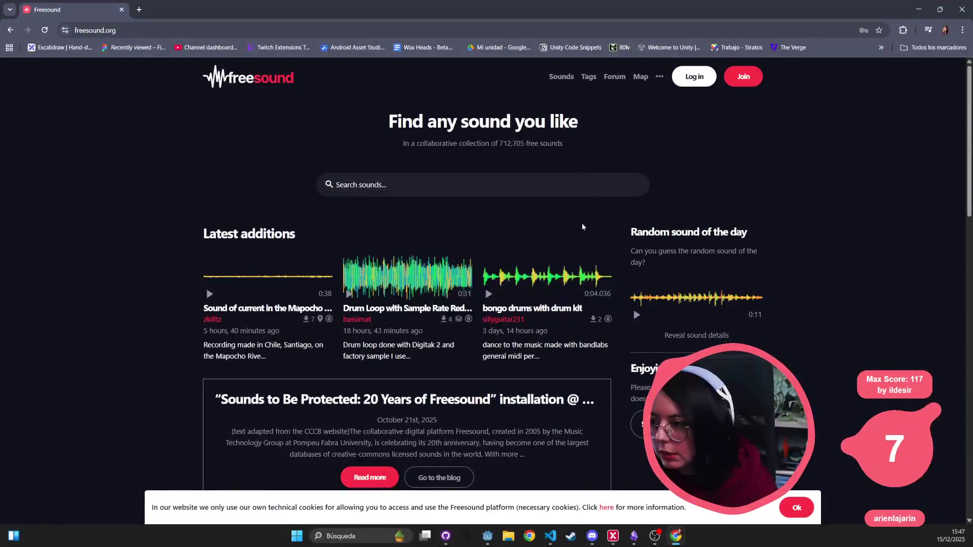
# - Dismiss the cookie notice, search 'close elevator door', and filter to Creative Commons 0
pyautogui.scroll(-5, 598, 243)
pyautogui.scroll(-6, 613, 260)
pyautogui.click(805, 514)
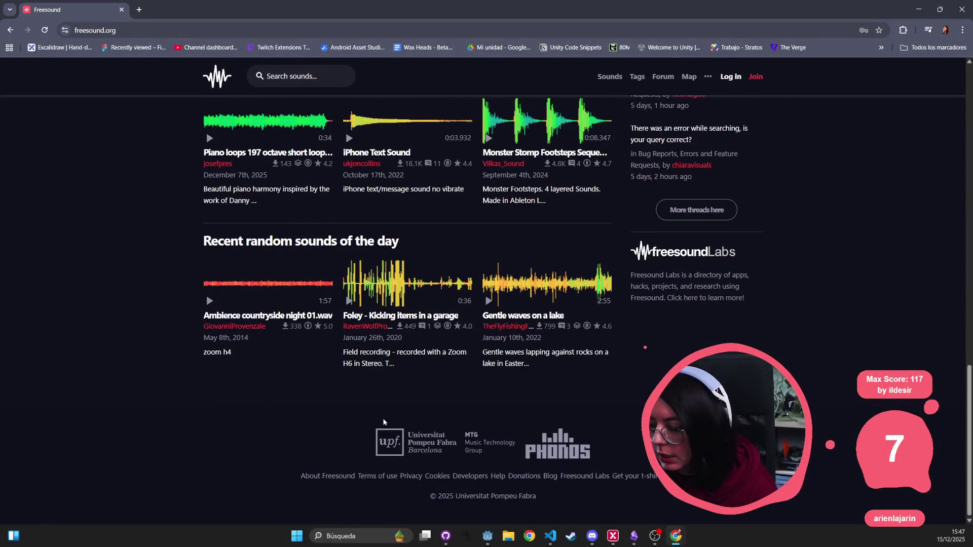
pyautogui.scroll(15, 425, 466)
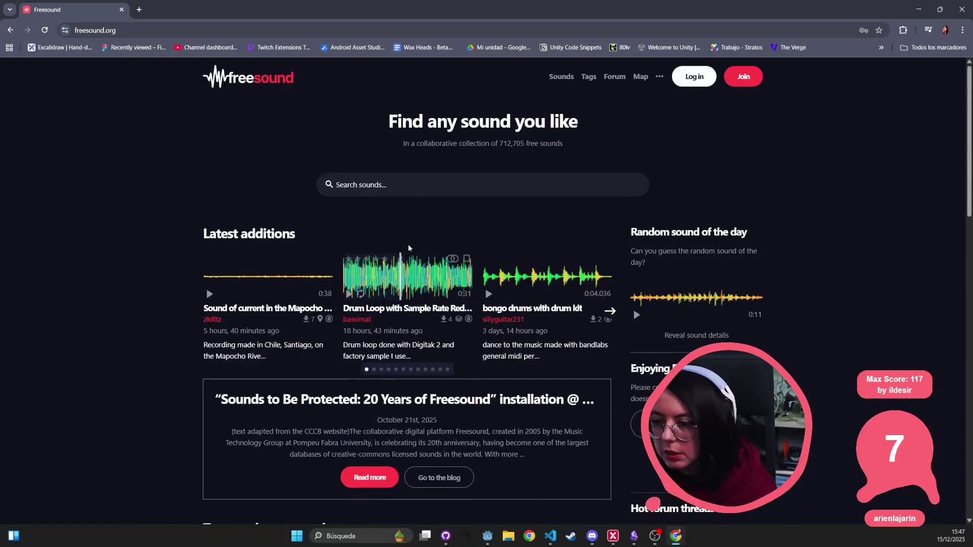
pyautogui.write('close elevator door')
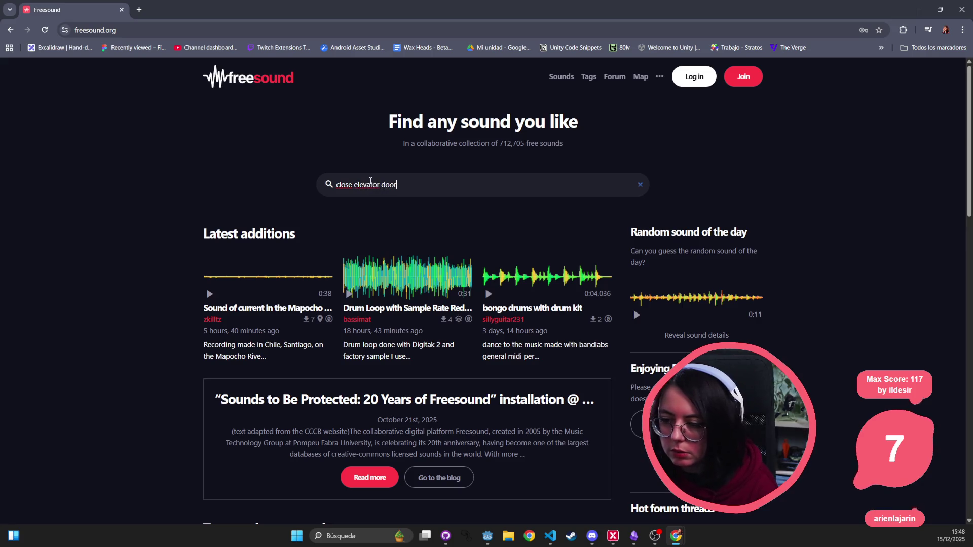
pyautogui.press('Return')
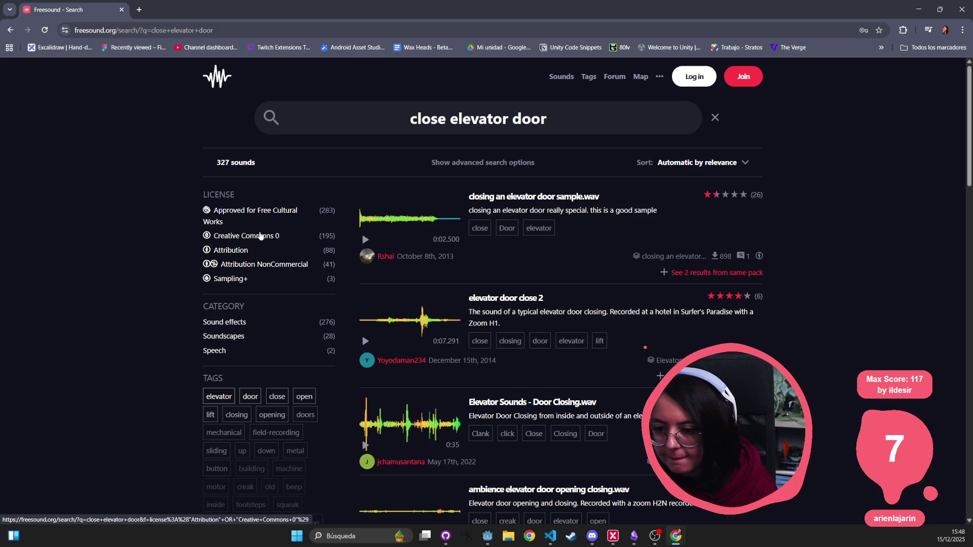
pyautogui.click(261, 237)
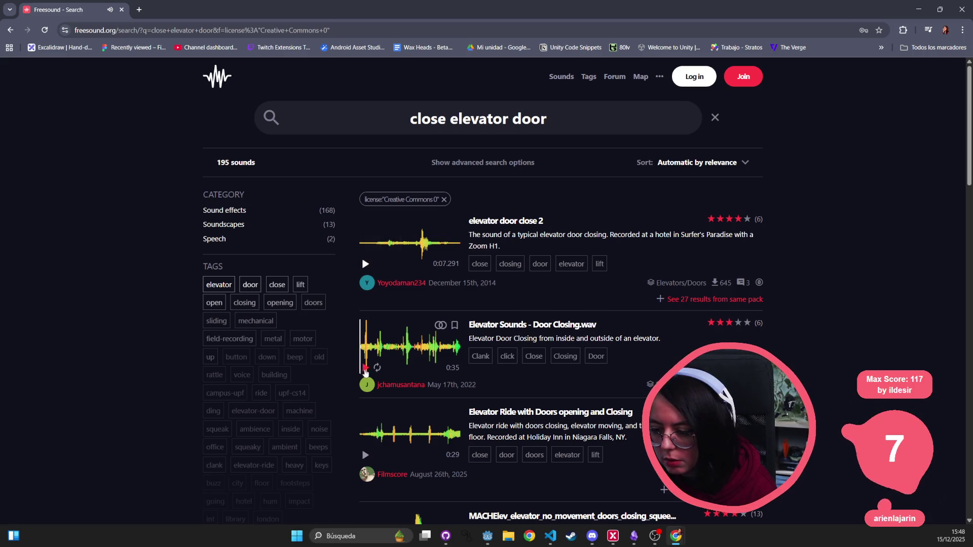
# - Preview the Right Elevator Doors Closing and FX SaSc elevator ride sounds
pyautogui.scroll(-4, 376, 372)
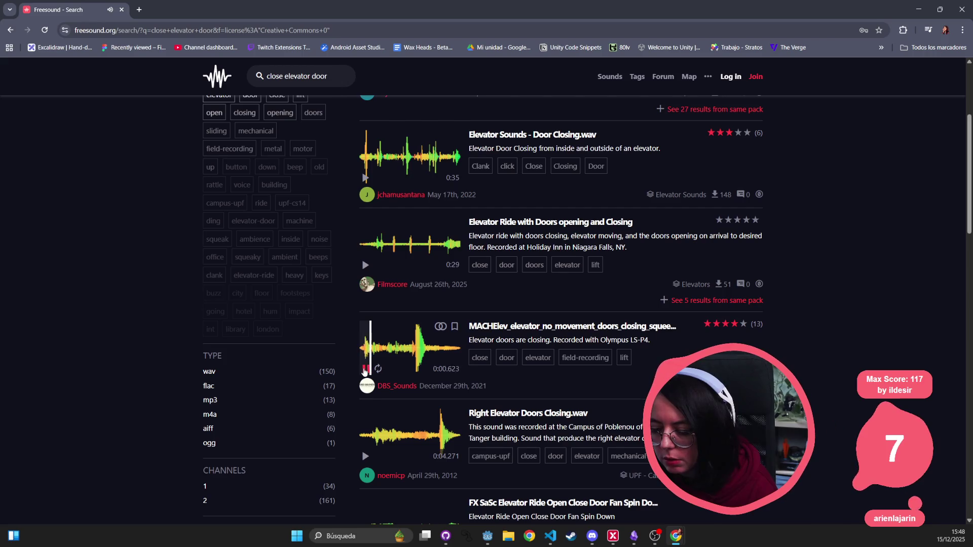
pyautogui.scroll(-2, 364, 372)
pyautogui.click(365, 361)
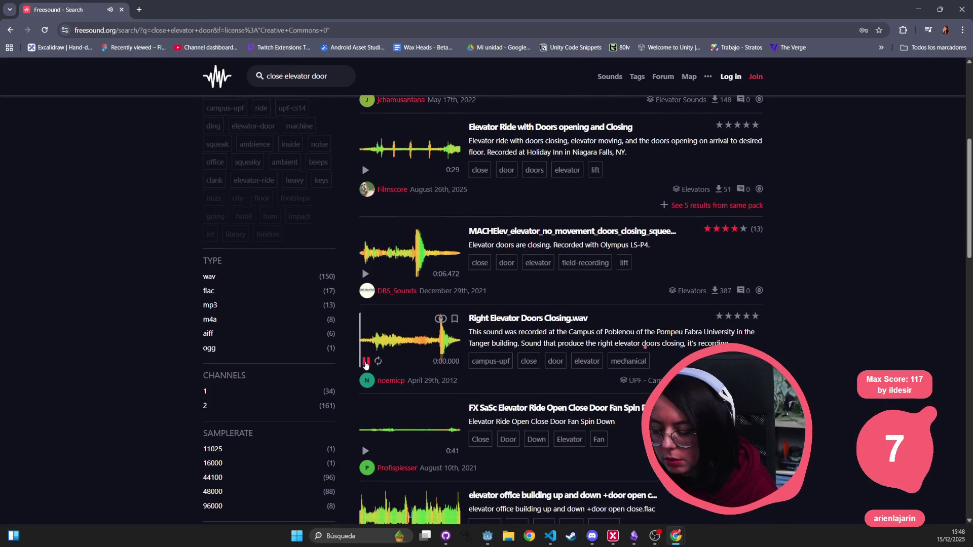
pyautogui.click(365, 451)
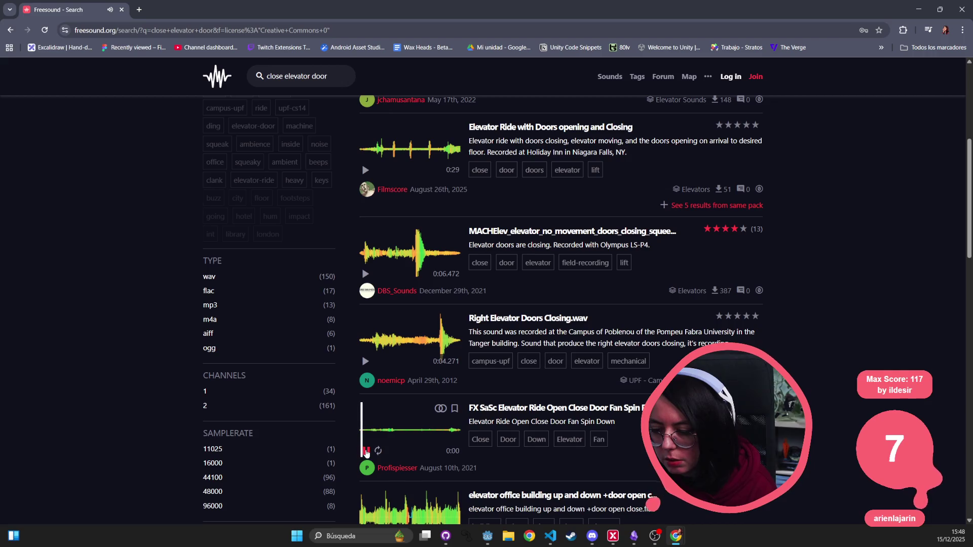
pyautogui.scroll(-10, 366, 451)
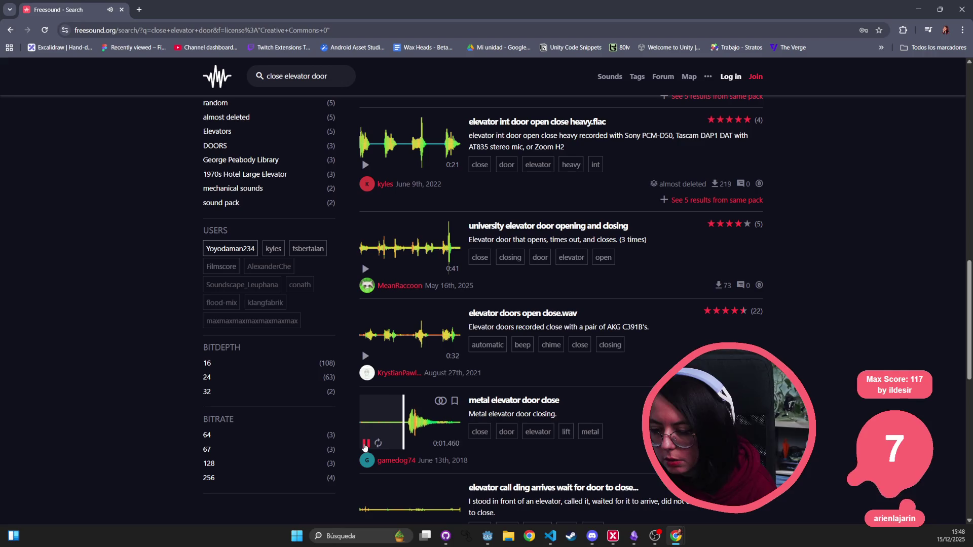
pyautogui.scroll(-12, 366, 439)
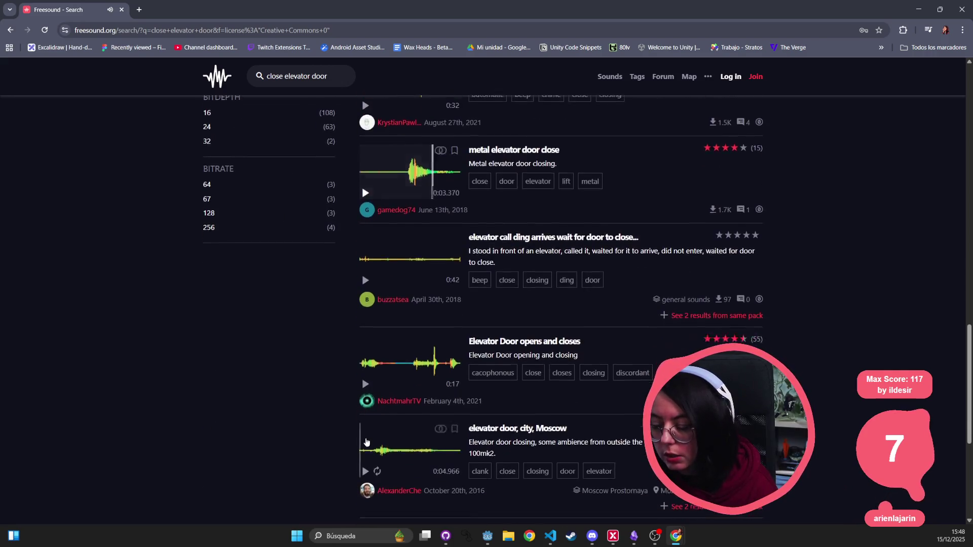
pyautogui.press('Home')
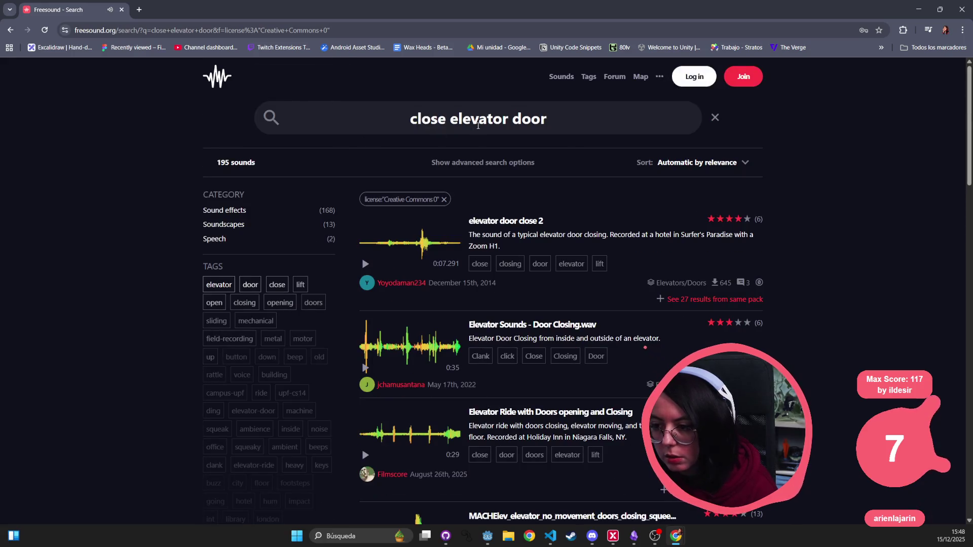
# - Narrow the Freesound search to 'elevator door' and preview 'elevator door close 2' and 'Opening an elevator door'
pyautogui.hotkey('ctrl', 'shift', 'Left')
pyautogui.press('BackSpace')
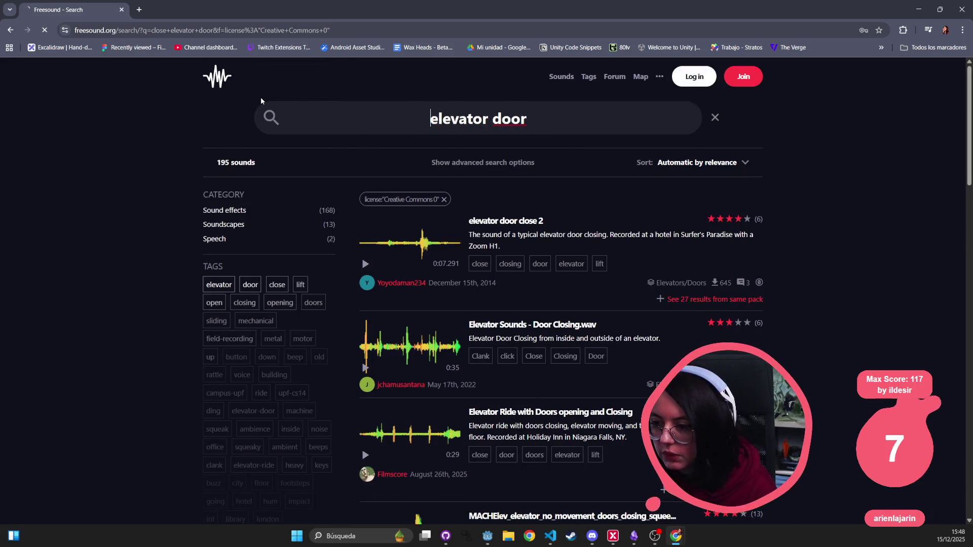
pyautogui.press('Return')
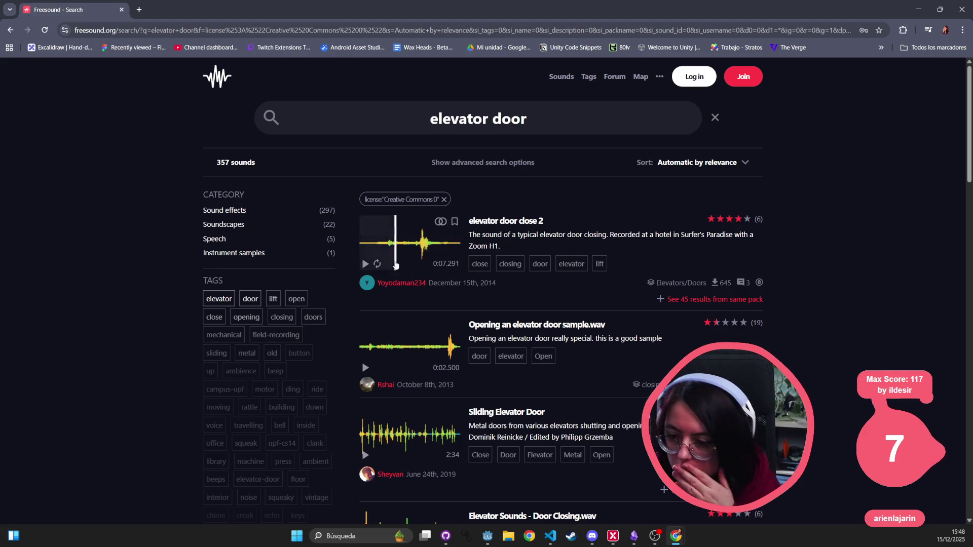
pyautogui.click(365, 264)
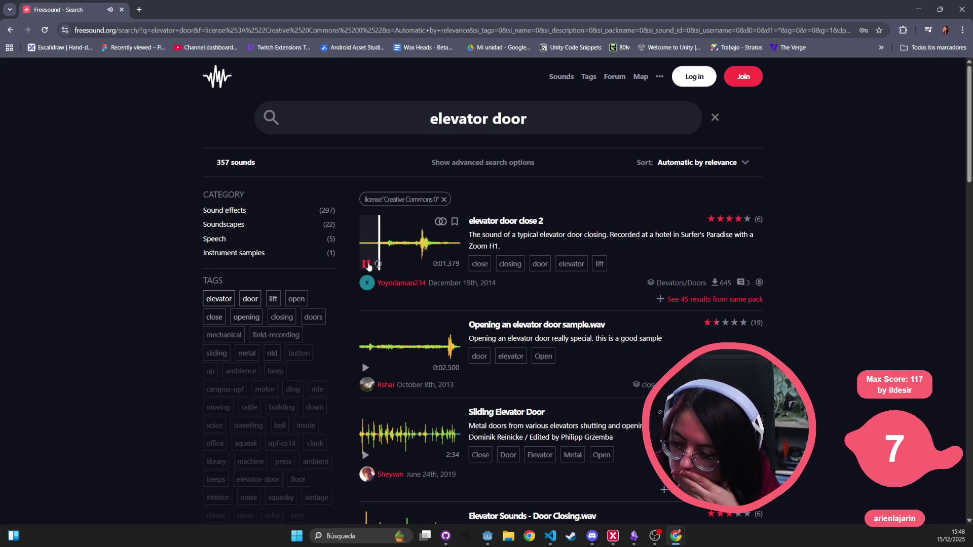
pyautogui.click(366, 264)
pyautogui.click(366, 368)
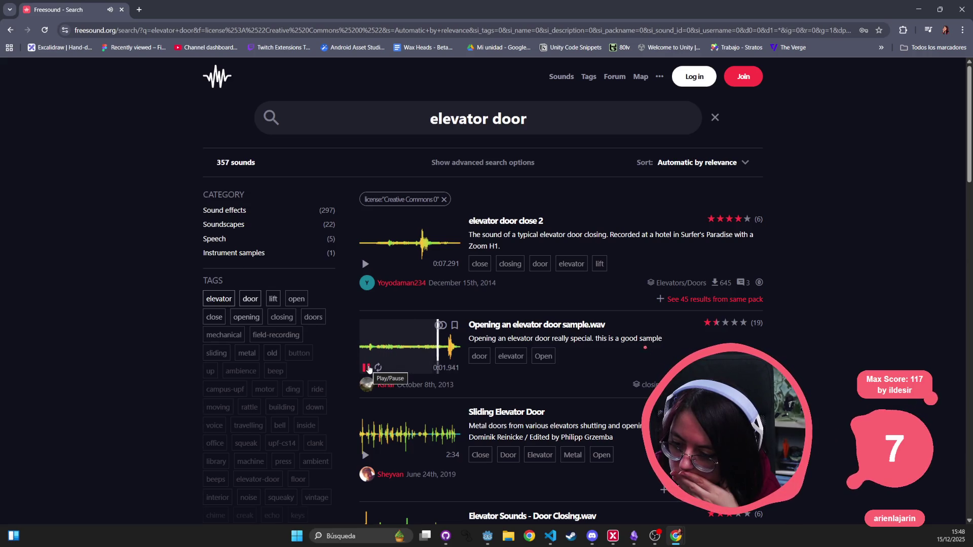
# - Audition 'Elevator door opening' and 'Right Elevator Doors Closing.wav' further down the results
pyautogui.scroll(-4, 370, 366)
pyautogui.scroll(-5, 373, 363)
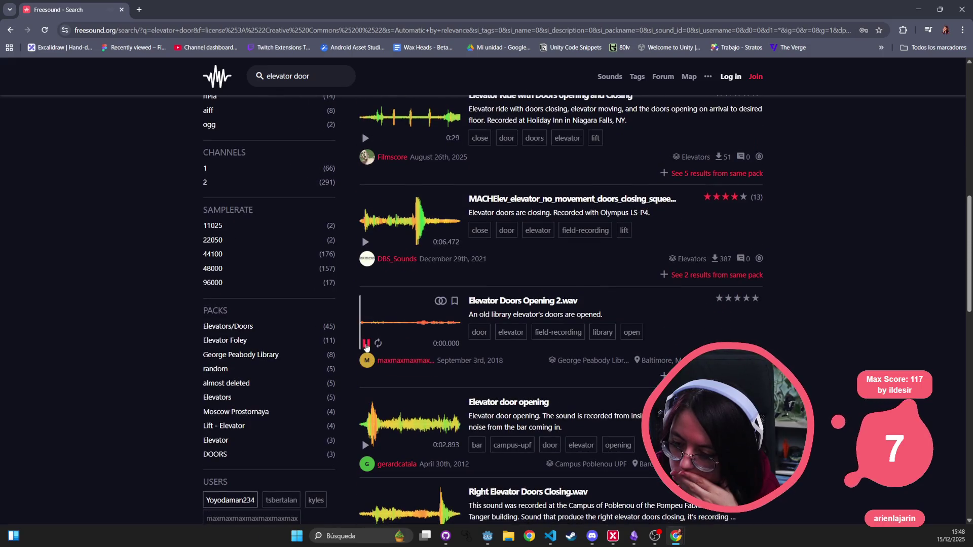
pyautogui.click(365, 446)
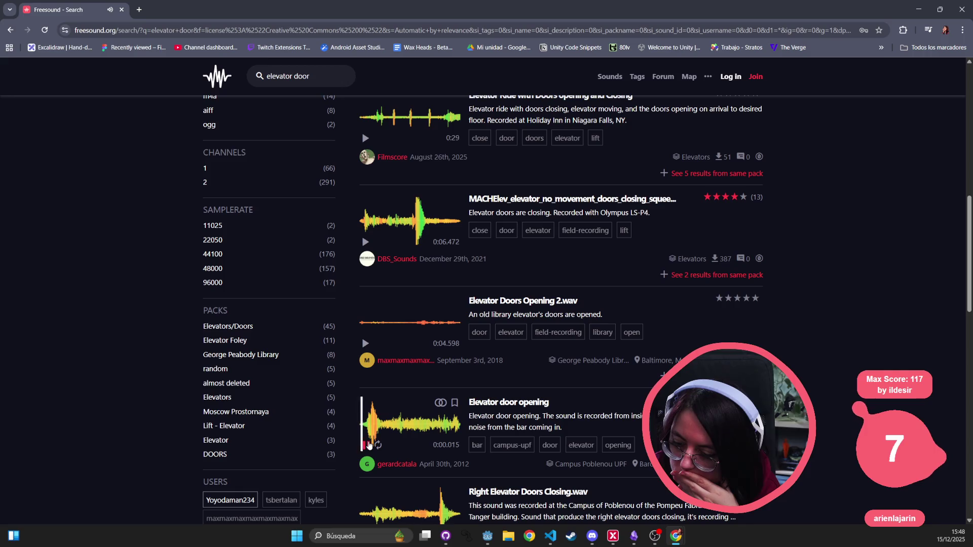
pyautogui.scroll(-1, 363, 445)
pyautogui.scroll(-2, 363, 445)
pyautogui.click(366, 393)
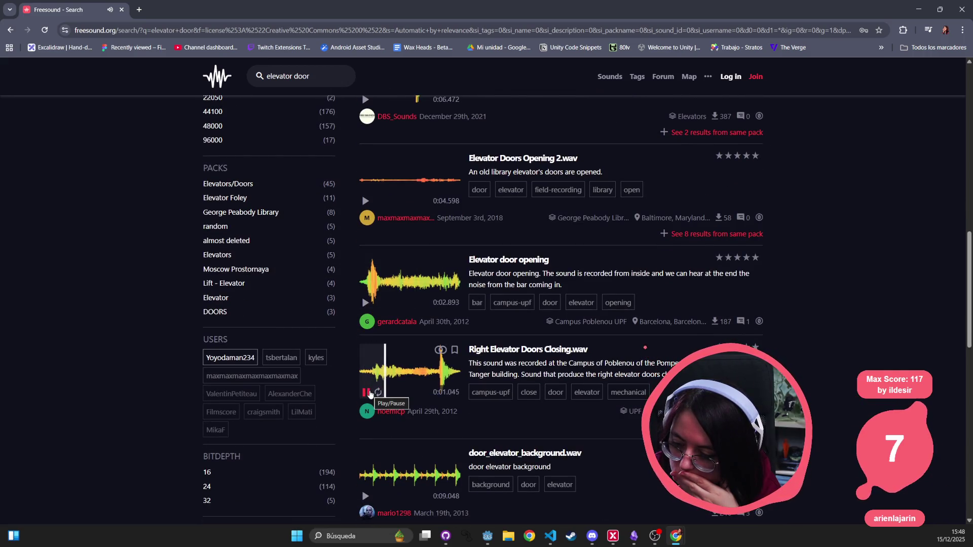
pyautogui.click(367, 394)
pyautogui.scroll(-3, 371, 394)
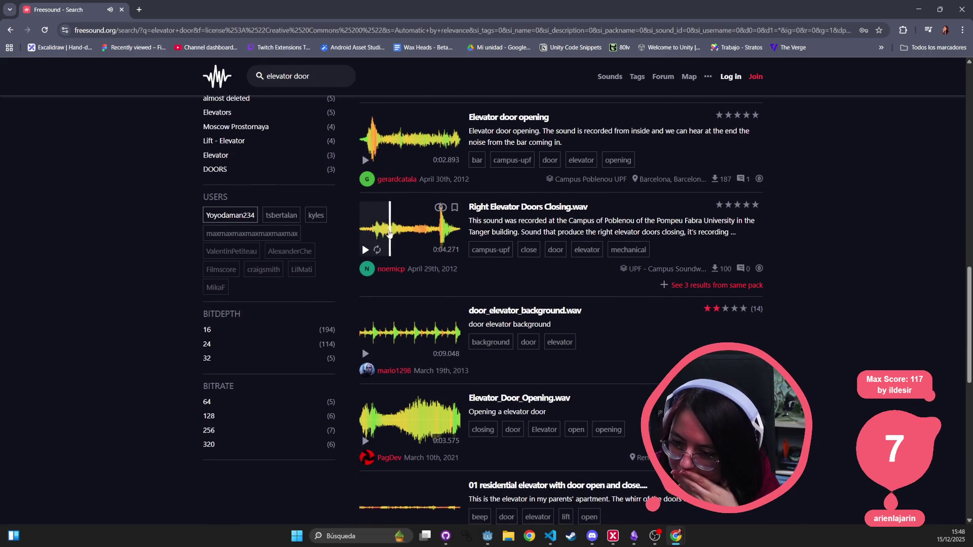
pyautogui.click(365, 250)
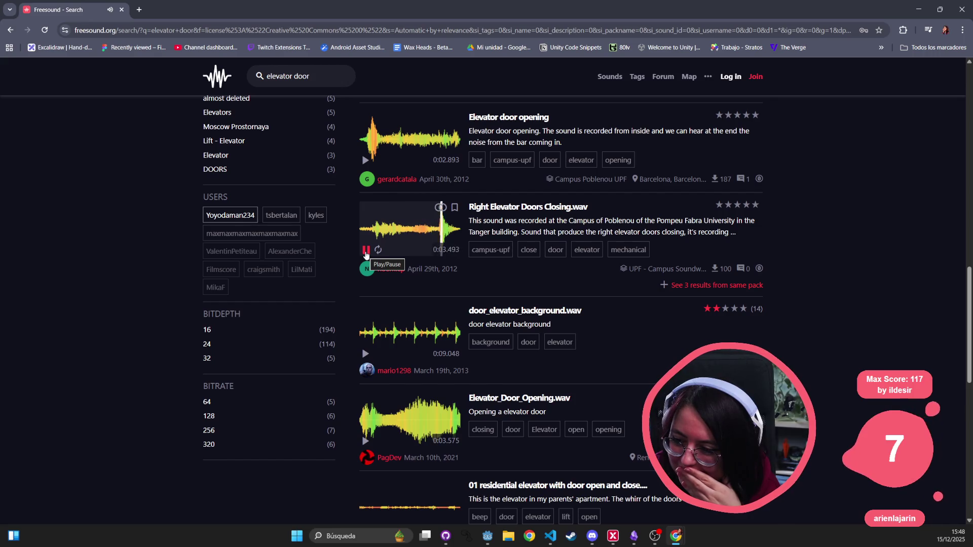
# - Audition Elevator_Door_Opening.wav and the residential, 20131106 and Moscow elevator door previews
pyautogui.scroll(-2, 408, 309)
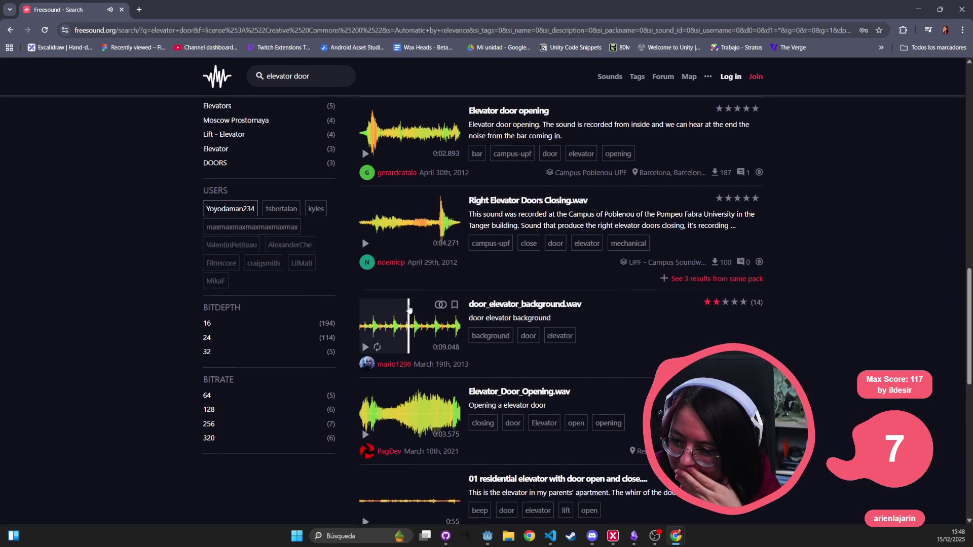
pyautogui.scroll(-1, 383, 339)
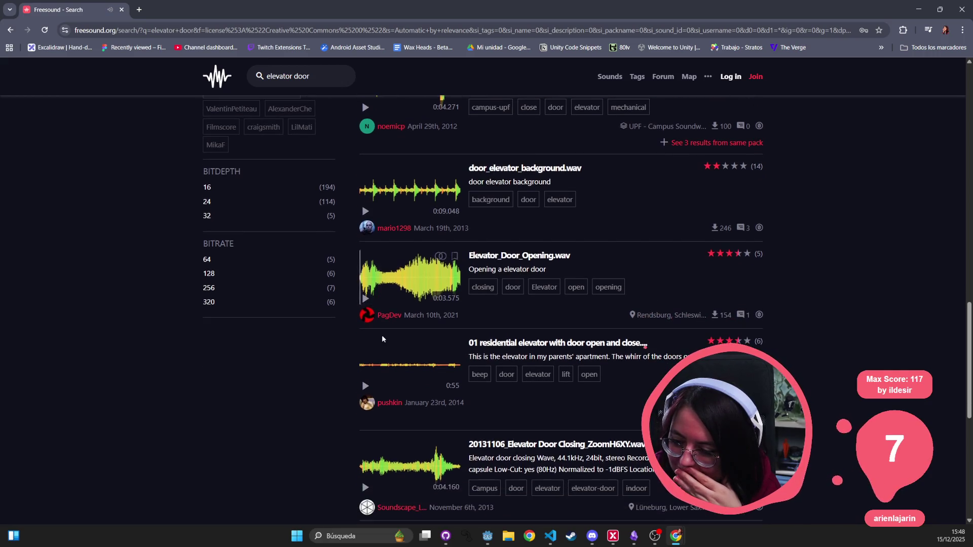
pyautogui.click(365, 300)
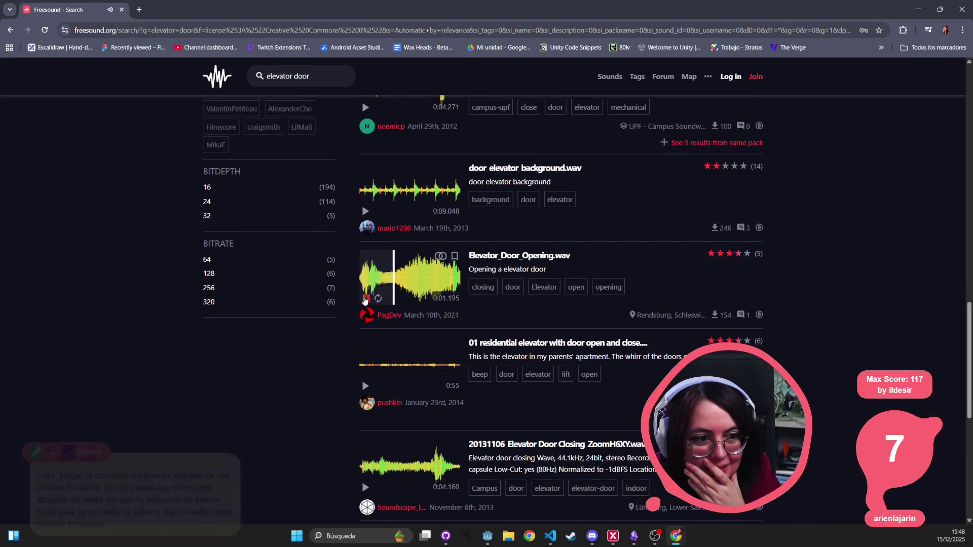
pyautogui.click(364, 300)
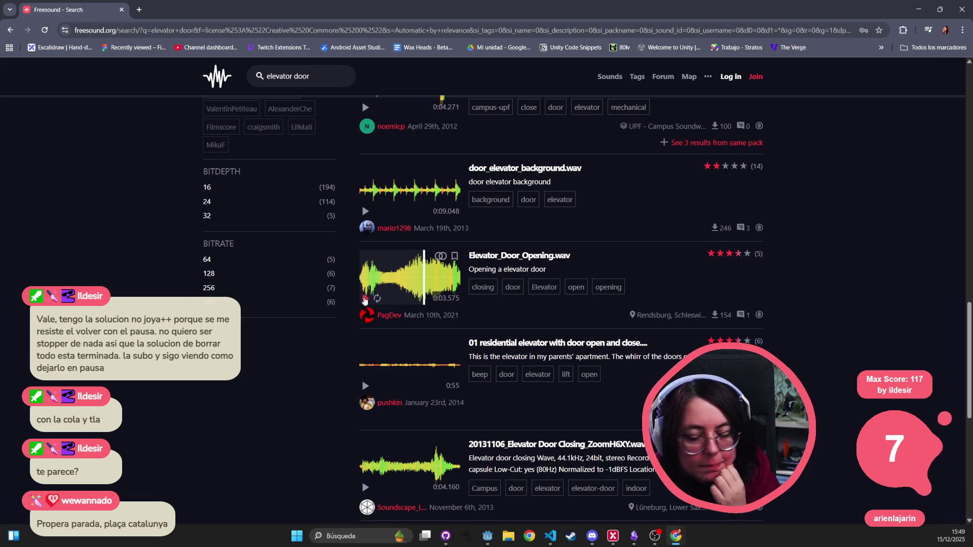
pyautogui.click(366, 386)
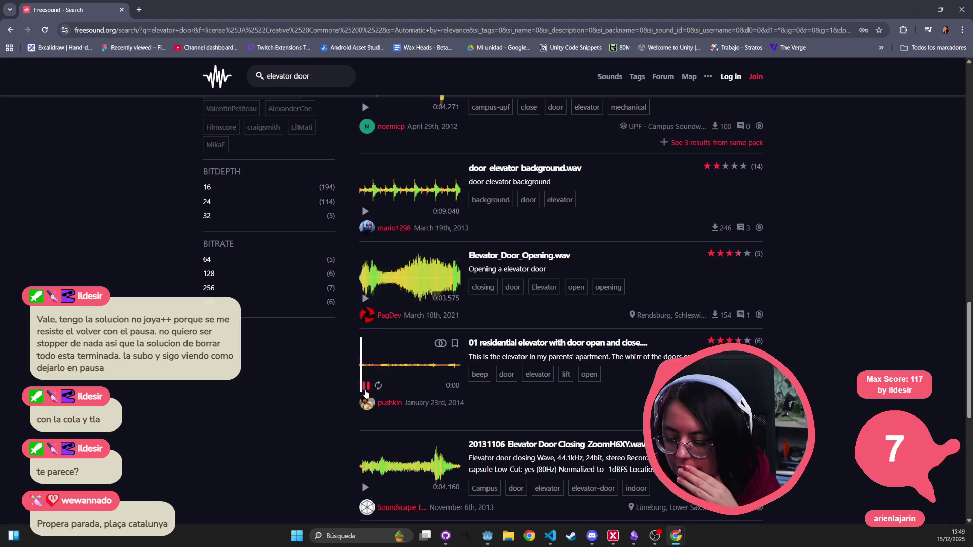
pyautogui.click(365, 488)
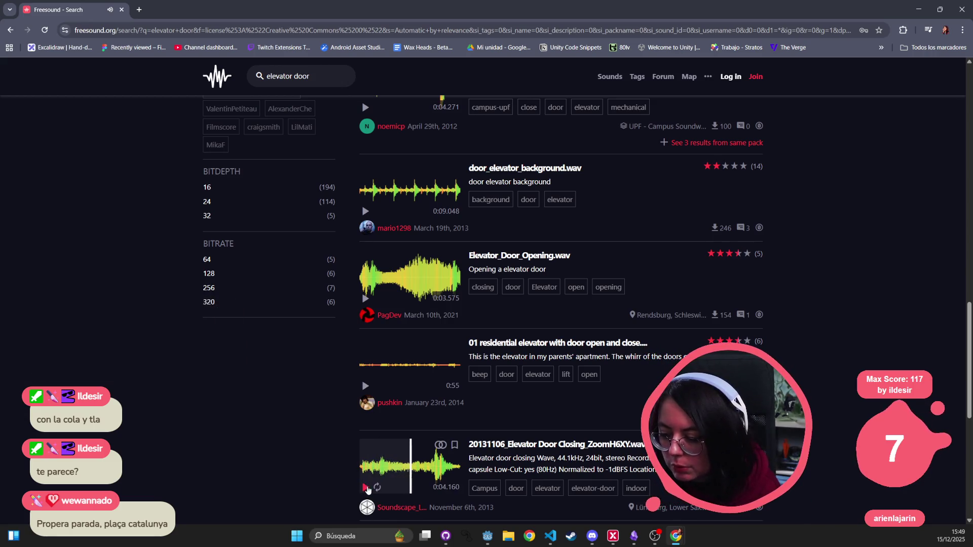
pyautogui.scroll(-3, 368, 490)
pyautogui.click(365, 388)
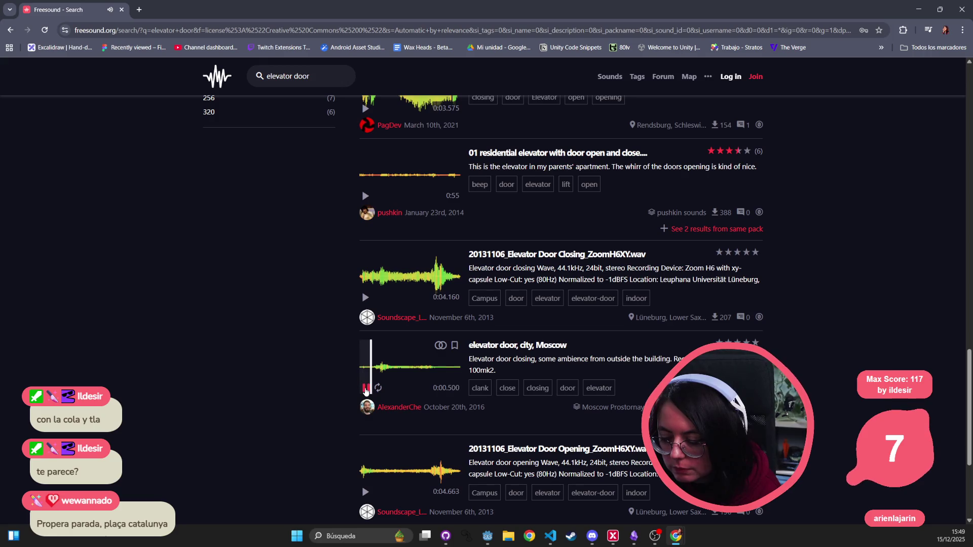
pyautogui.click(366, 492)
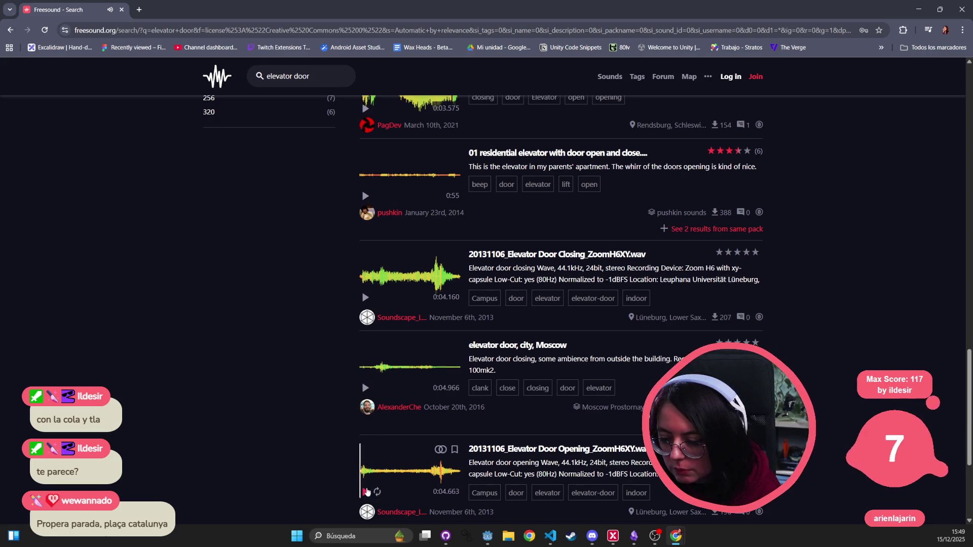
pyautogui.scroll(12, 482, 131)
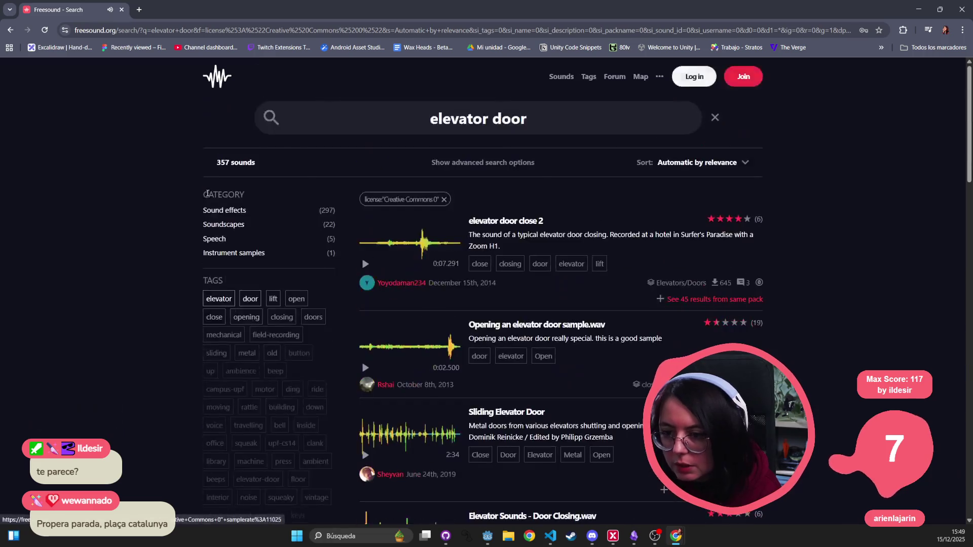
pyautogui.doubleClick(460, 117)
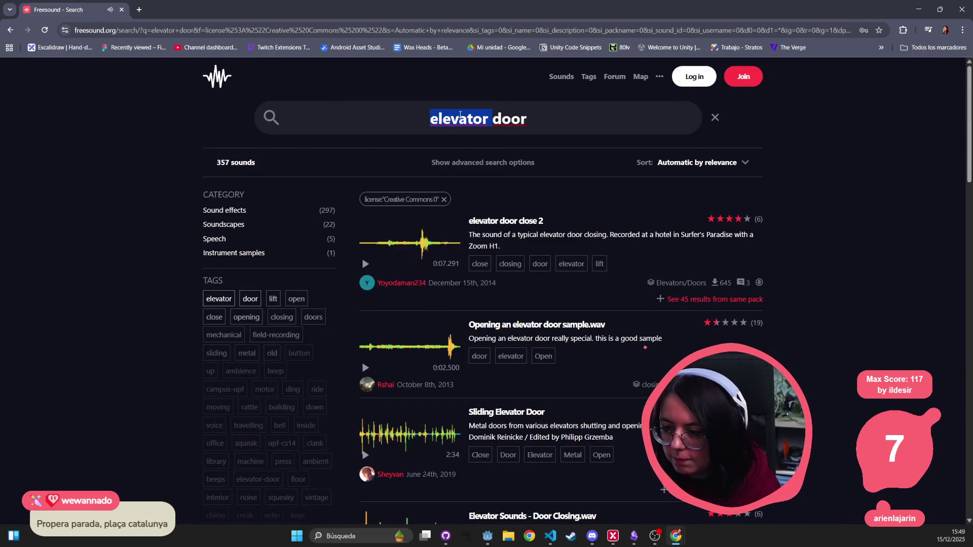
# - Search 'mneumatic door', fix the typo, then cut the query down to just 'door'
pyautogui.write('mneumati')
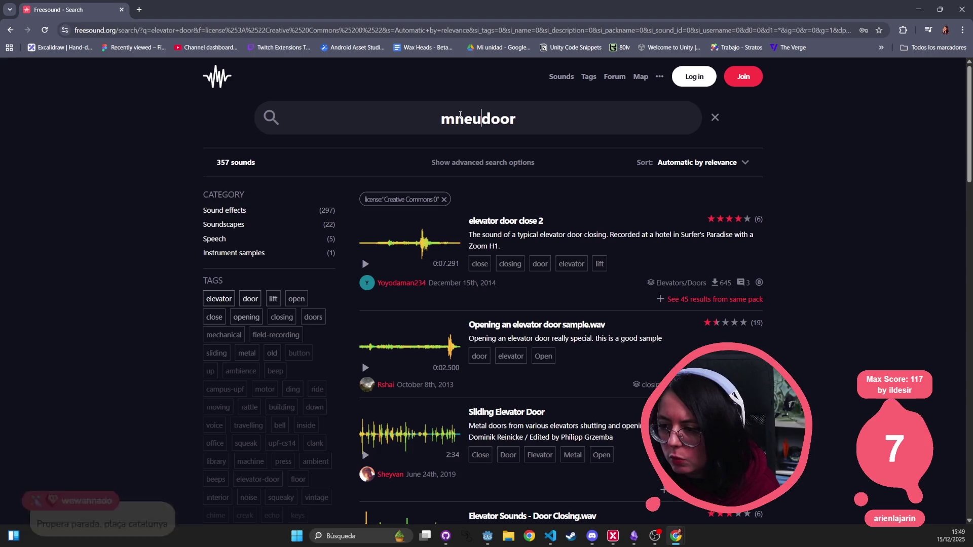
pyautogui.write('c')
pyautogui.press('Return')
pyautogui.doubleClick(462, 118)
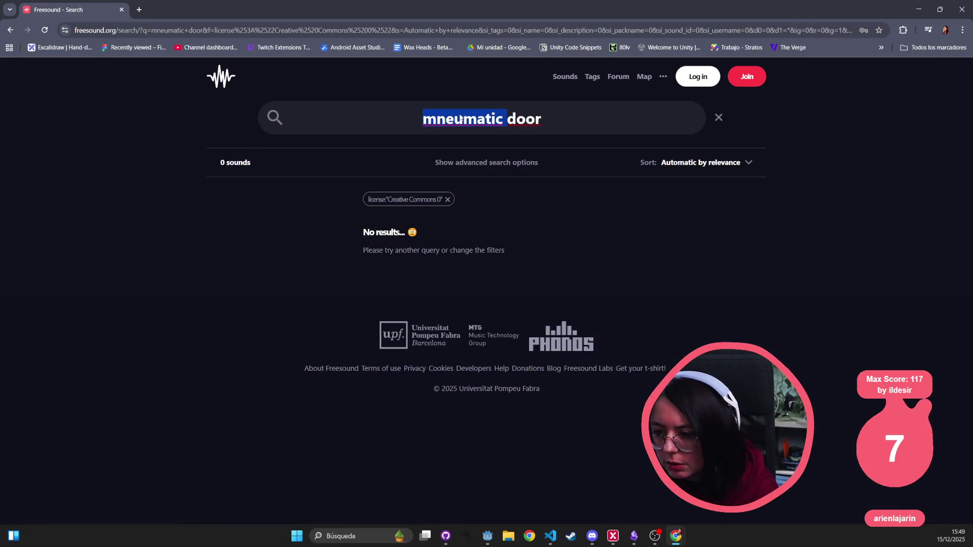
pyautogui.click(463, 119)
pyautogui.press('BackSpace')
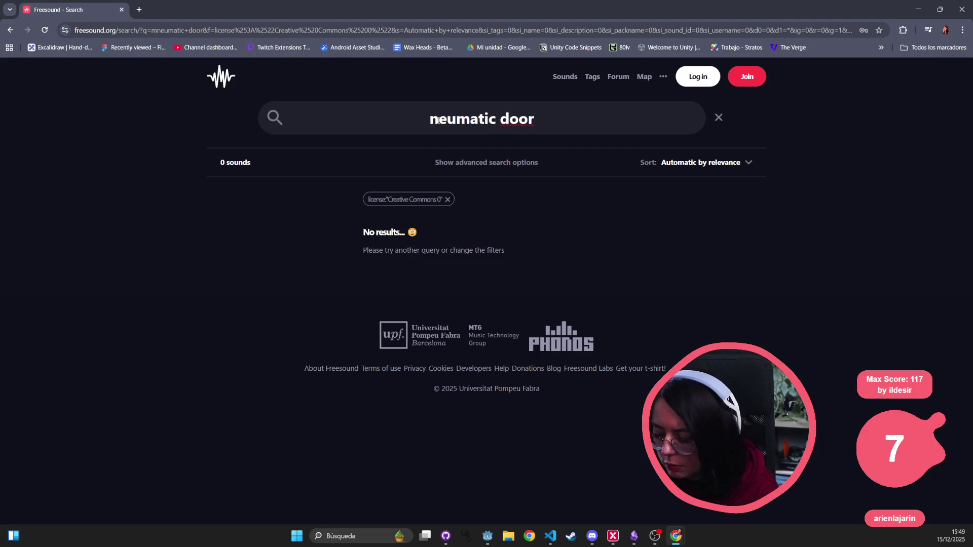
pyautogui.doubleClick(488, 120)
pyautogui.press('BackSpace')
pyautogui.press('Return')
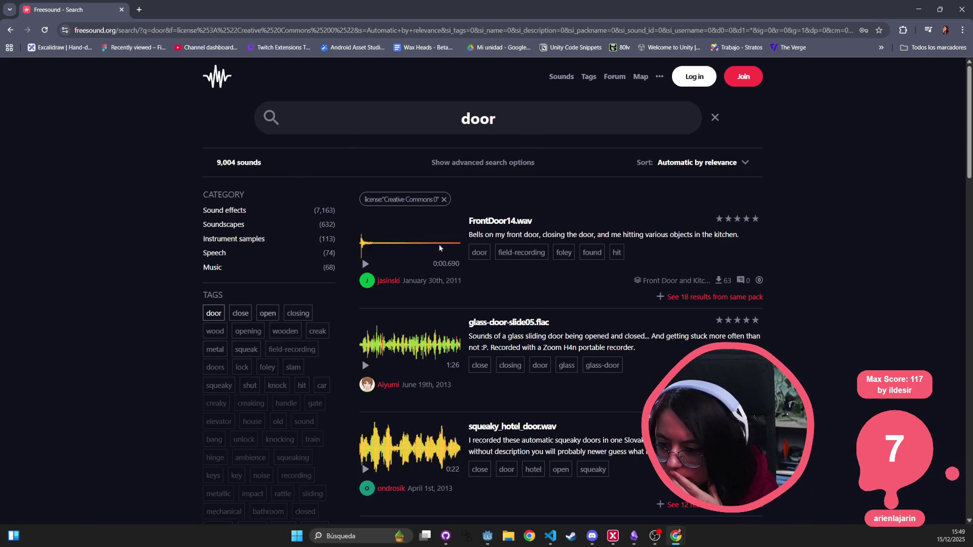
# - Preview FrontDoor14.wav and 'elevator door close 2' among the 9,004 door results
pyautogui.click(365, 264)
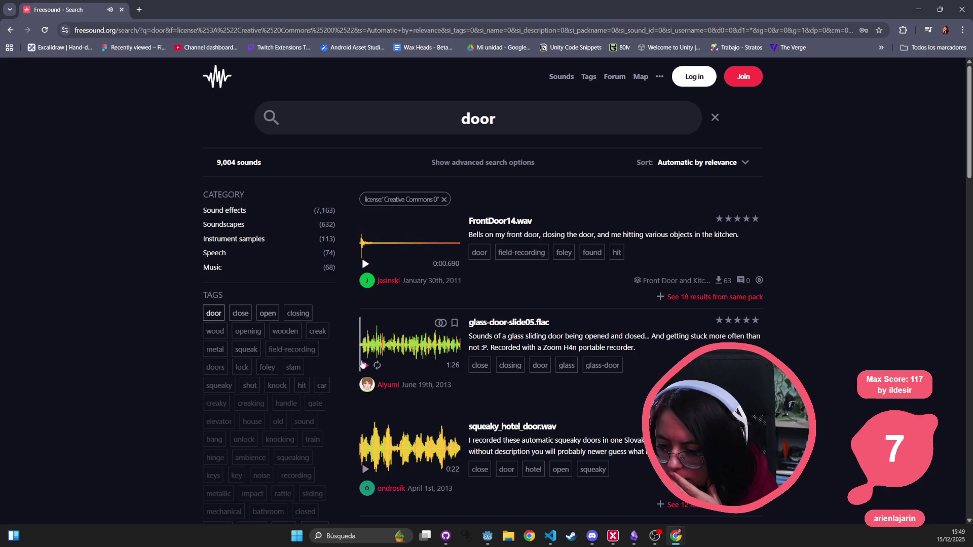
pyautogui.scroll(-5, 365, 374)
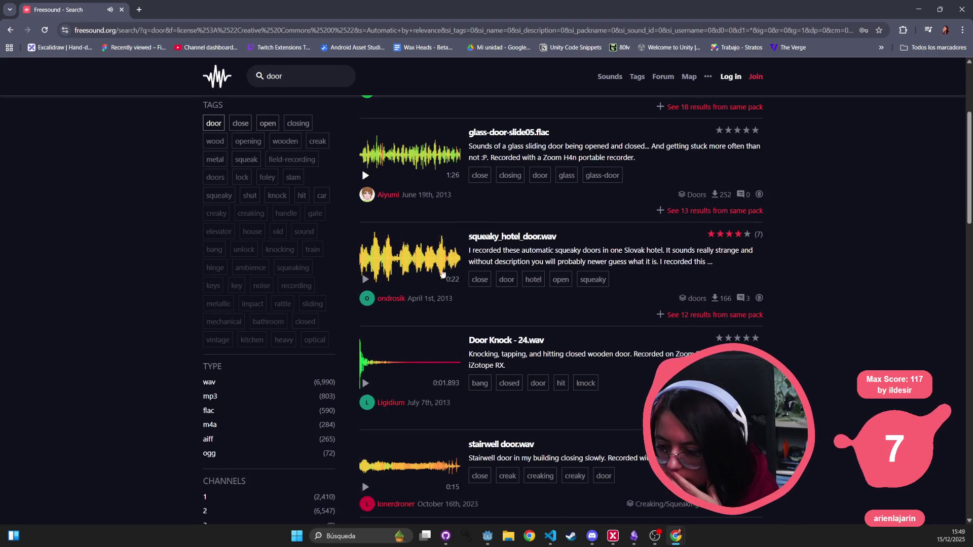
pyautogui.scroll(-5, 471, 351)
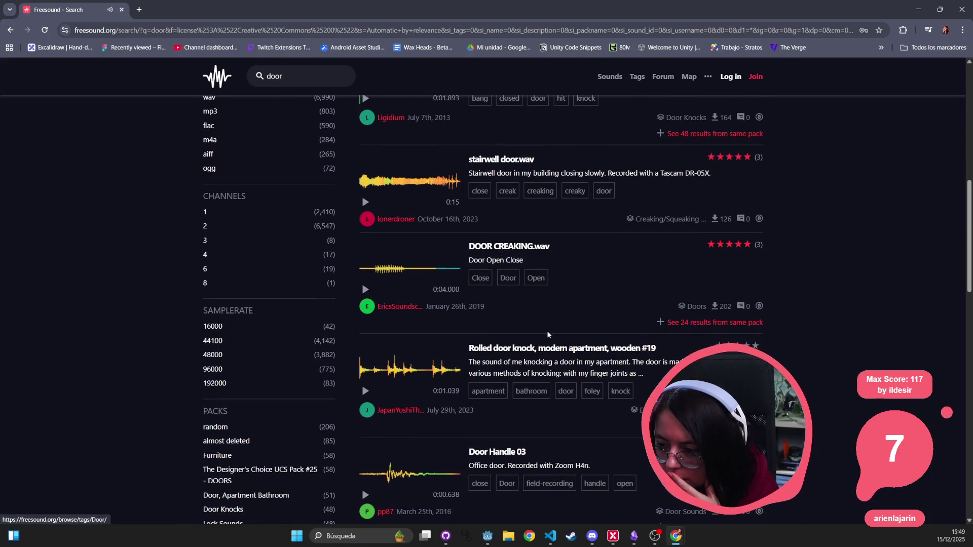
pyautogui.scroll(-5, 566, 386)
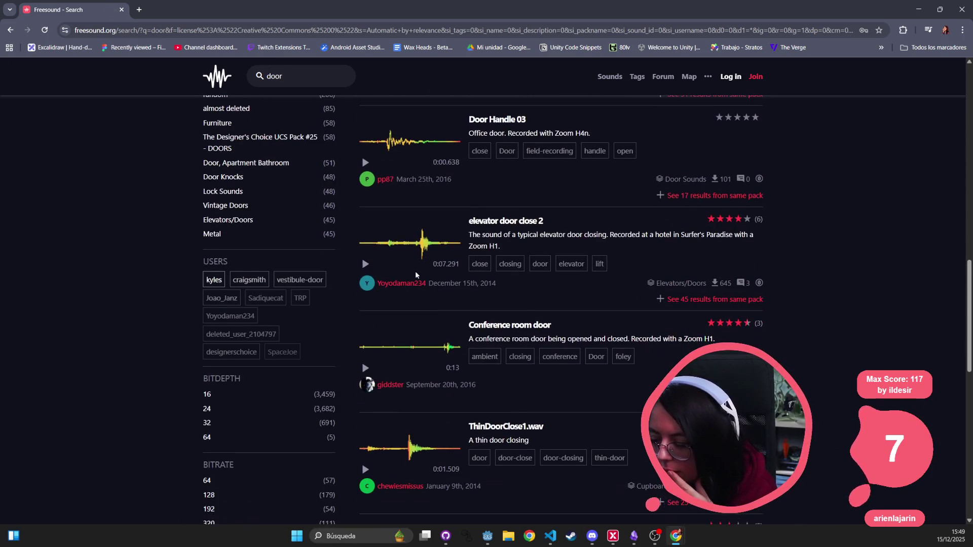
pyautogui.click(361, 268)
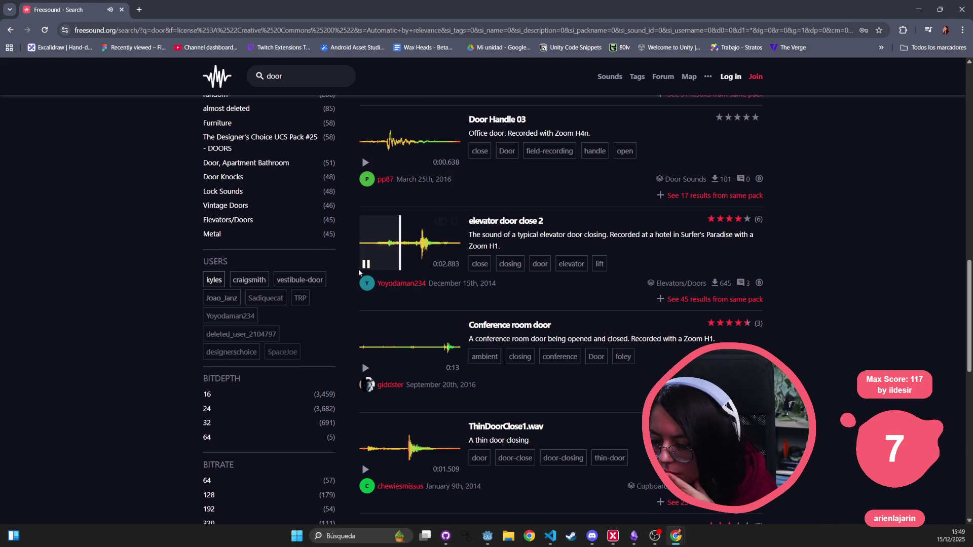
pyautogui.scroll(-4, 364, 278)
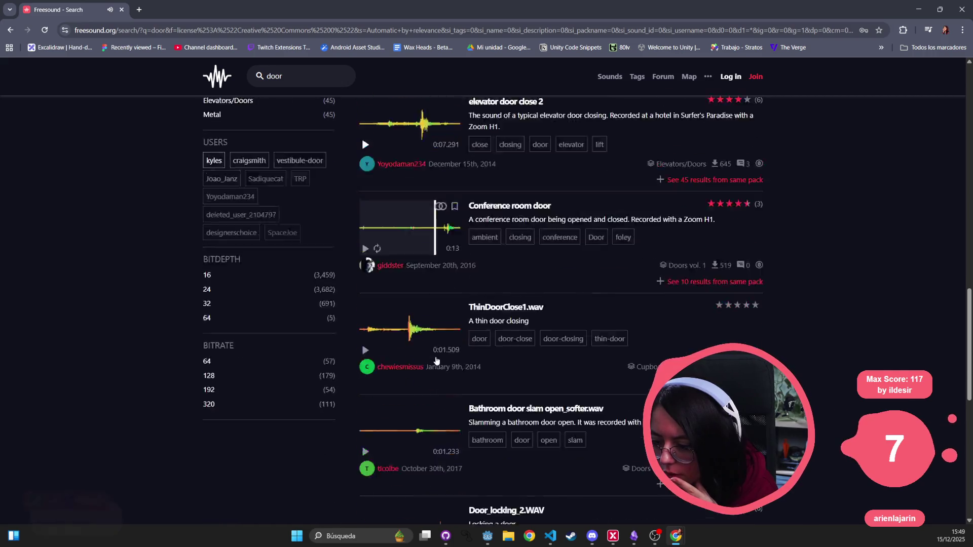
pyautogui.scroll(-3, 434, 354)
pyautogui.scroll(15, 471, 100)
pyautogui.doubleClick(496, 124)
# - Search Freesound for 'sliding door', then for 'pneumatic door'
pyautogui.write('s')
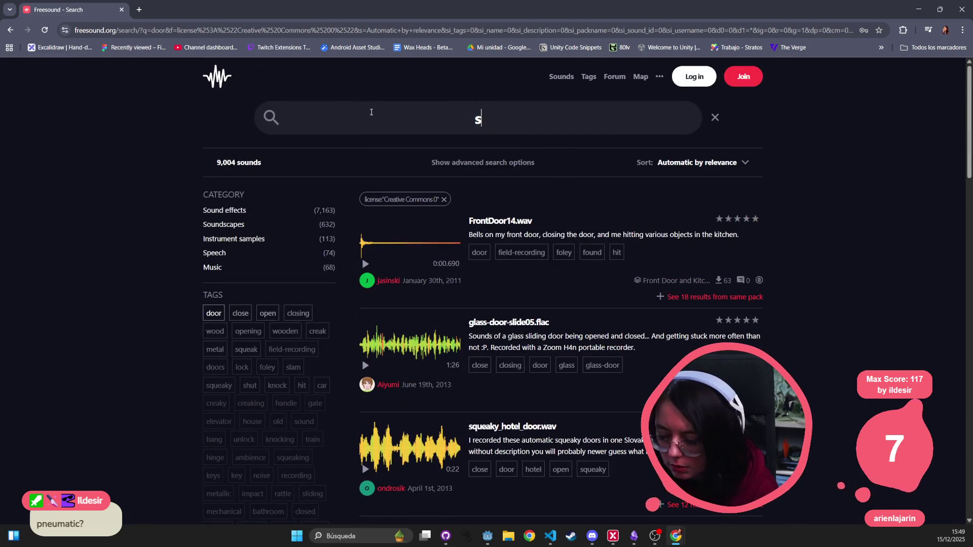
pyautogui.write('liding door')
pyautogui.press('Return')
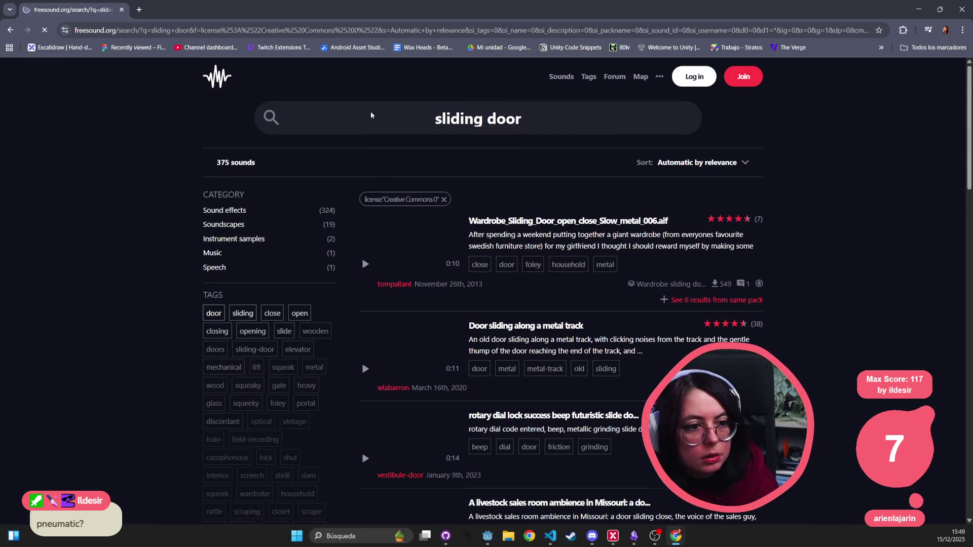
pyautogui.doubleClick(464, 126)
pyautogui.write('pneumatic')
pyautogui.press('Return')
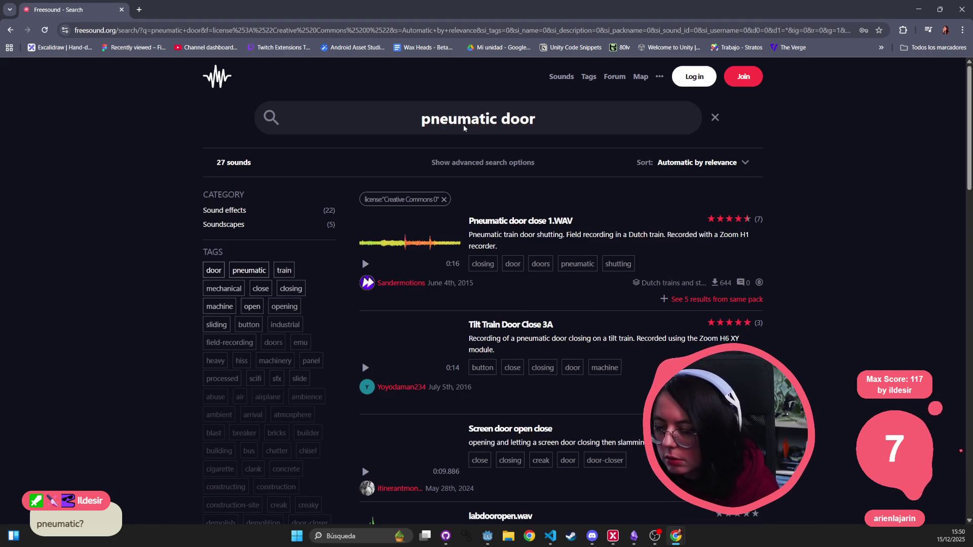
# - Preview Pneumatic door close 1.WAV, Tilt Train Door Close 3A and Screen door open close
pyautogui.click(364, 264)
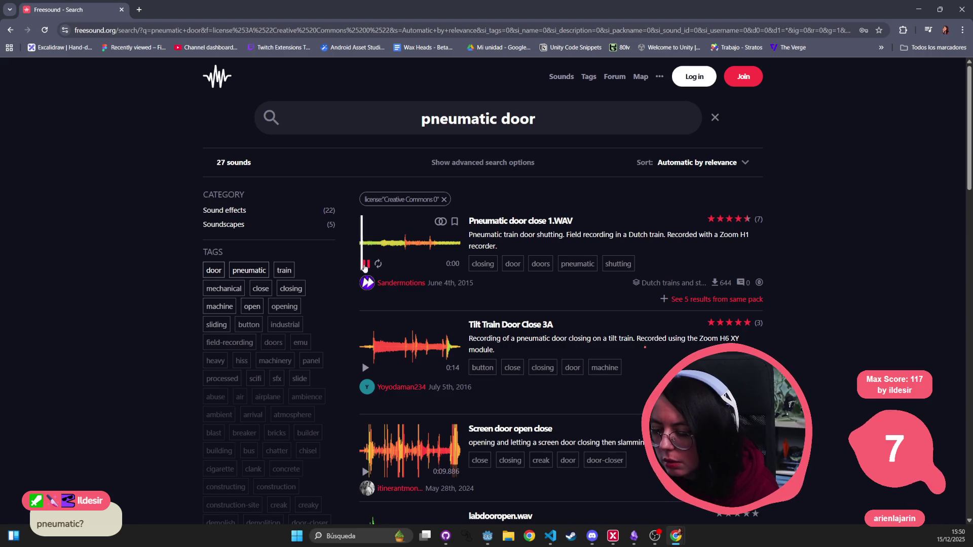
pyautogui.click(365, 265)
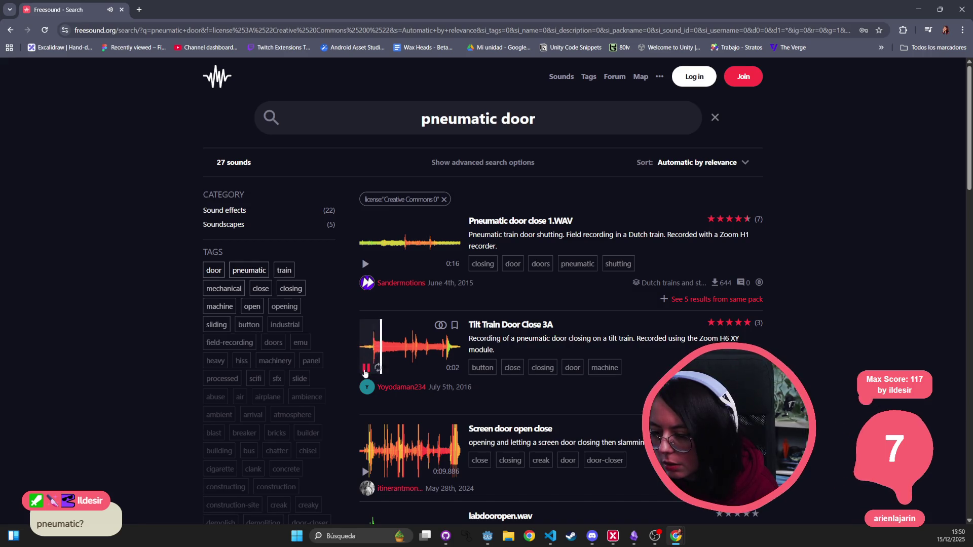
pyautogui.click(366, 368)
pyautogui.scroll(-3, 368, 362)
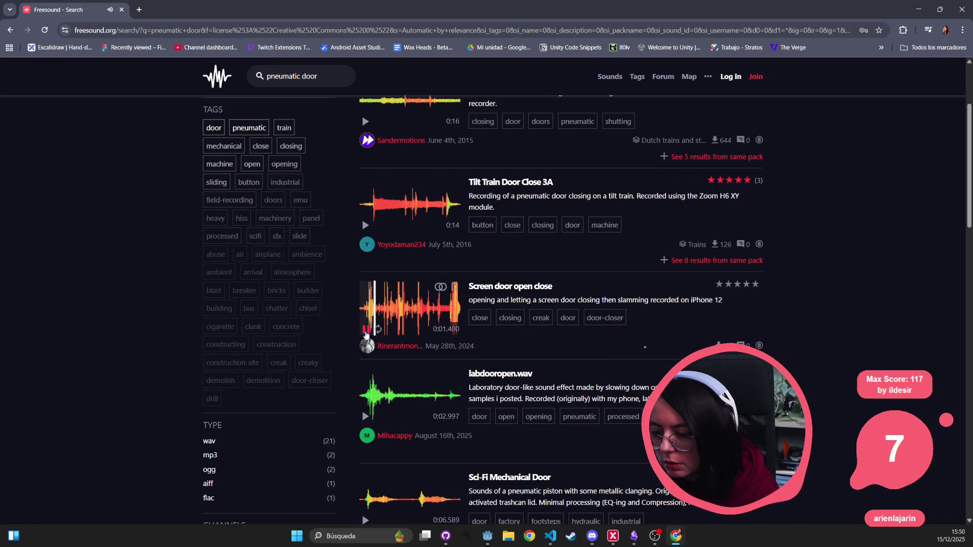
pyautogui.click(366, 330)
pyautogui.scroll(3, 366, 329)
# - Replace the whole query and search for 'elevator door' again
pyautogui.moveTo(573, 130); pyautogui.dragTo(175, 72)
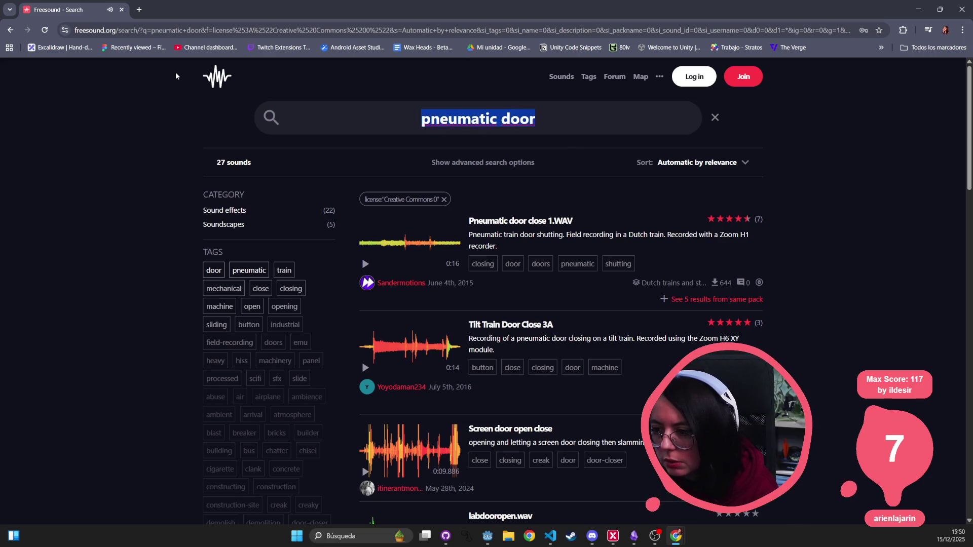
pyautogui.write('d')
pyautogui.write('tor door')
pyautogui.press('Return')
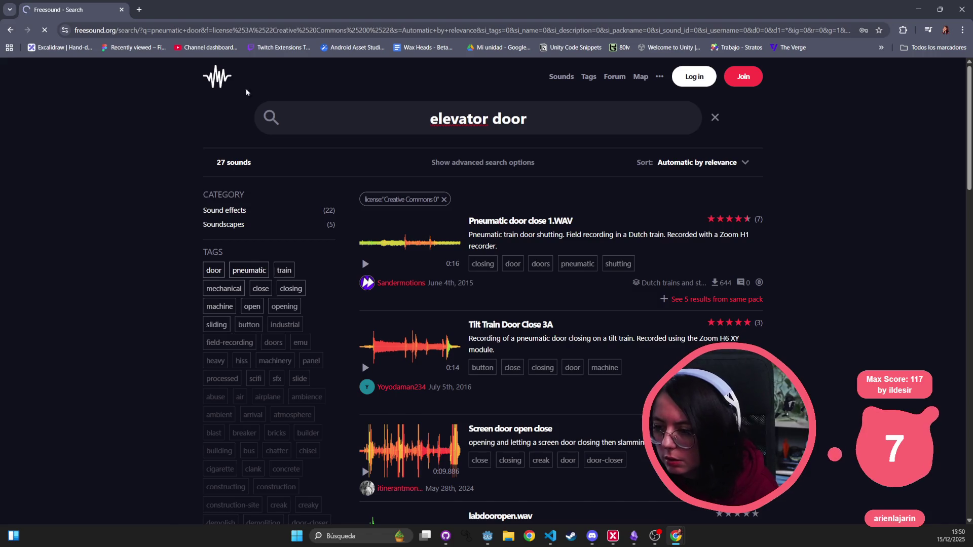
pyautogui.doubleClick(461, 123)
pyautogui.write('lift')
pyautogui.press('Return')
pyautogui.click(366, 265)
pyautogui.click(366, 266)
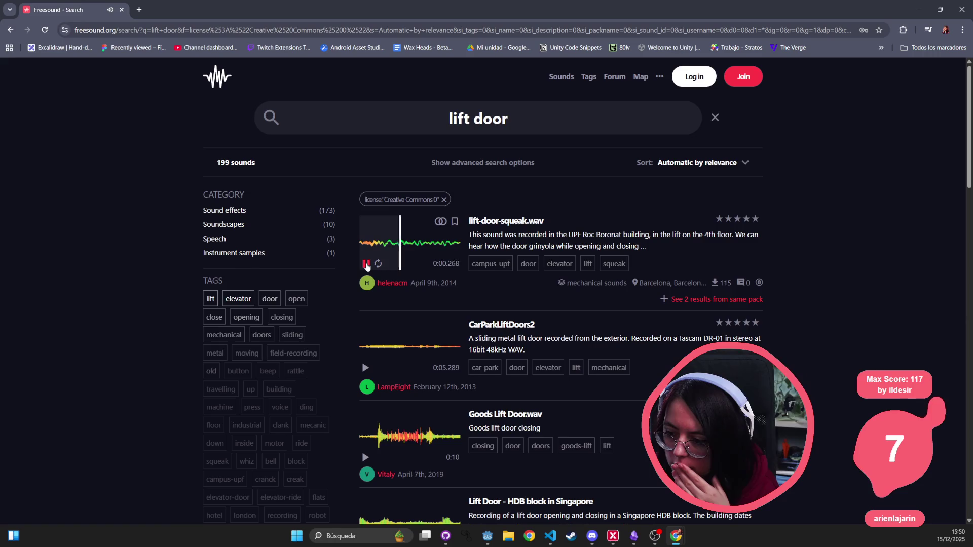
pyautogui.click(365, 266)
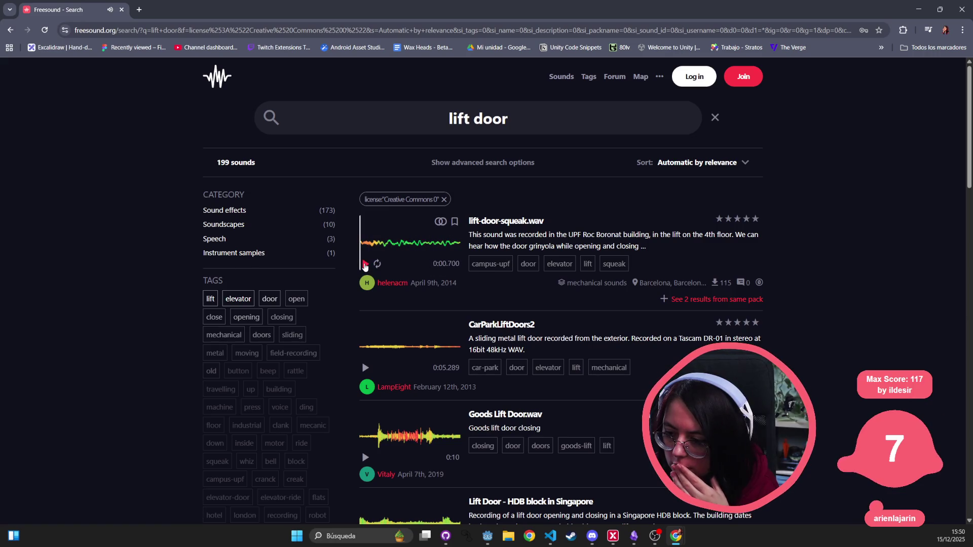
pyautogui.click(366, 369)
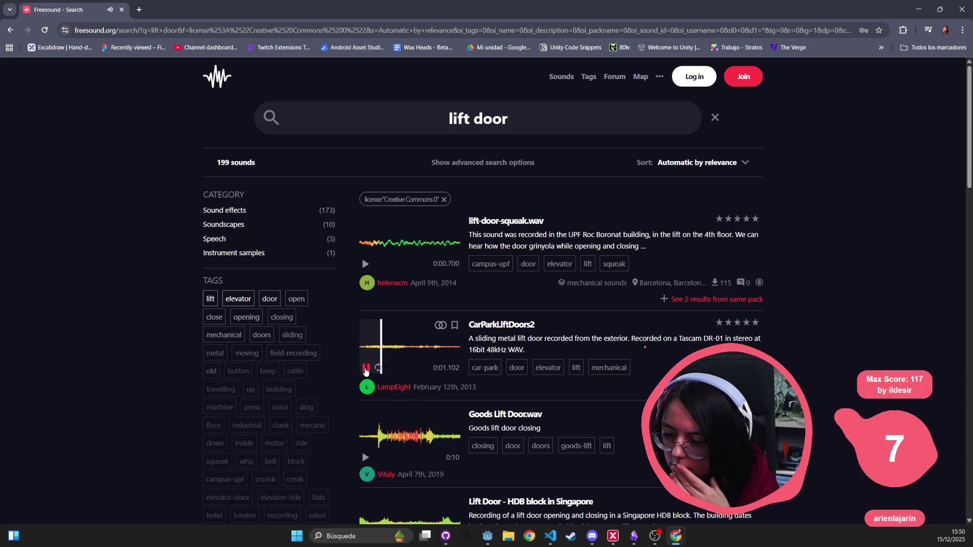
pyautogui.click(366, 458)
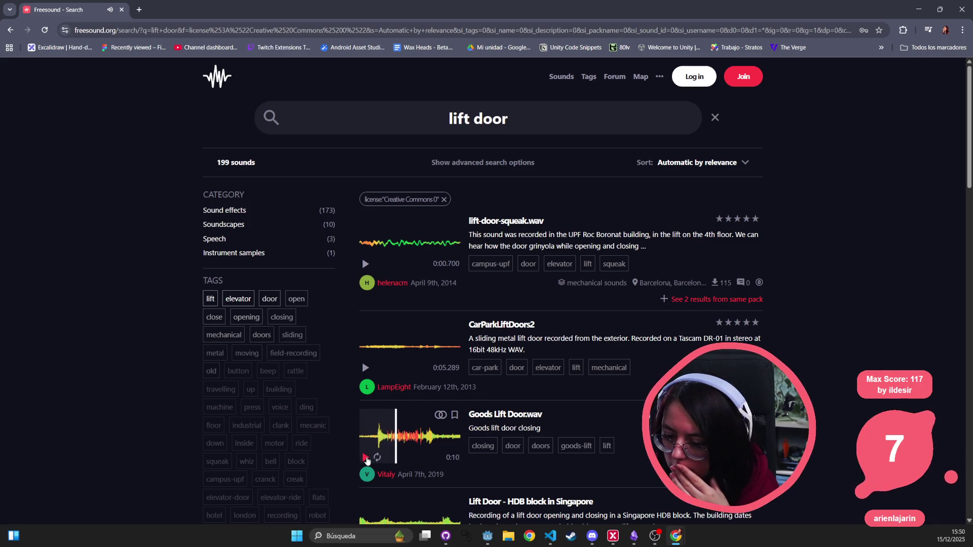
pyautogui.scroll(-3, 368, 459)
pyautogui.click(366, 403)
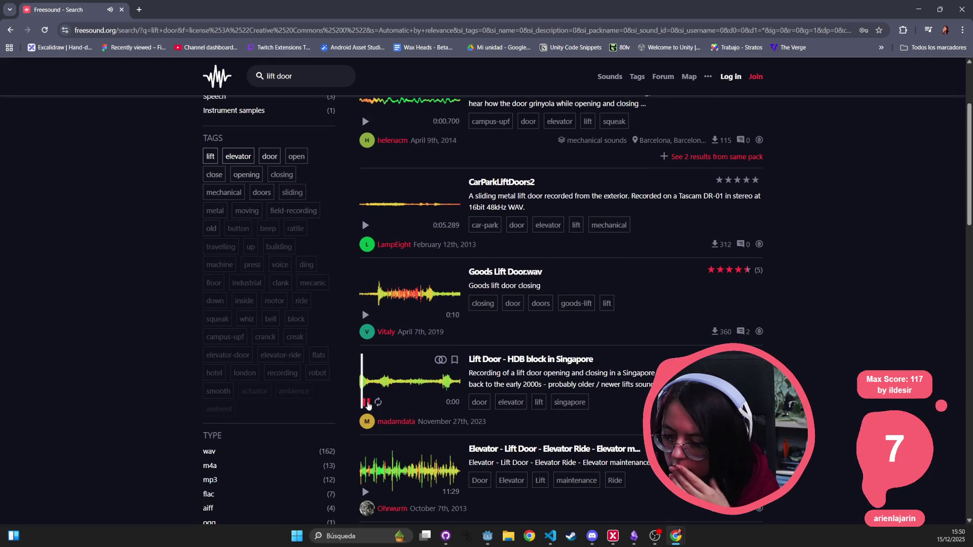
pyautogui.scroll(-2, 368, 404)
pyautogui.click(366, 398)
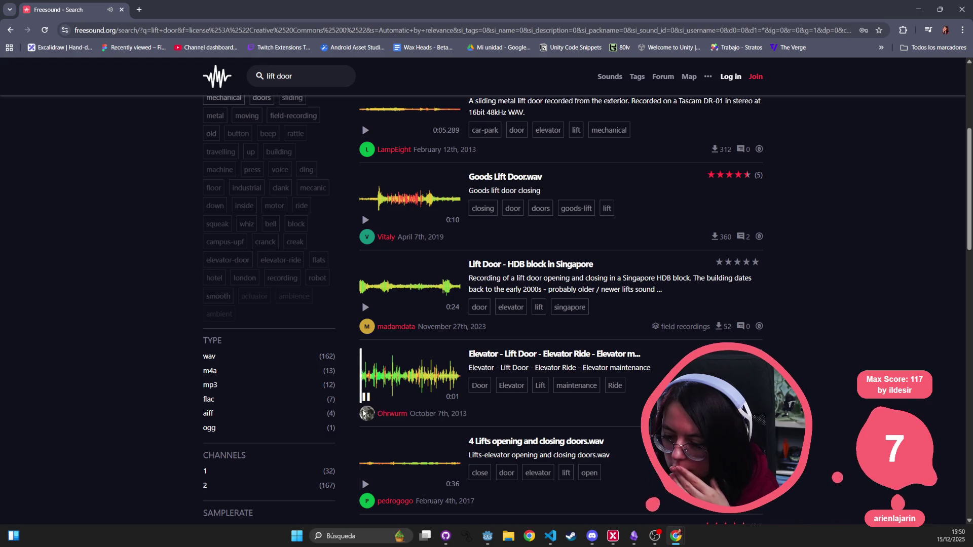
pyautogui.click(365, 485)
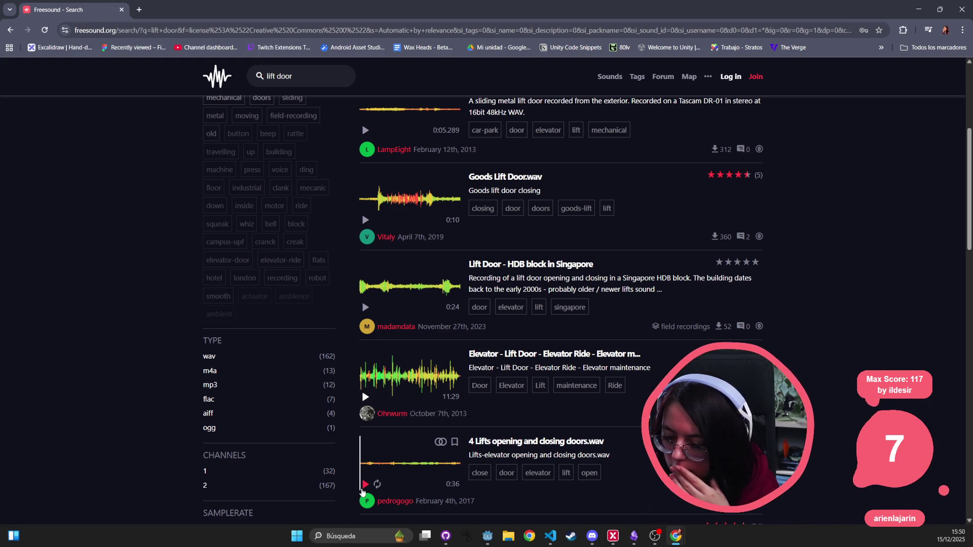
pyautogui.scroll(-3, 363, 484)
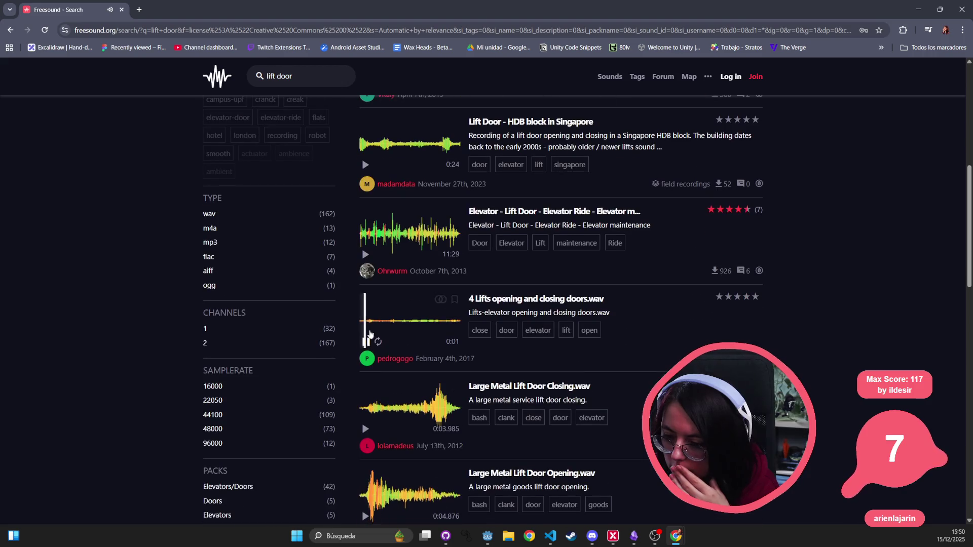
pyautogui.click(366, 429)
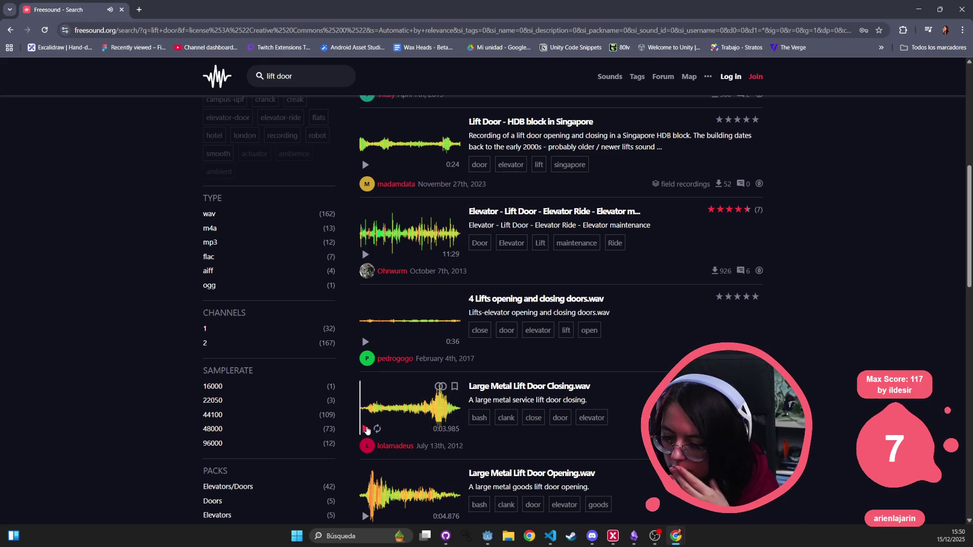
pyautogui.scroll(-1, 369, 426)
pyautogui.scroll(-3, 370, 424)
pyautogui.click(366, 327)
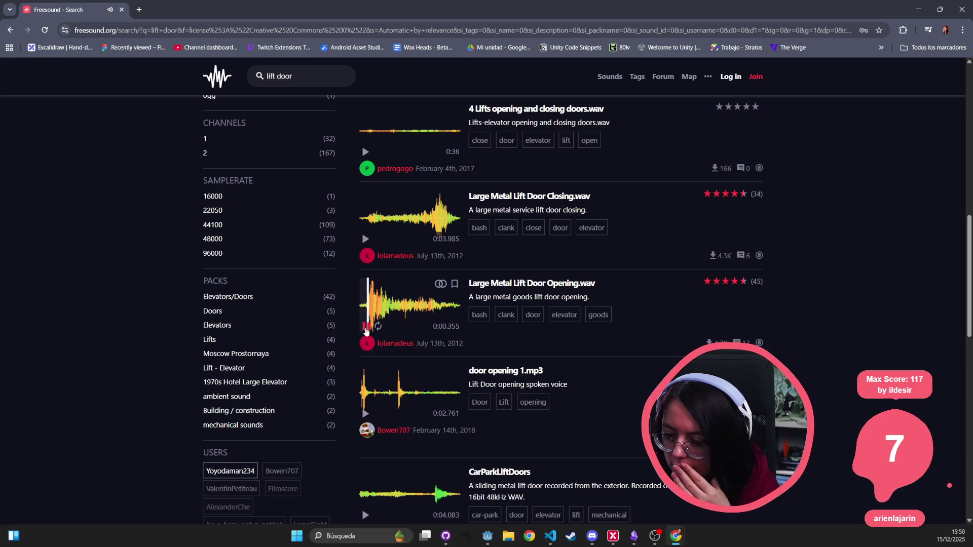
pyautogui.click(366, 329)
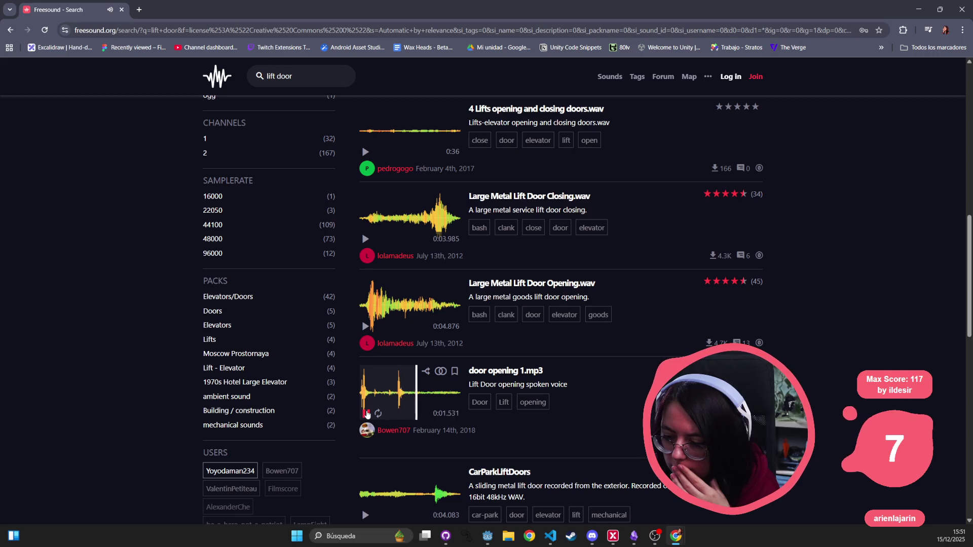
pyautogui.scroll(-1, 367, 446)
pyautogui.click(366, 468)
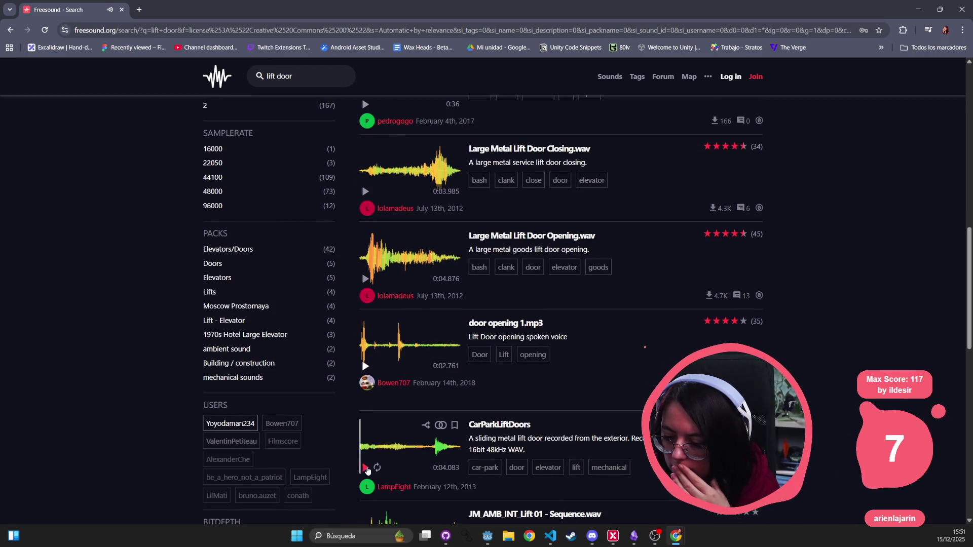
pyautogui.click(368, 469)
pyautogui.scroll(-2, 369, 464)
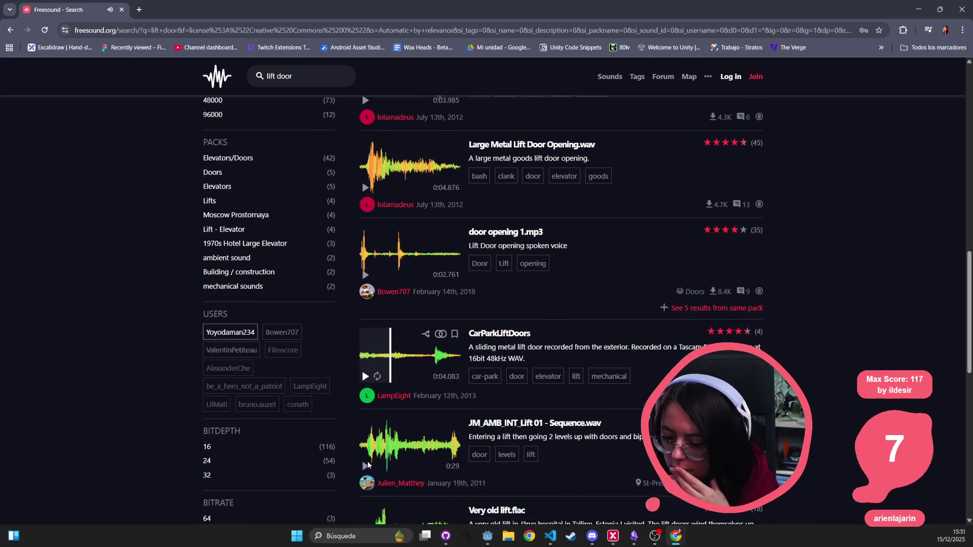
pyautogui.click(366, 463)
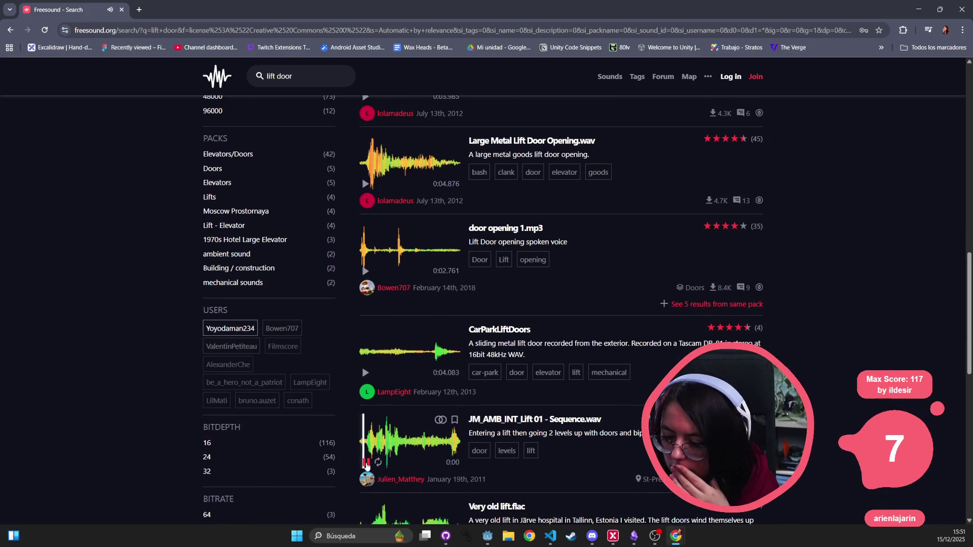
pyautogui.scroll(-4, 366, 464)
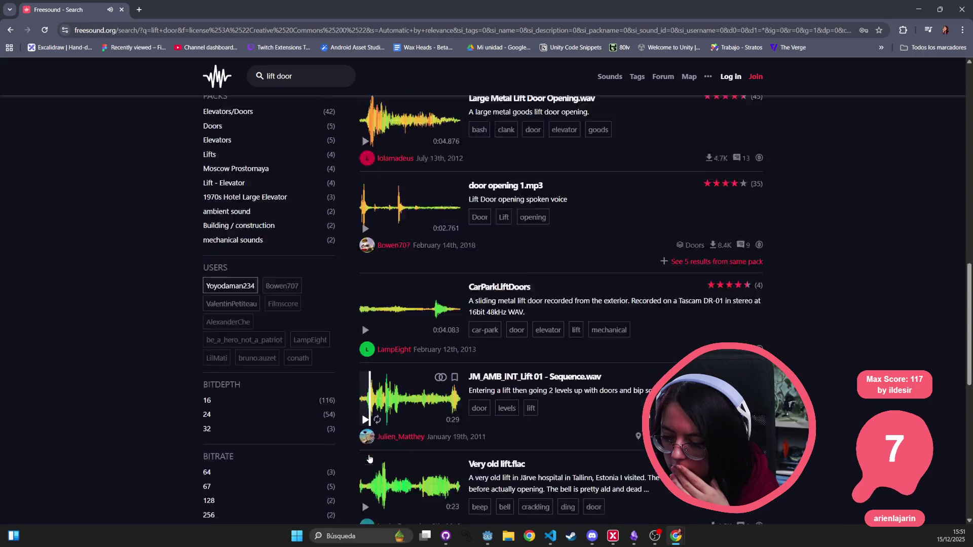
pyautogui.click(366, 450)
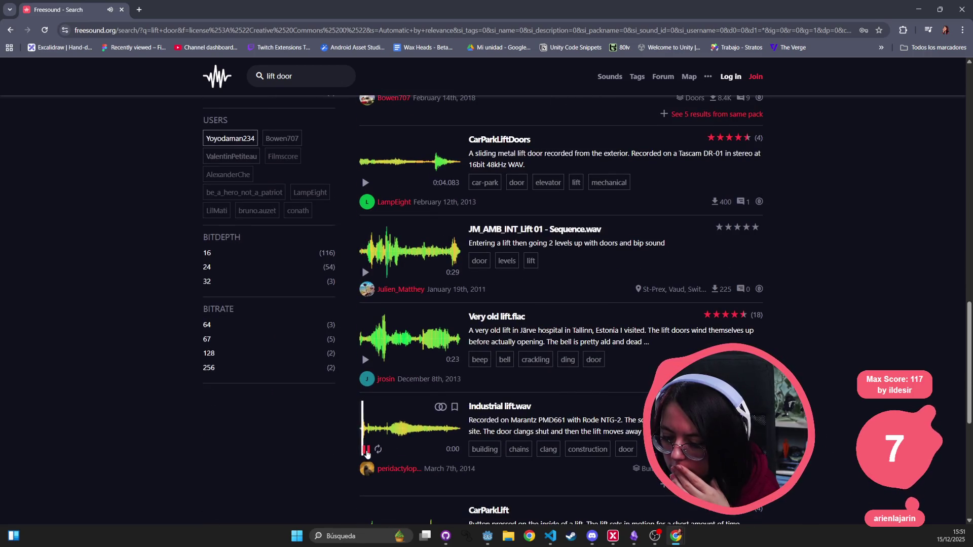
pyautogui.click(366, 450)
pyautogui.scroll(-5, 367, 456)
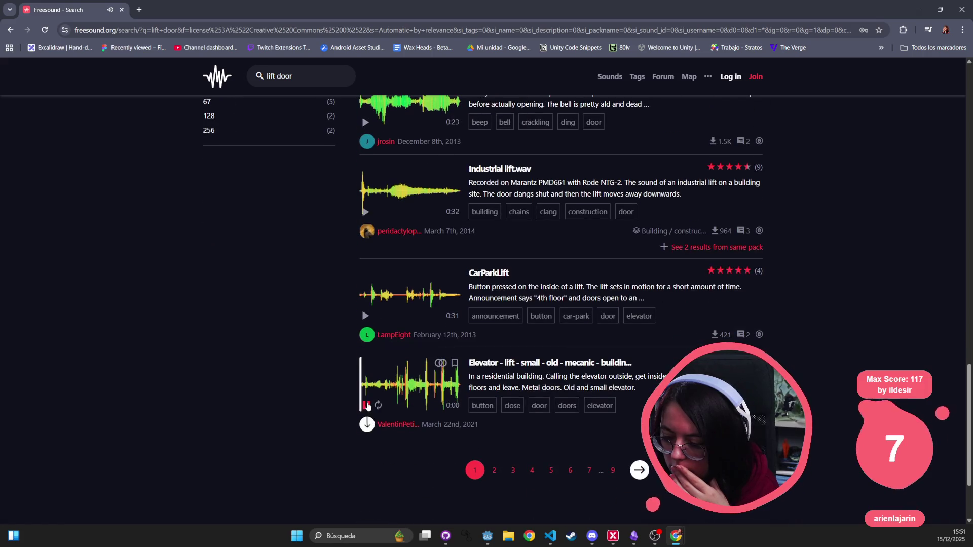
pyautogui.press('Home')
pyautogui.write('elevator')
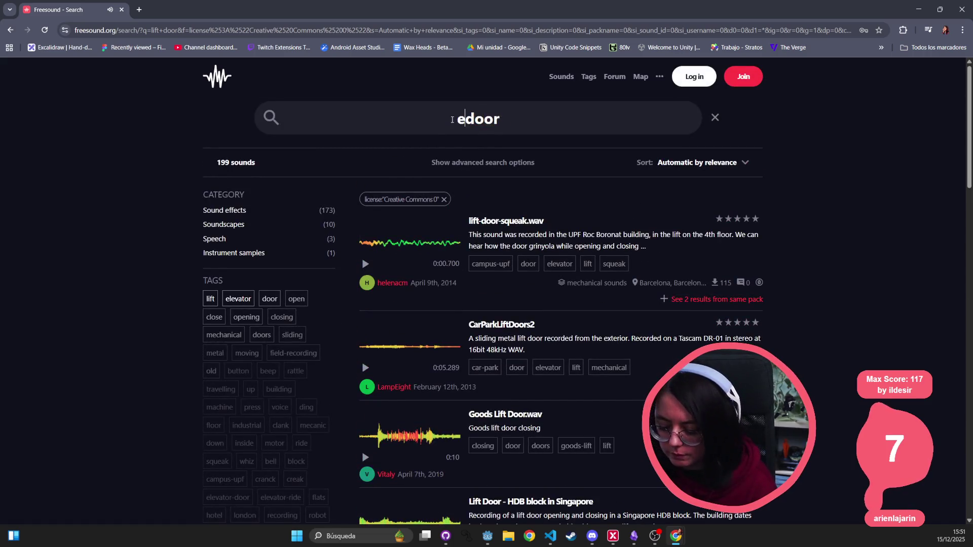
# - Rerun the 'elevator door' search and preview Sliding Elevator Door, skipping ahead partway through
pyautogui.press('Return')
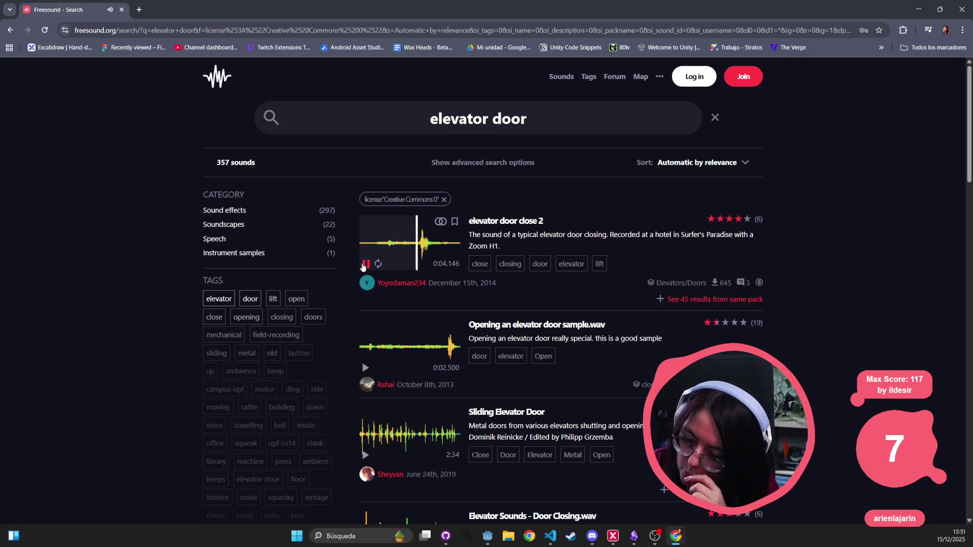
pyautogui.click(365, 456)
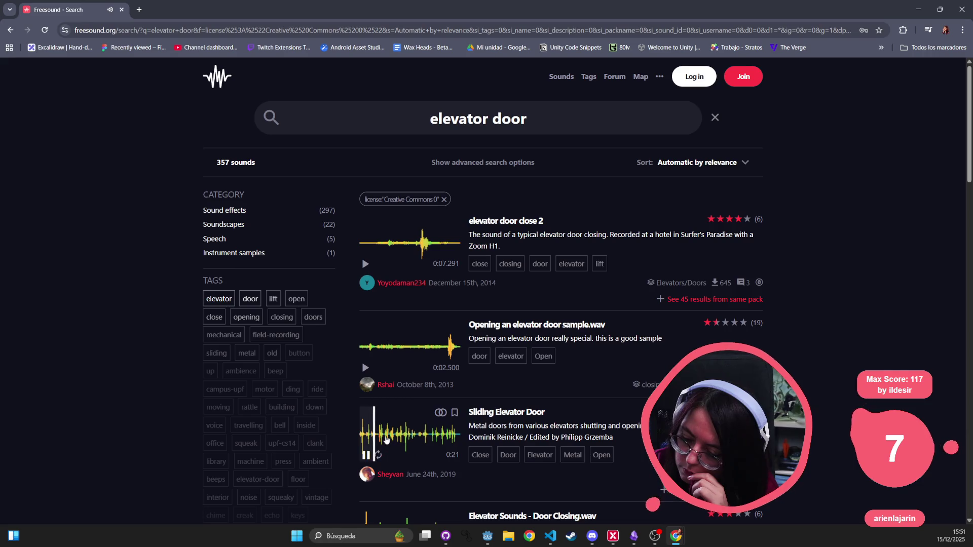
pyautogui.click(405, 440)
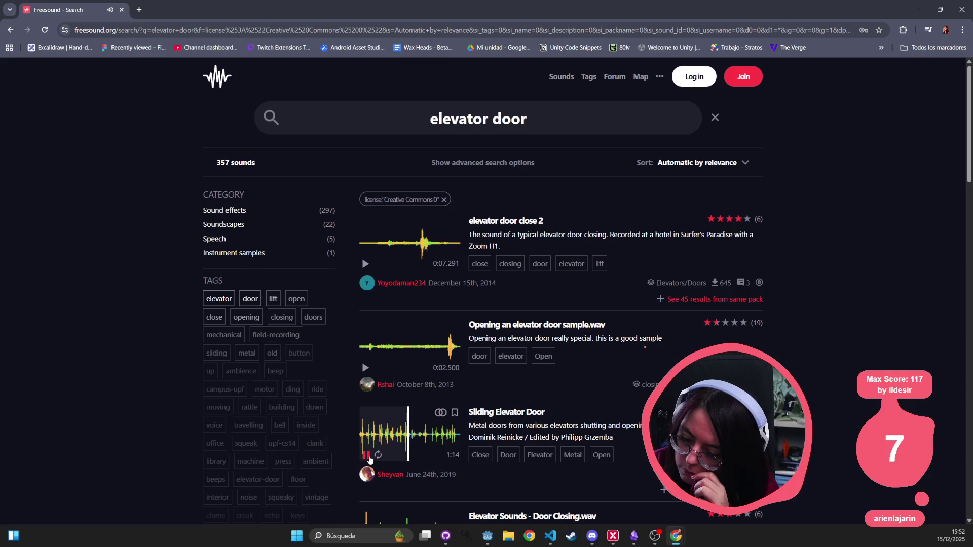
pyautogui.click(366, 455)
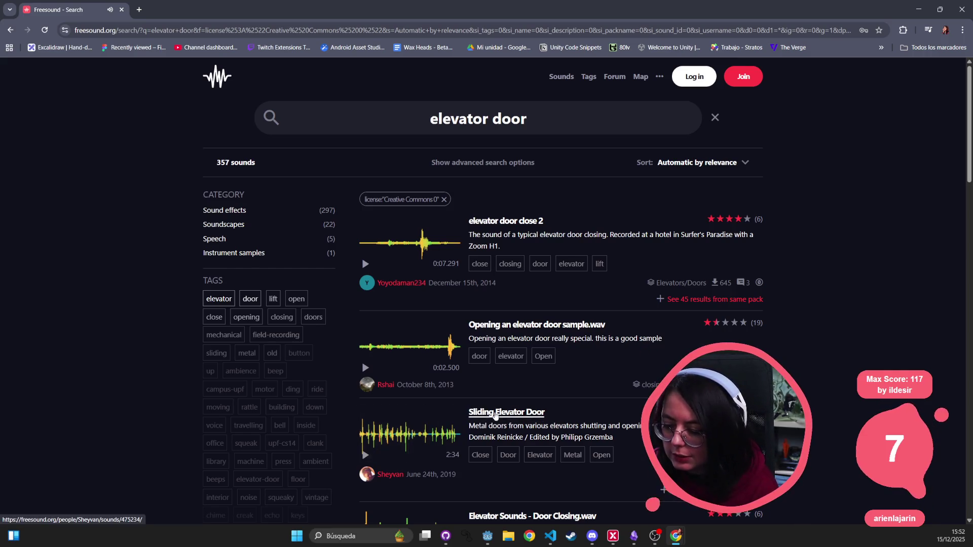
# - Download Sliding Elevator Door from its Freesound page after signing in, and play it in Audacity
pyautogui.click(495, 413)
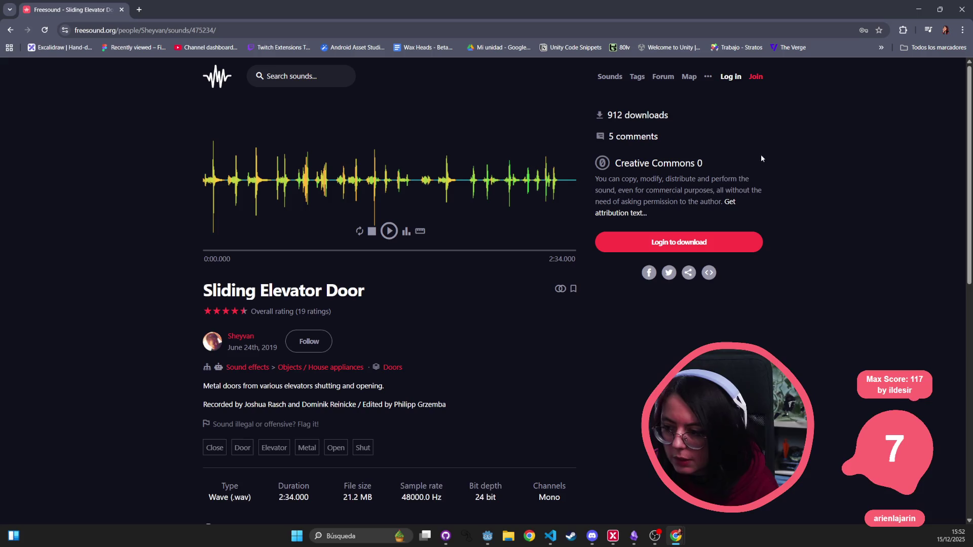
pyautogui.click(685, 251)
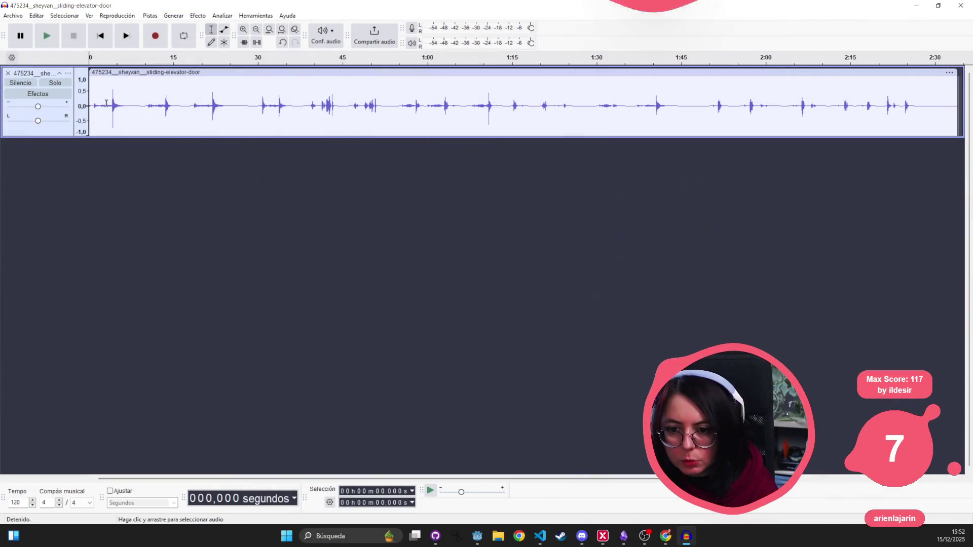
pyautogui.click(106, 103)
pyautogui.press('space')
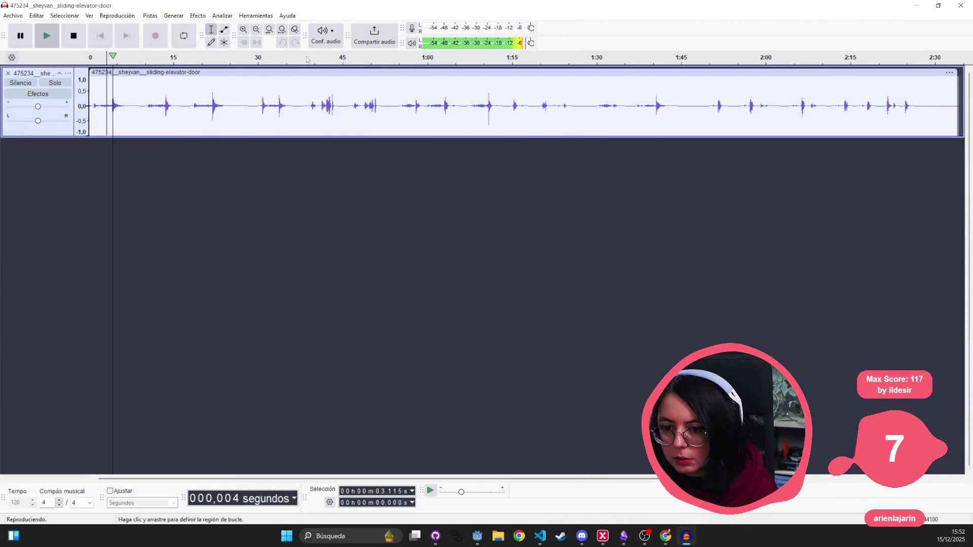
pyautogui.press('space')
pyautogui.click(340, 46)
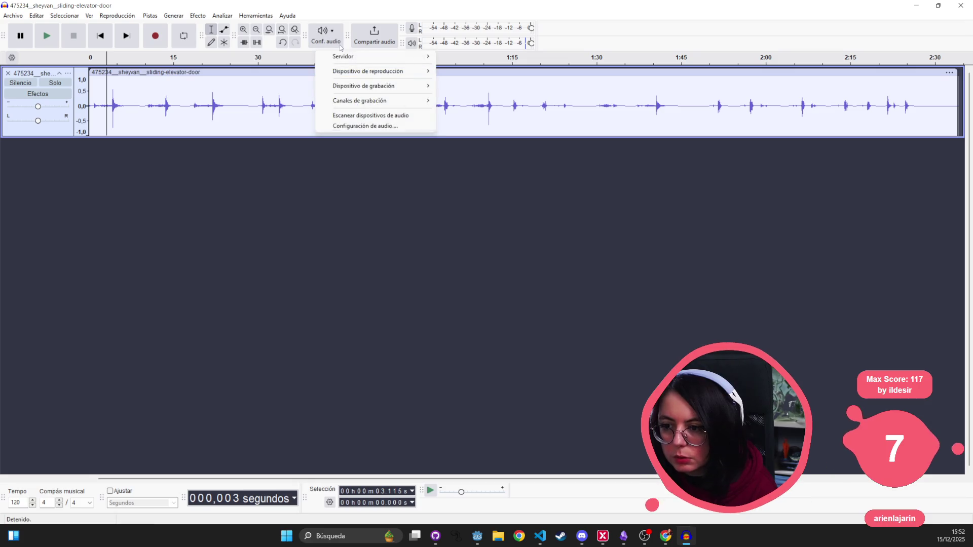
pyautogui.moveTo(364, 72)
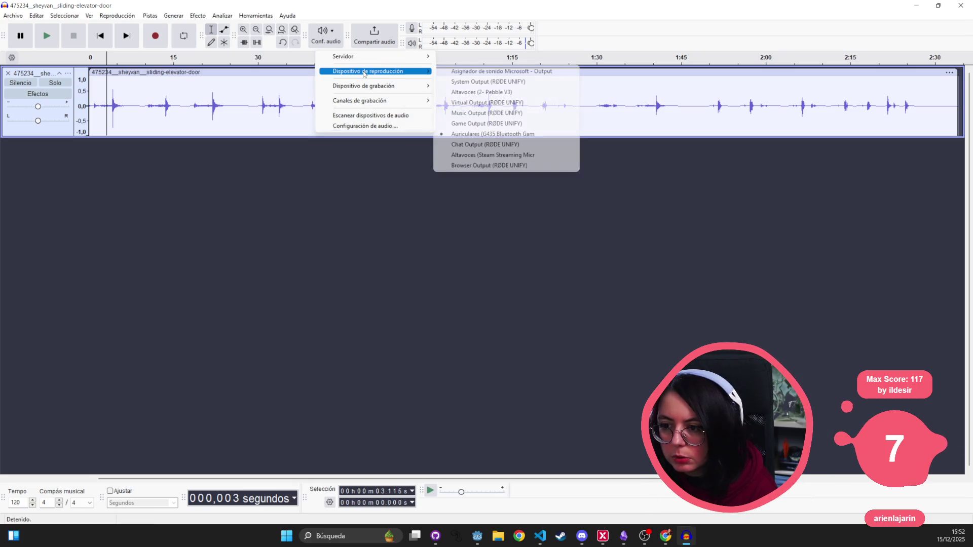
pyautogui.click(486, 134)
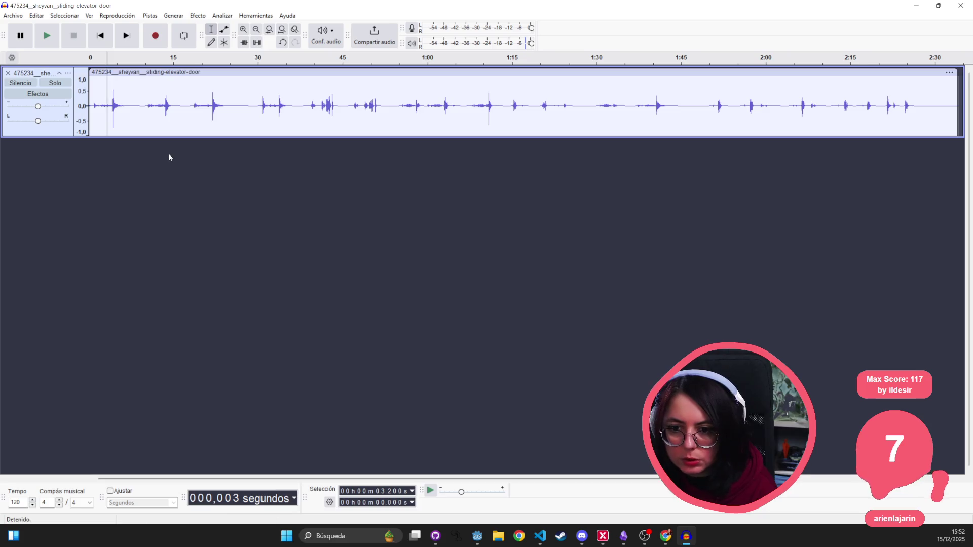
pyautogui.press('space')
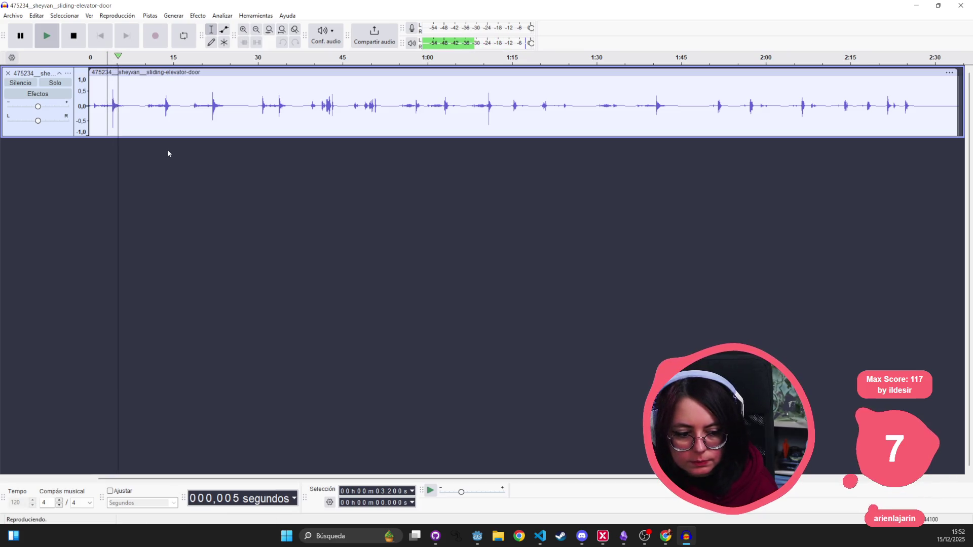
pyautogui.click(151, 122)
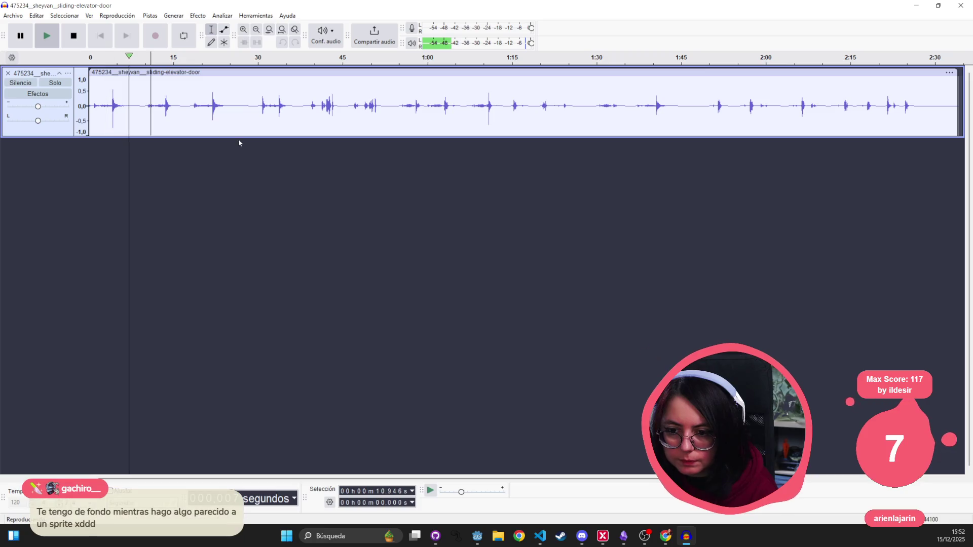
pyautogui.press('space')
pyautogui.press('space')
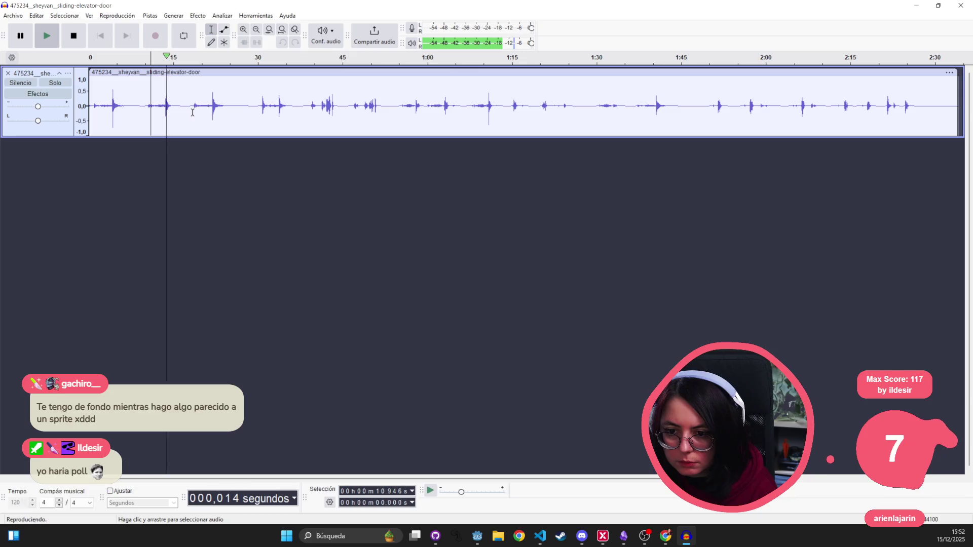
pyautogui.press('space')
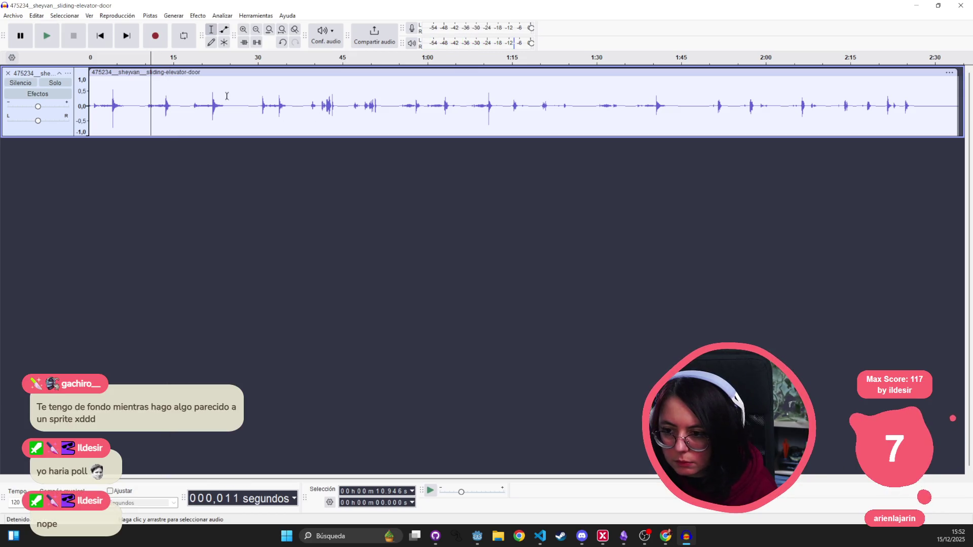
pyautogui.click(195, 105)
pyautogui.press('space')
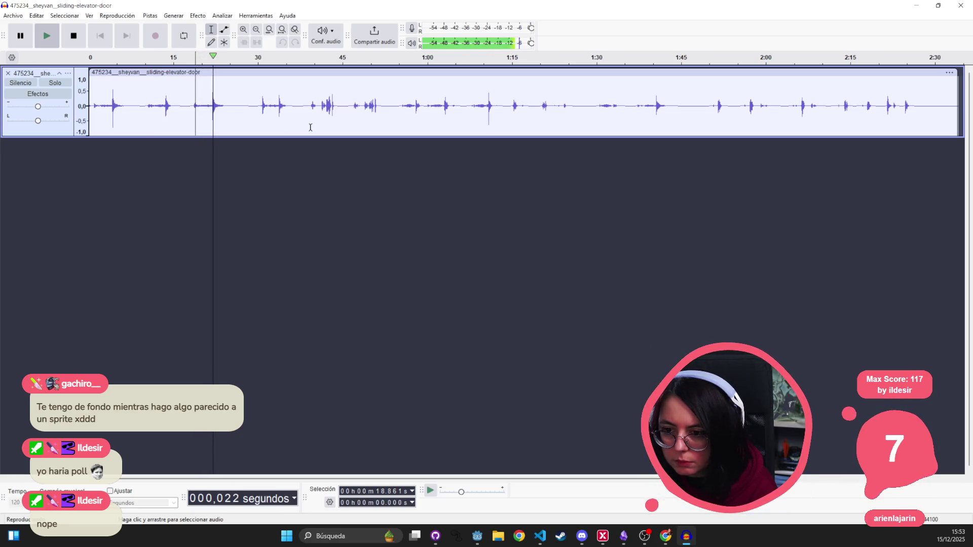
pyautogui.press('space')
pyautogui.click(470, 107)
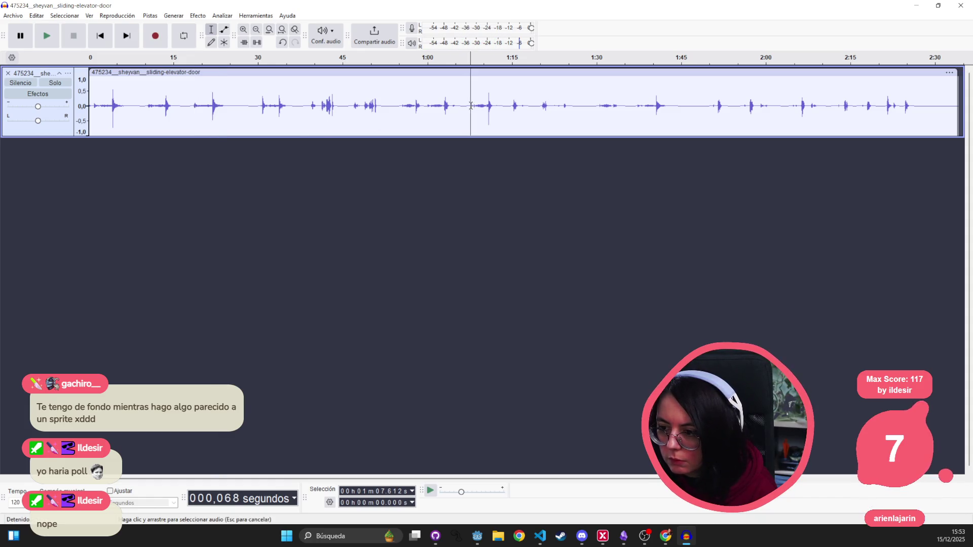
pyautogui.press('space')
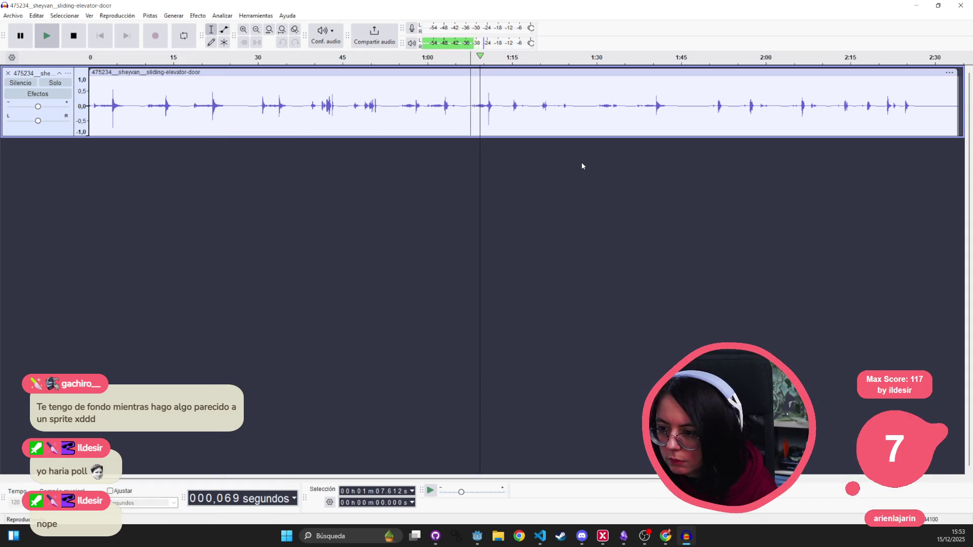
pyautogui.press('space')
pyautogui.click(643, 101)
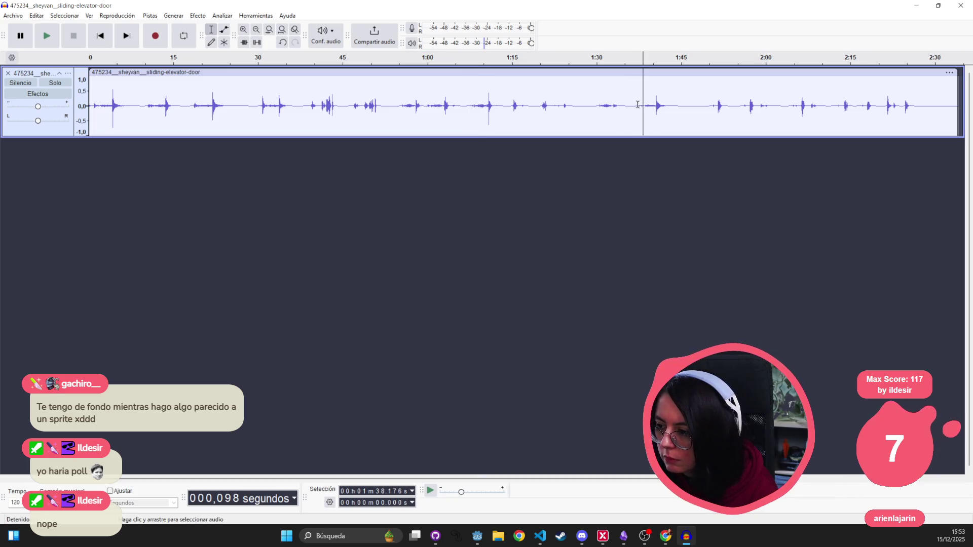
pyautogui.click(638, 104)
pyautogui.press('space')
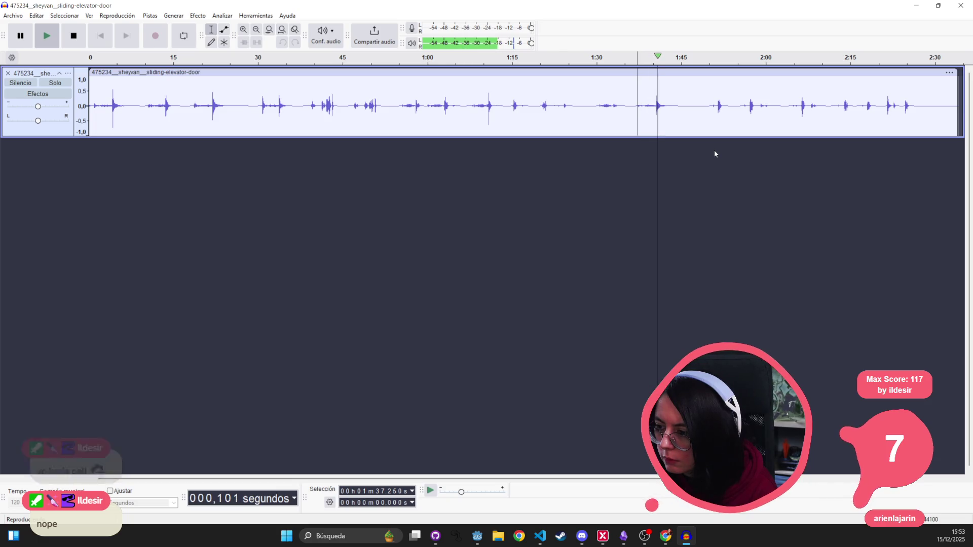
pyautogui.press('space')
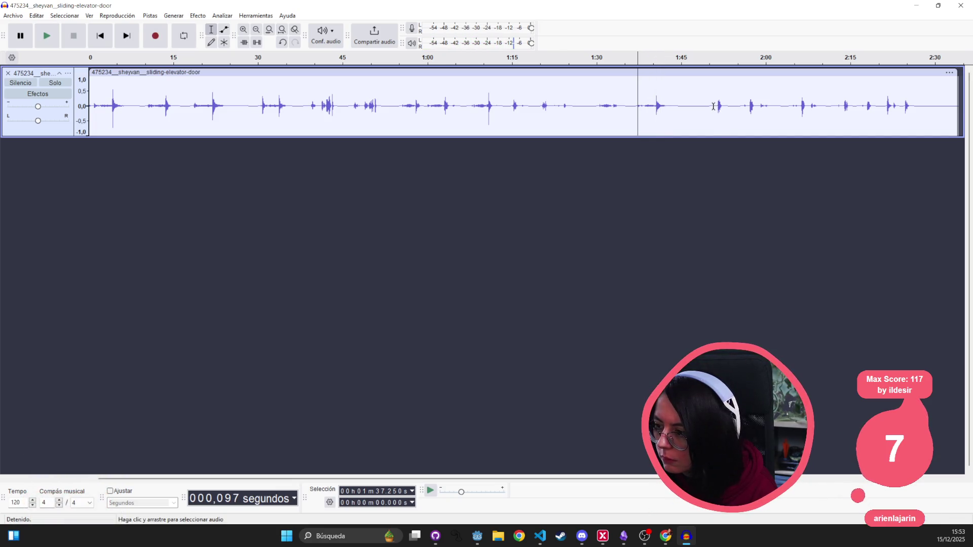
pyautogui.click(716, 105)
pyautogui.press('space')
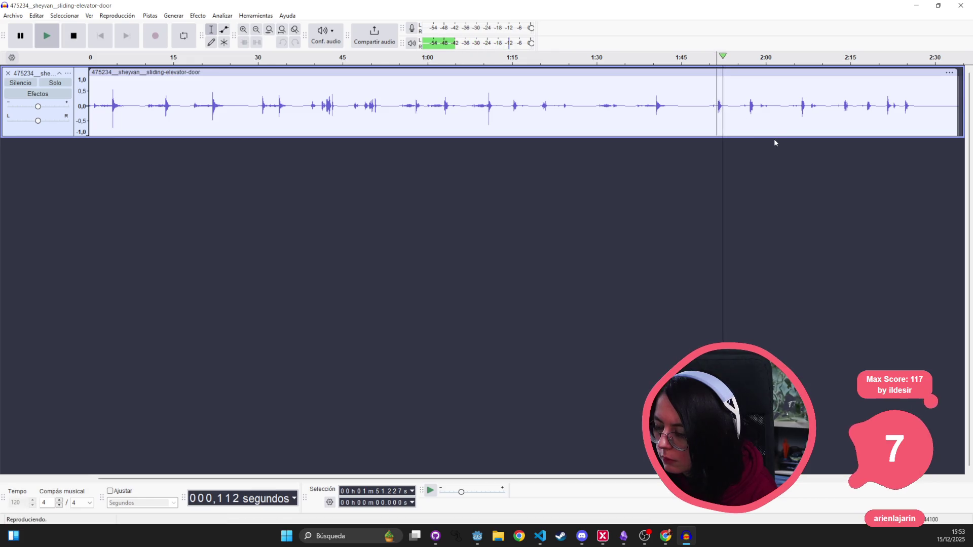
pyautogui.click(747, 126)
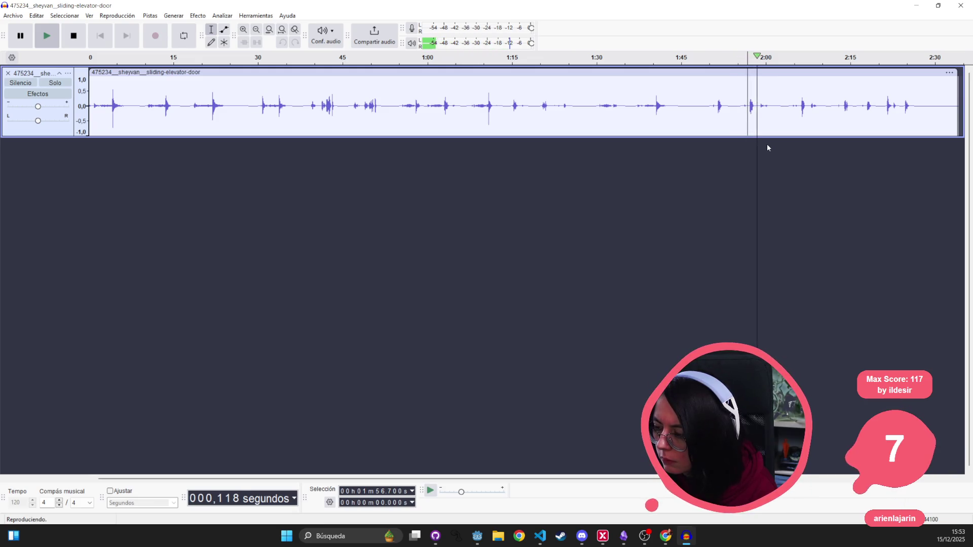
pyautogui.click(800, 106)
pyautogui.press('space')
pyautogui.press('space')
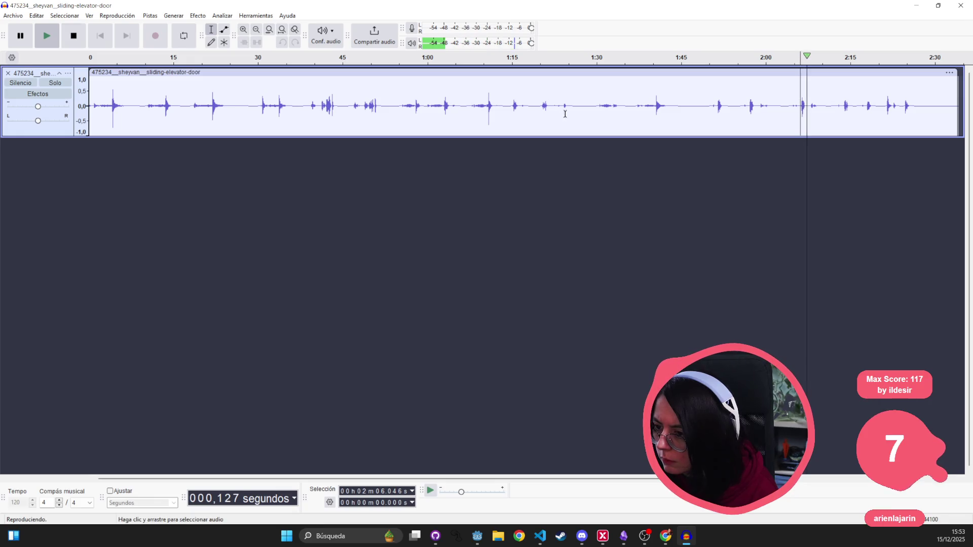
pyautogui.press('space')
pyautogui.click(471, 105)
pyautogui.press('space')
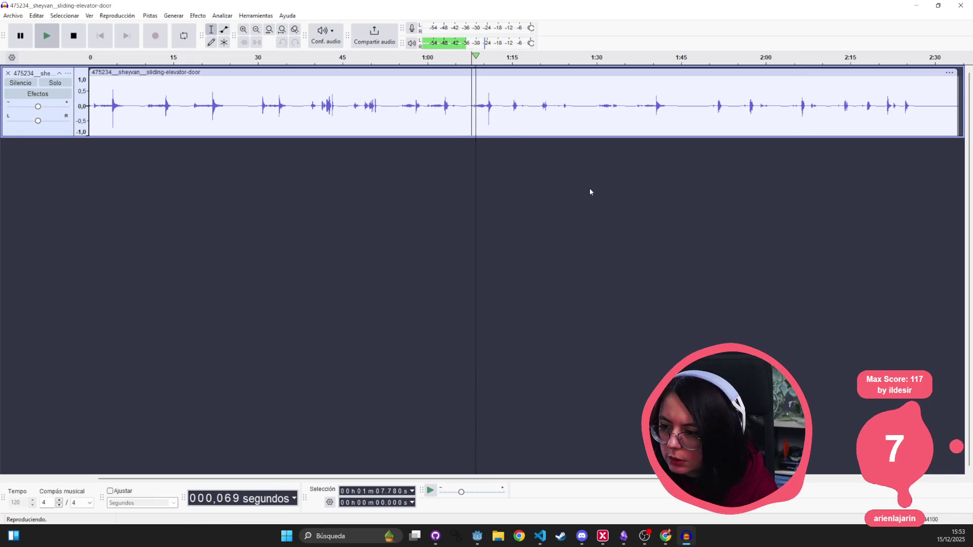
pyautogui.click(428, 105)
pyautogui.press('space')
pyautogui.press('space')
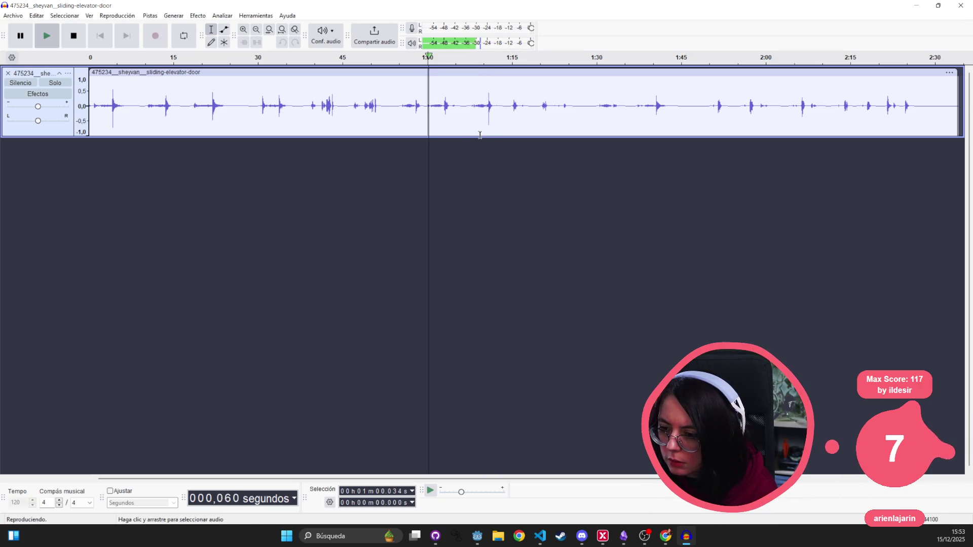
pyautogui.click(397, 116)
pyautogui.press('space')
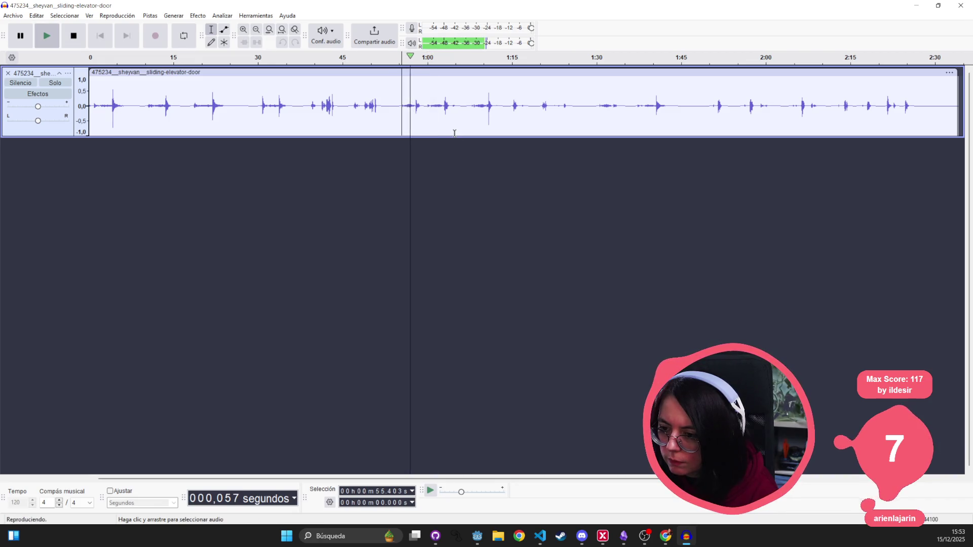
pyautogui.press('space')
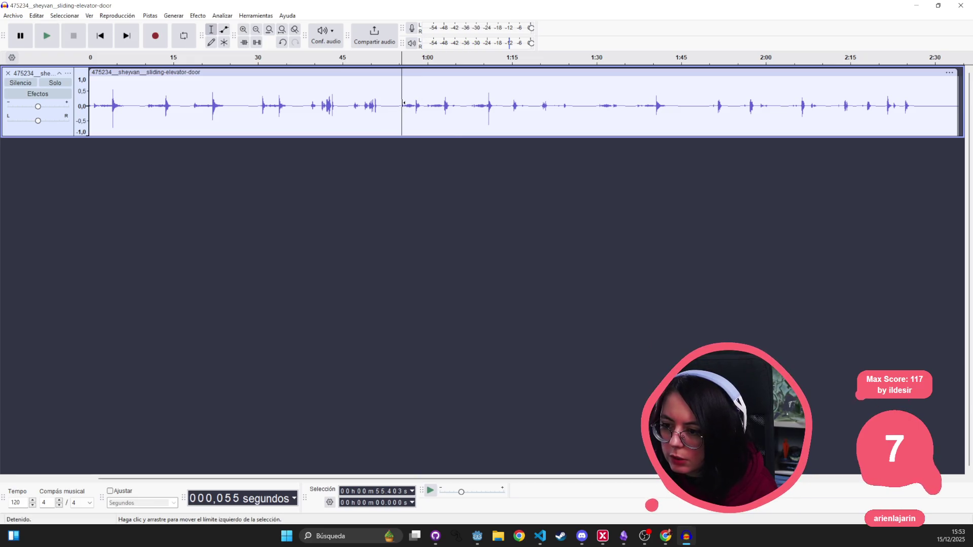
pyautogui.moveTo(403, 103); pyautogui.dragTo(424, 104)
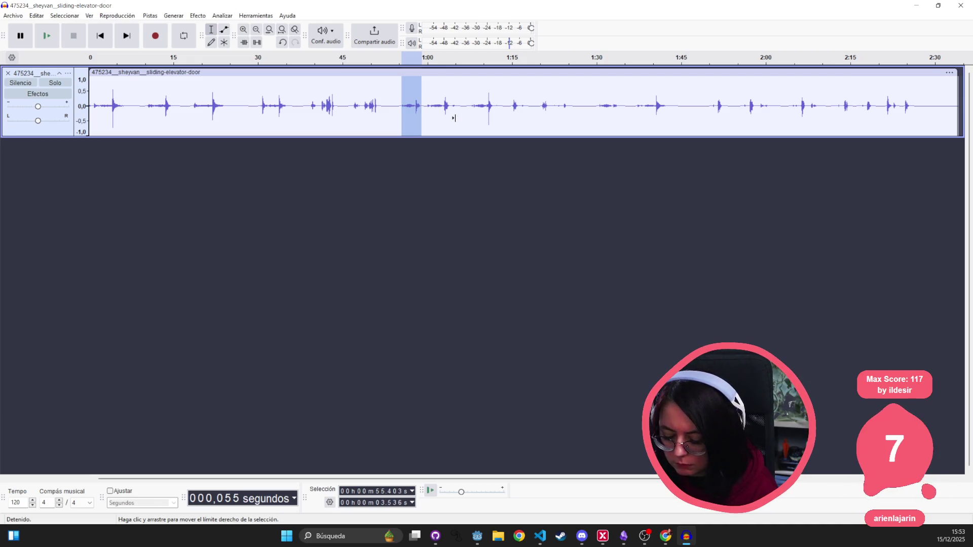
# - Move the selected 0:55–0:58 door sound into a new empty project and play it
pyautogui.press('Delete')
pyautogui.click(10, 15)
pyautogui.click(20, 58)
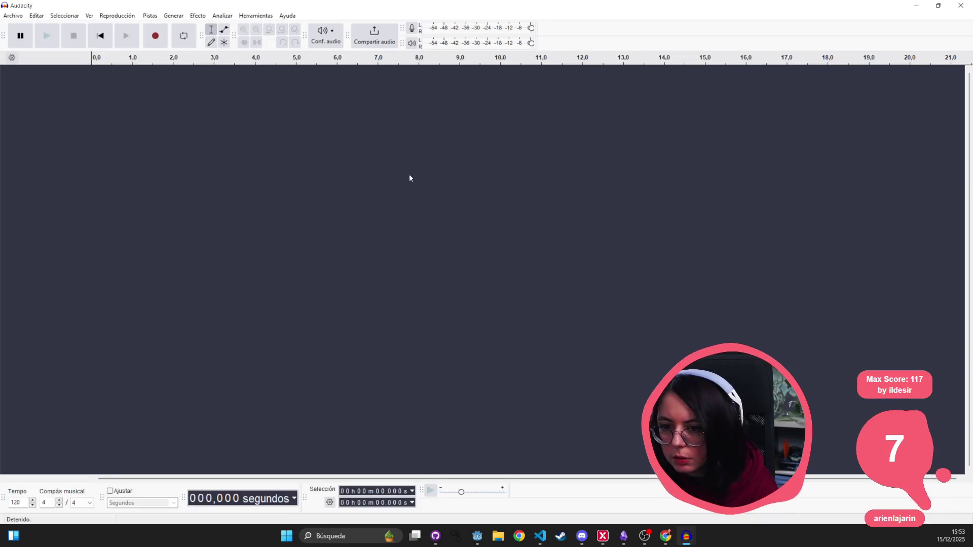
pyautogui.hotkey('ctrl', 'v')
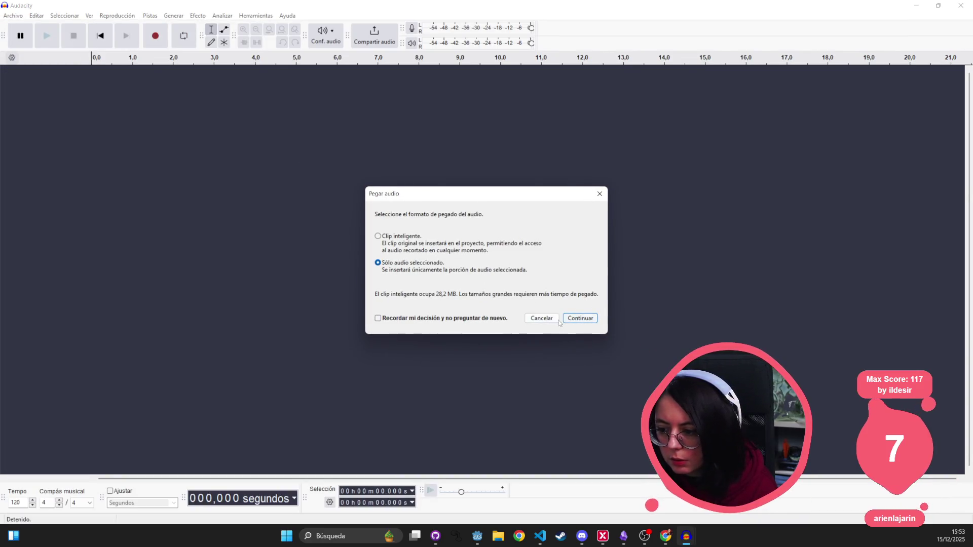
pyautogui.click(578, 318)
pyautogui.press('space')
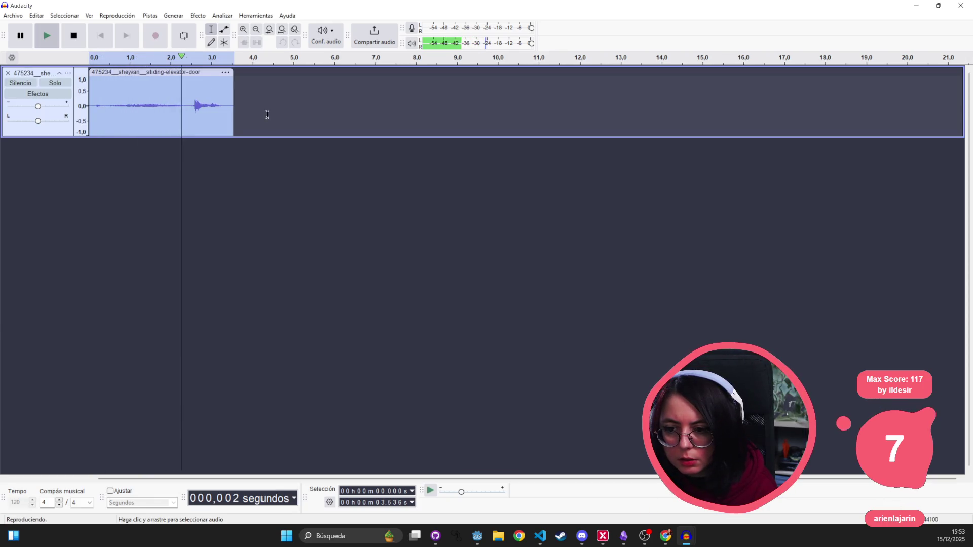
# - Trim the clip's tail so it ends at 3.286 s, replay it, and select the whole clip
pyautogui.moveTo(234, 106); pyautogui.dragTo(224, 106)
pyautogui.press('Delete')
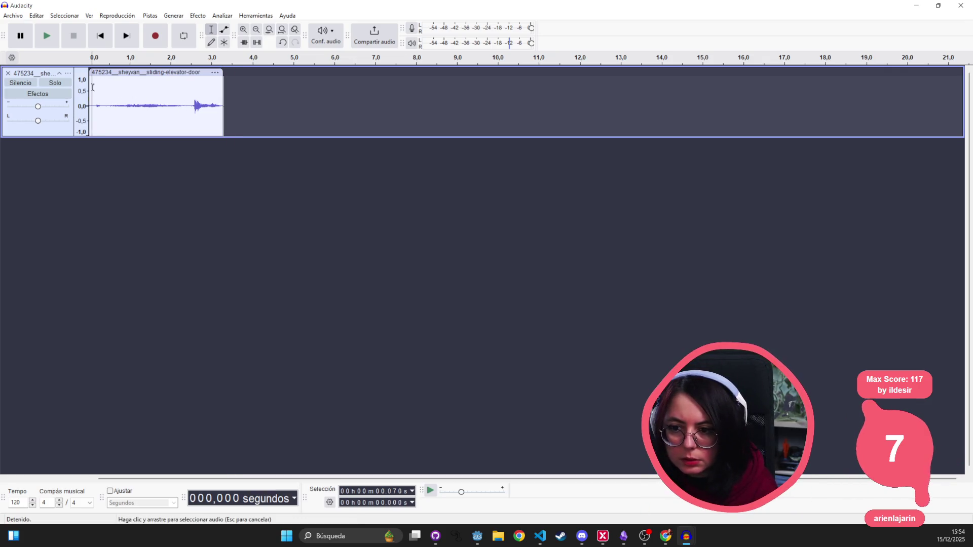
pyautogui.click(252, 88)
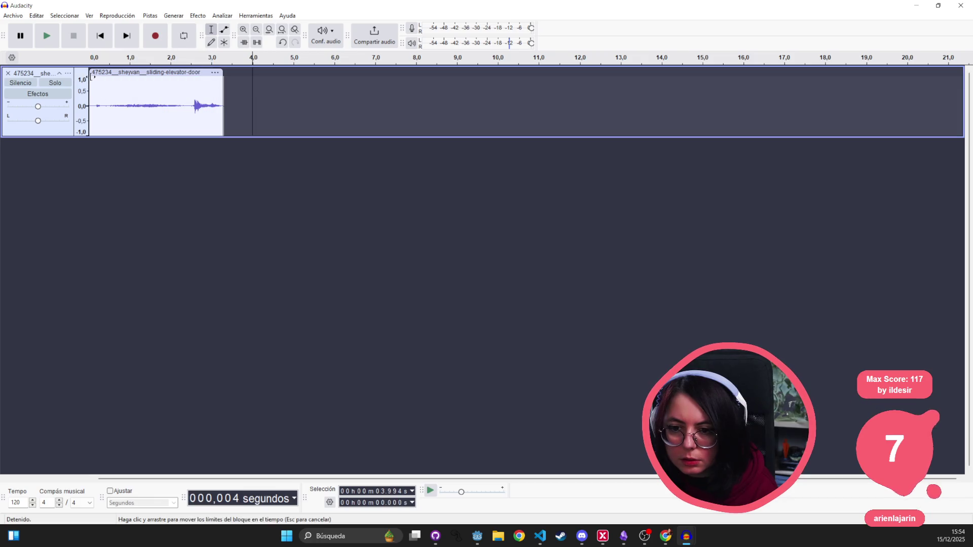
pyautogui.doubleClick(92, 82)
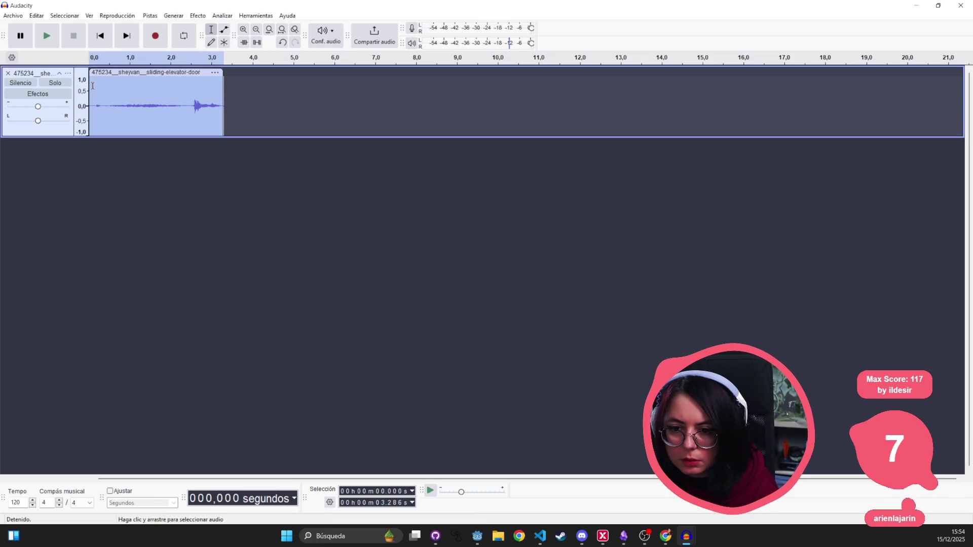
pyautogui.click(92, 86)
pyautogui.press('space')
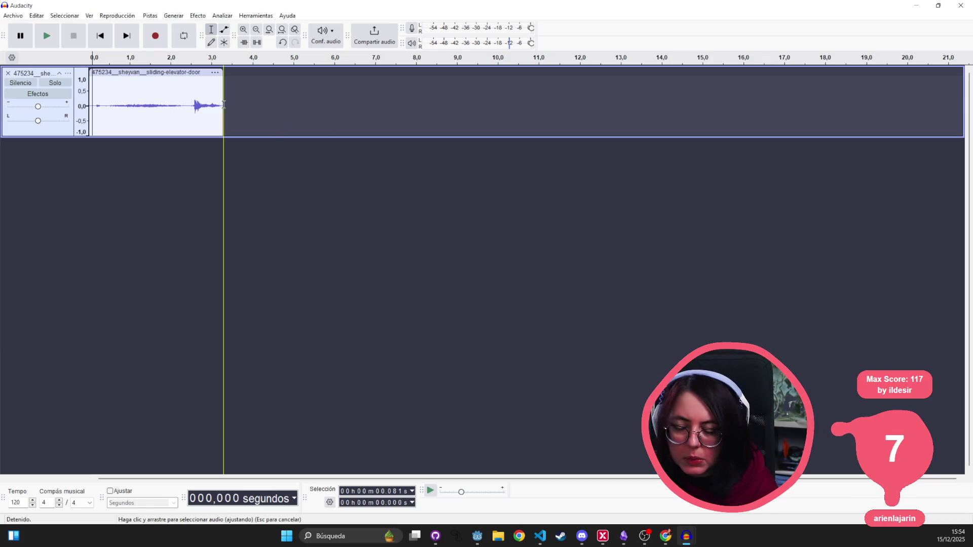
pyautogui.moveTo(220, 86); pyautogui.dragTo(90, 101)
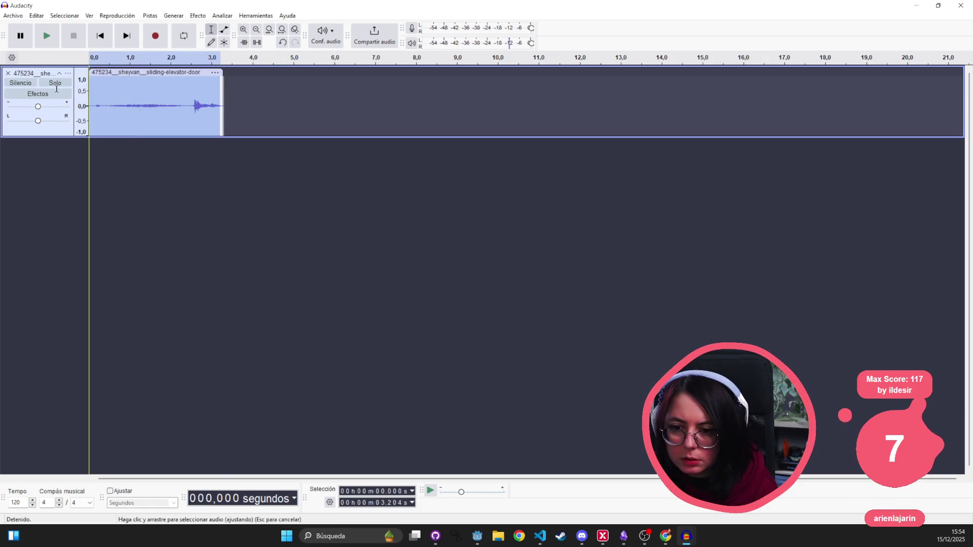
pyautogui.click(13, 15)
# - Open the audio export settings and start naming the file close_lift_door.wav
pyautogui.moveTo(65, 124)
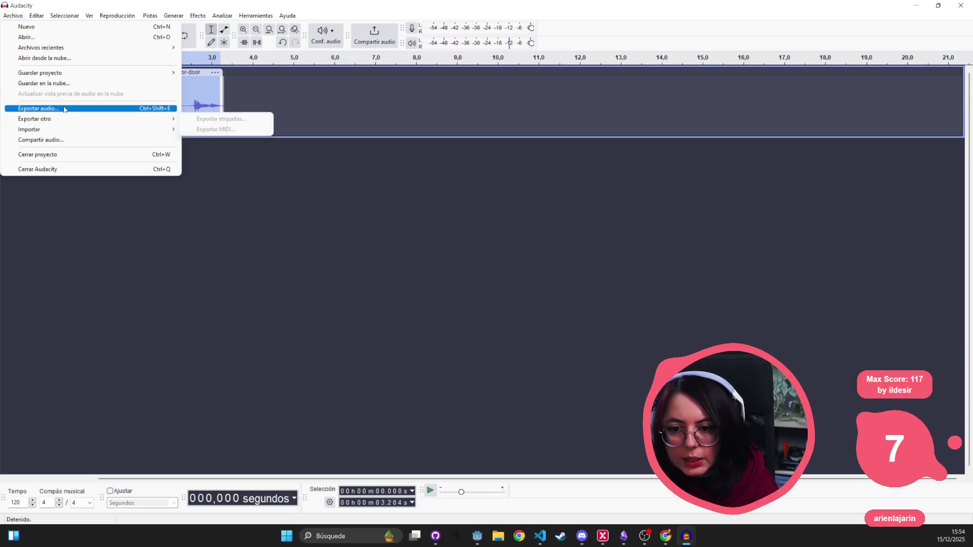
pyautogui.click(208, 119)
pyautogui.click(428, 184)
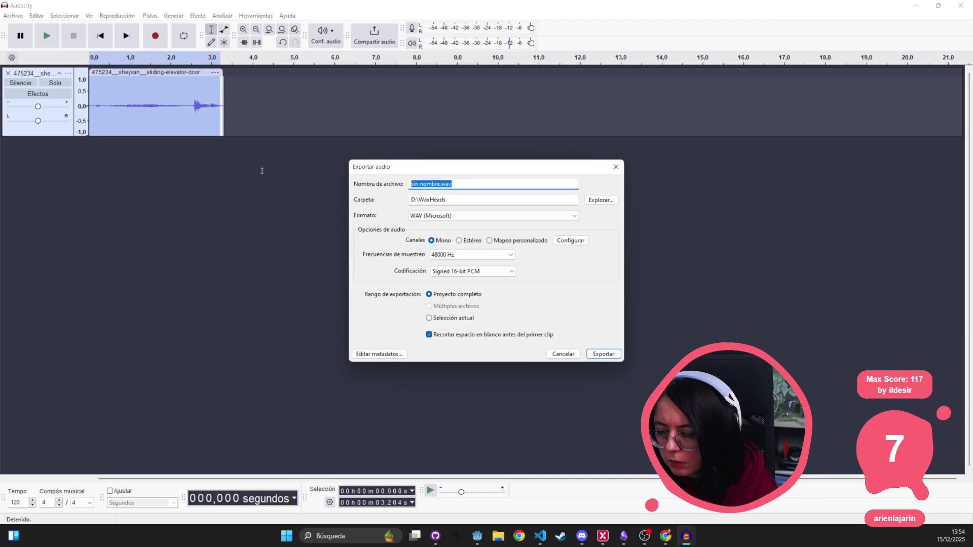
pyautogui.write('close_lift_door')
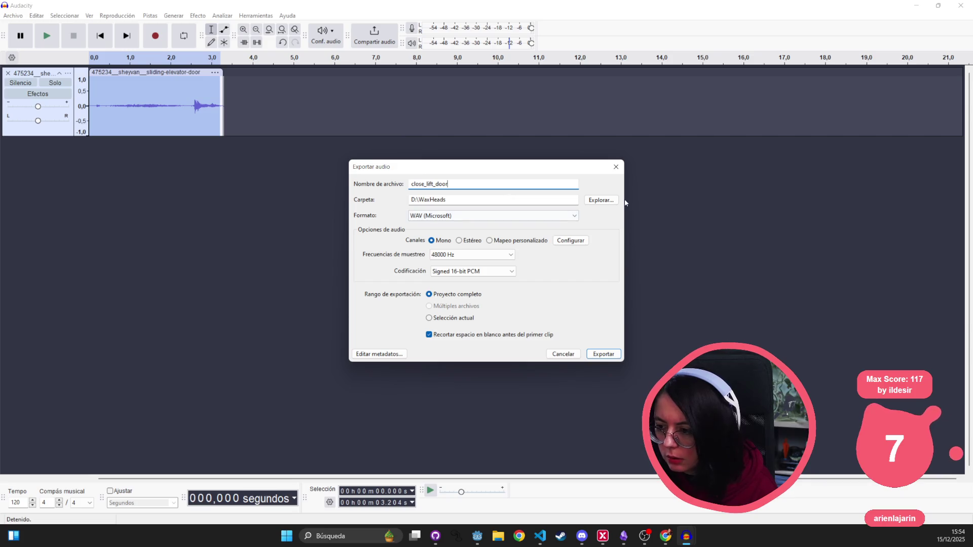
# - Browse to the wax-heads audio folder, then cancel and close the export dialog without exporting
pyautogui.click(605, 201)
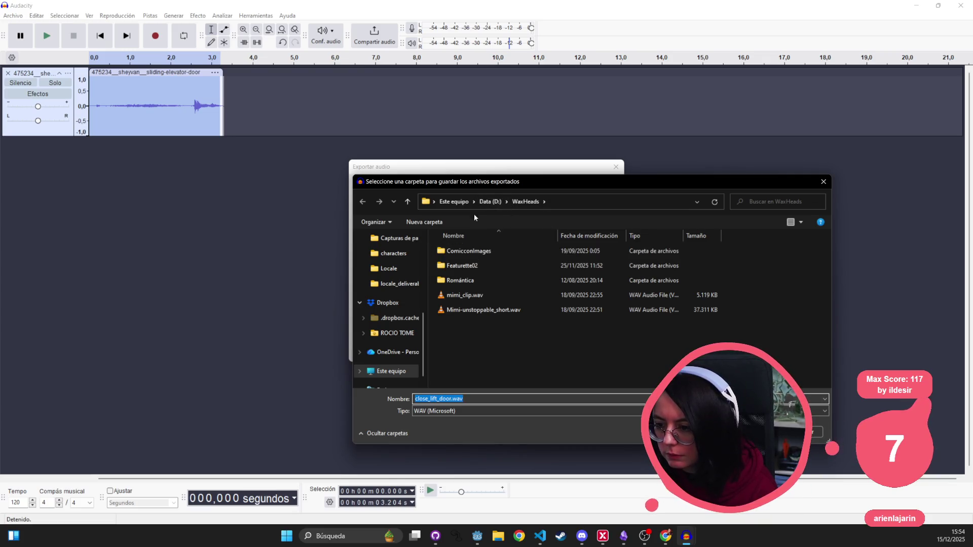
pyautogui.scroll(5, 387, 291)
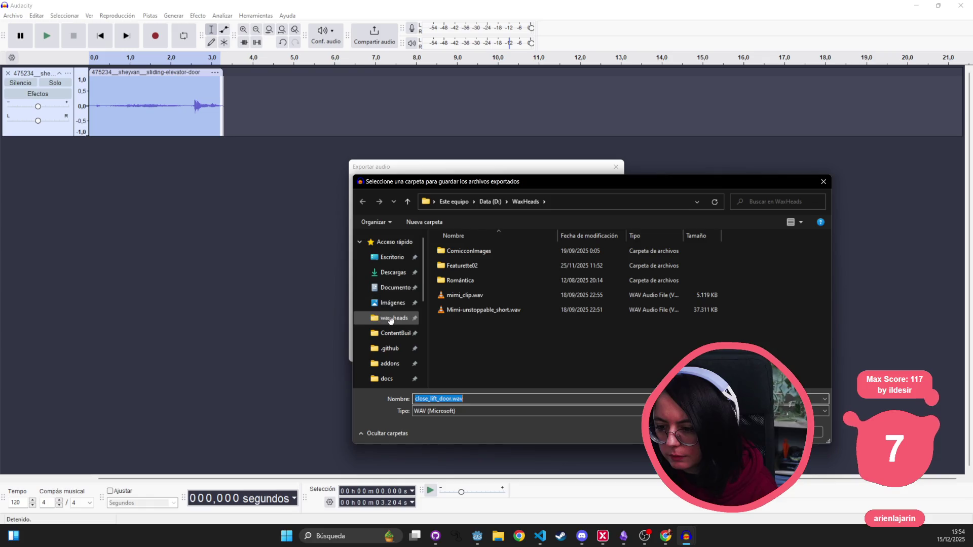
pyautogui.click(395, 318)
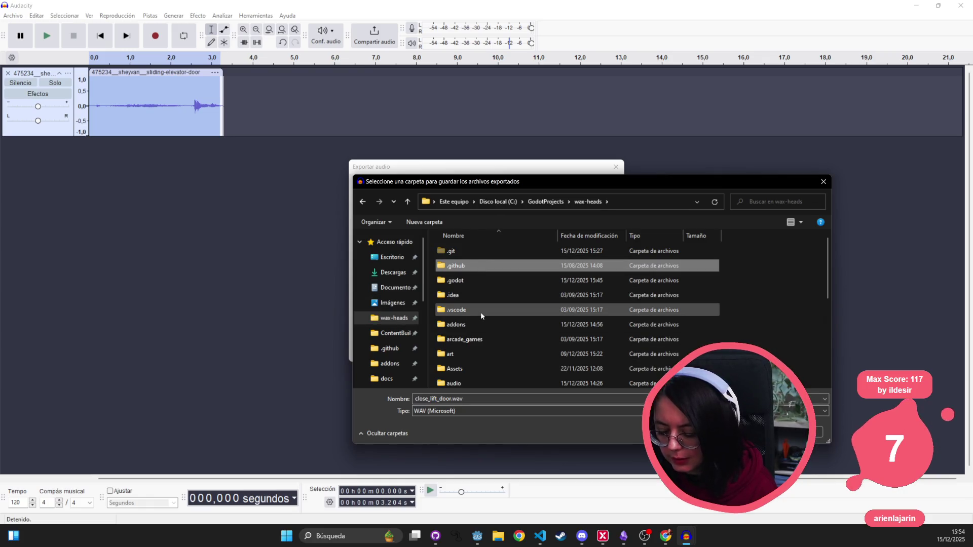
pyautogui.scroll(-2, 481, 311)
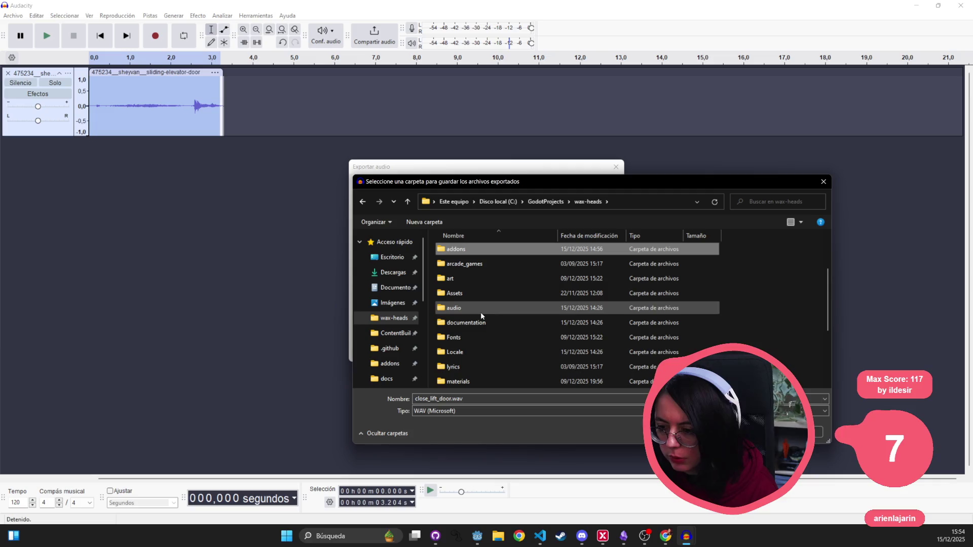
pyautogui.press('Down')
pyautogui.press('Down')
pyautogui.press('Down')
pyautogui.press('Return')
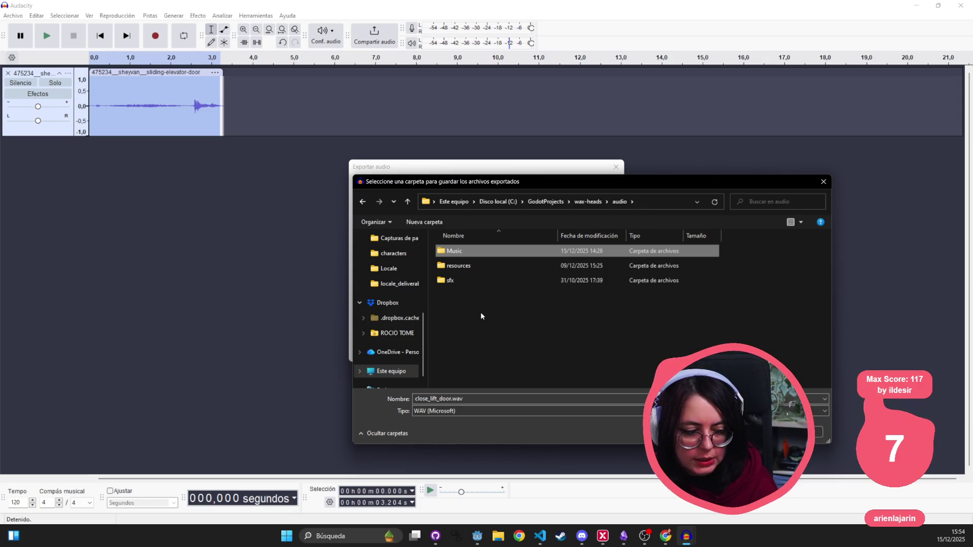
pyautogui.press('Escape')
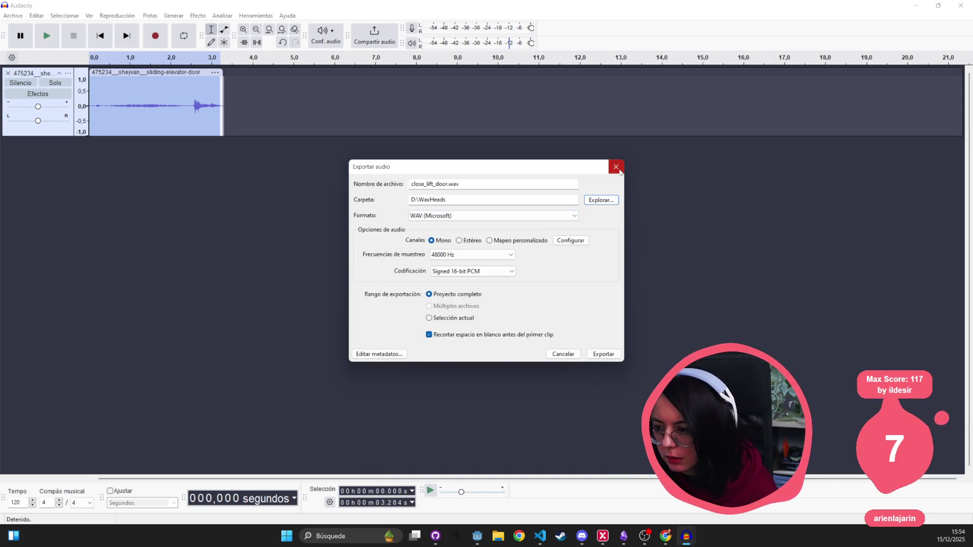
pyautogui.click(617, 169)
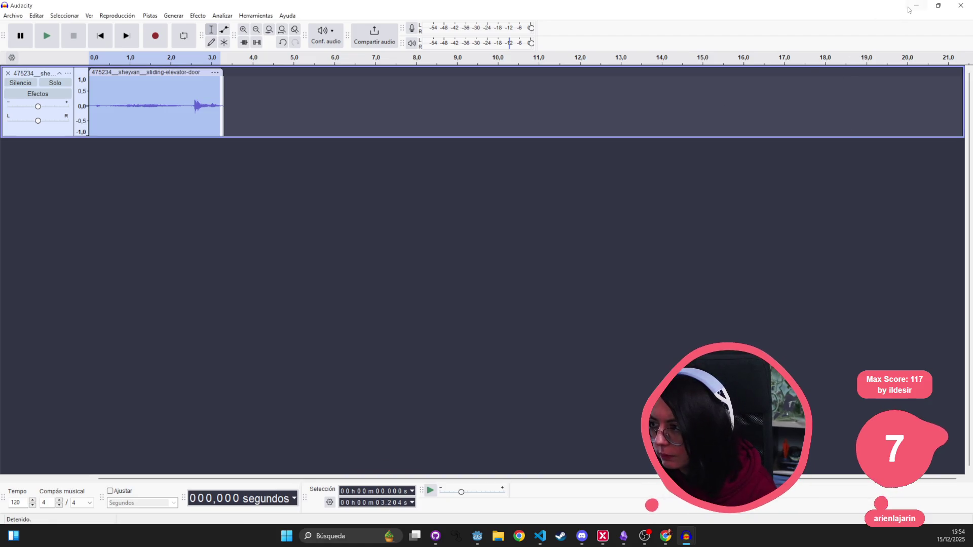
# - Quit Audacity without saving, then switch through Godot and VS Code to GitHub Desktop
pyautogui.click(960, 6)
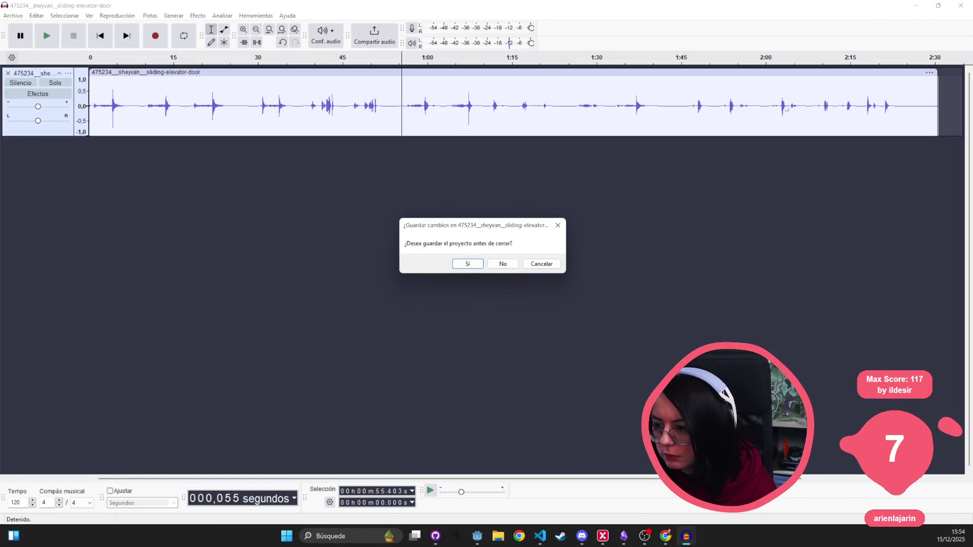
pyautogui.click(503, 264)
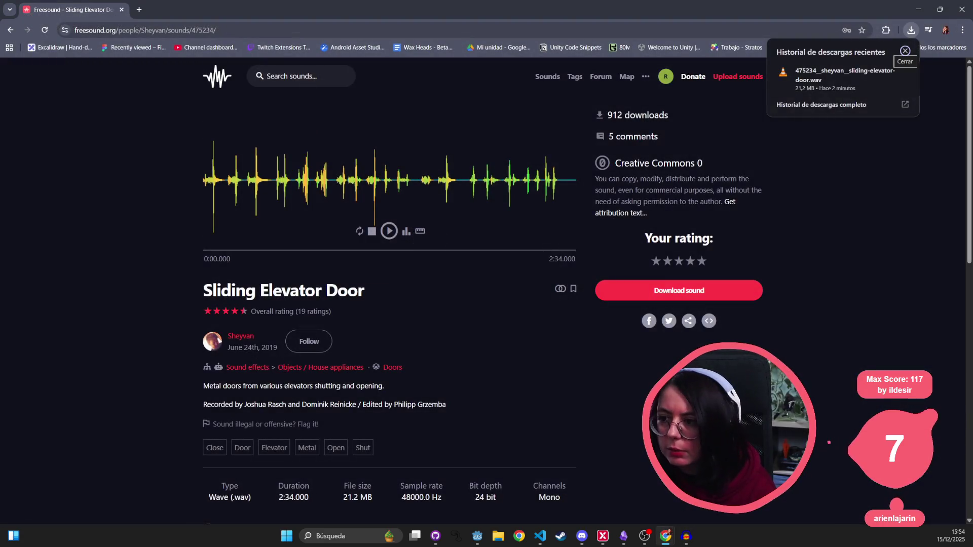
pyautogui.hotkey('alt', 'Tab')
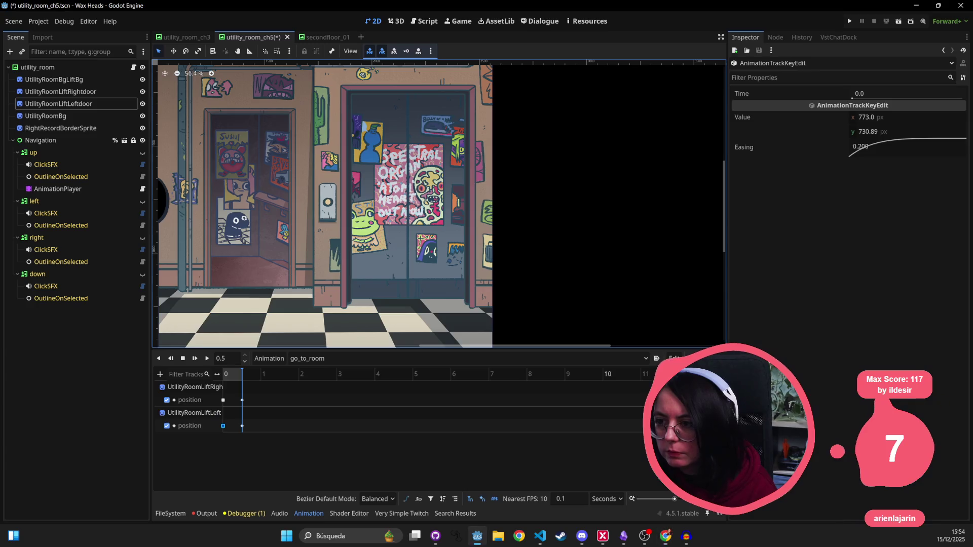
pyautogui.click(540, 537)
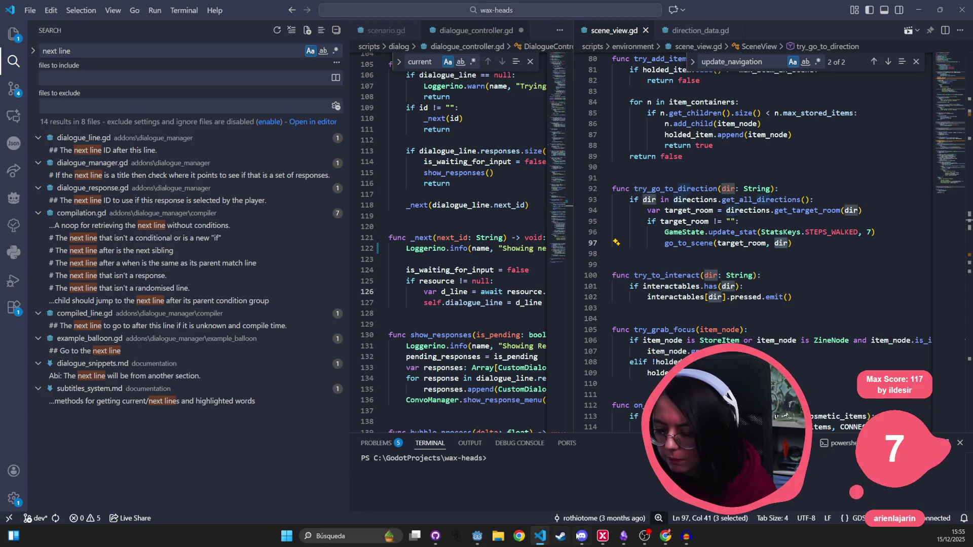
pyautogui.moveTo(585, 537)
pyautogui.click(477, 537)
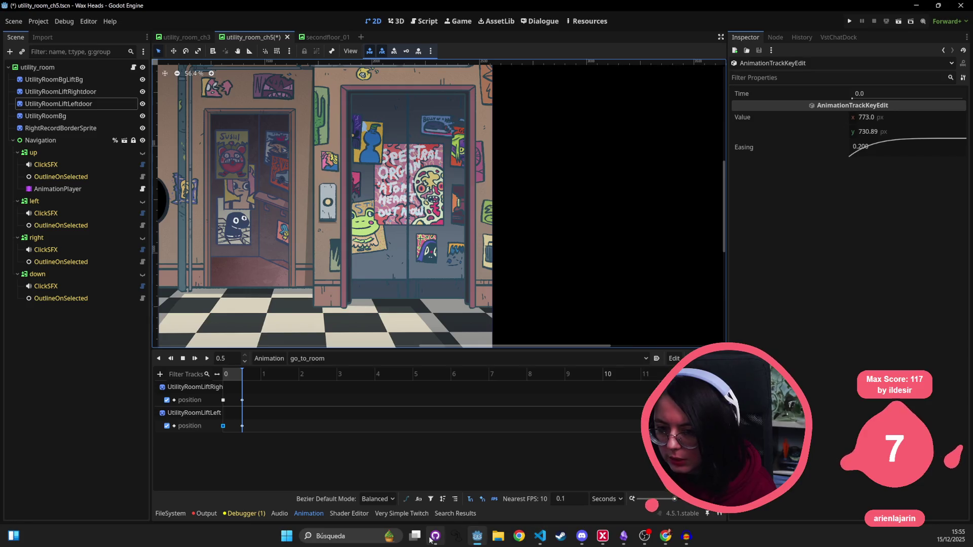
pyautogui.click(437, 537)
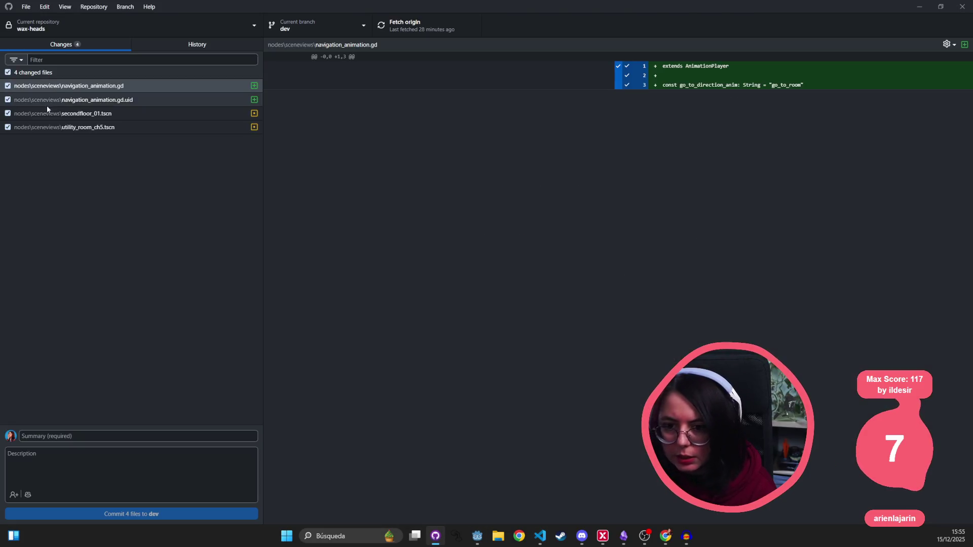
# - Review the scene diffs, commit the 4 files to dev as 'first pass on elevators', and push to origin
pyautogui.click(79, 113)
pyautogui.click(79, 127)
pyautogui.click(52, 436)
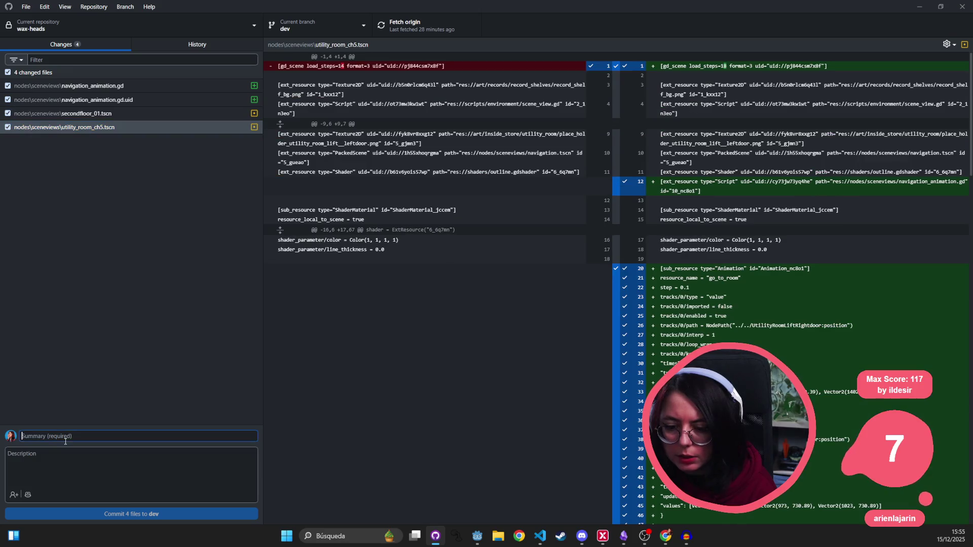
pyautogui.write('first pass on elevators')
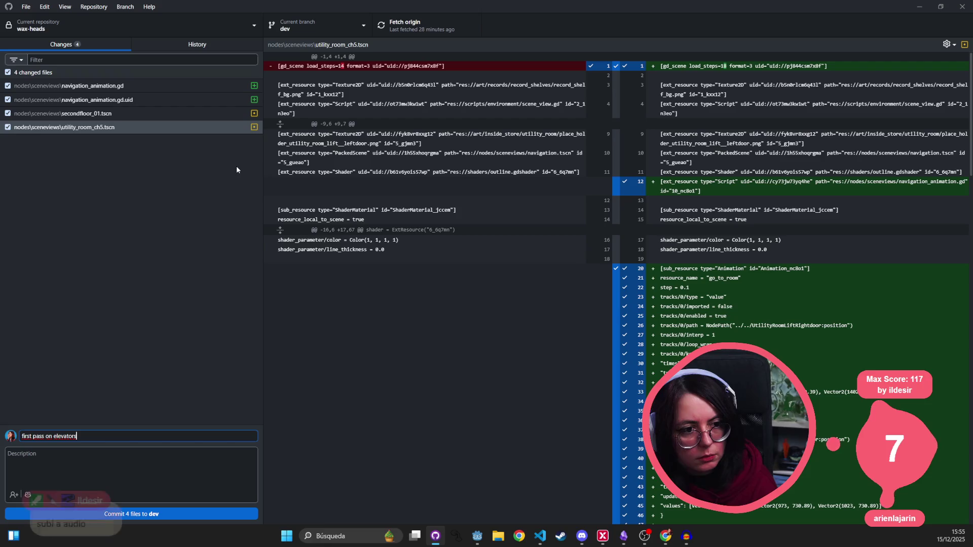
pyautogui.hotkey('ctrl', 'Return')
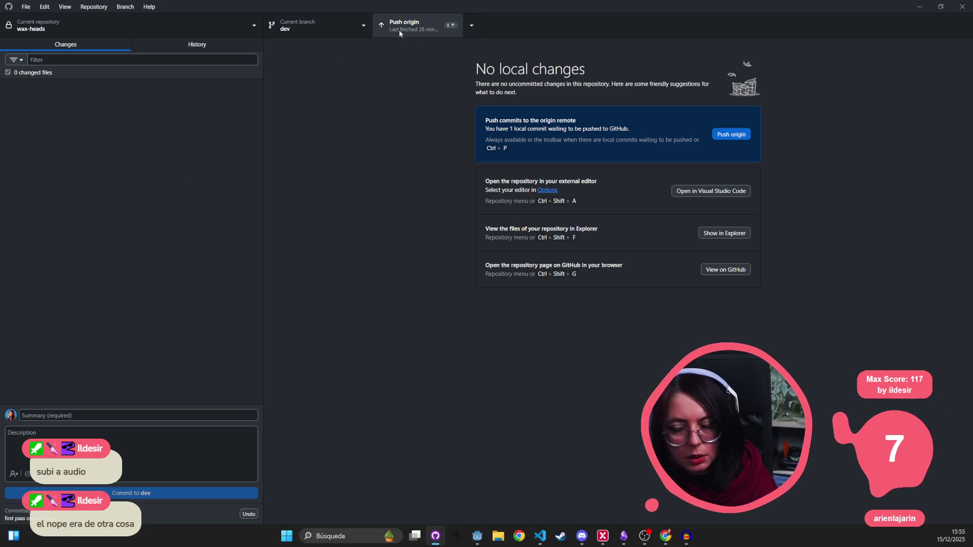
pyautogui.click(418, 30)
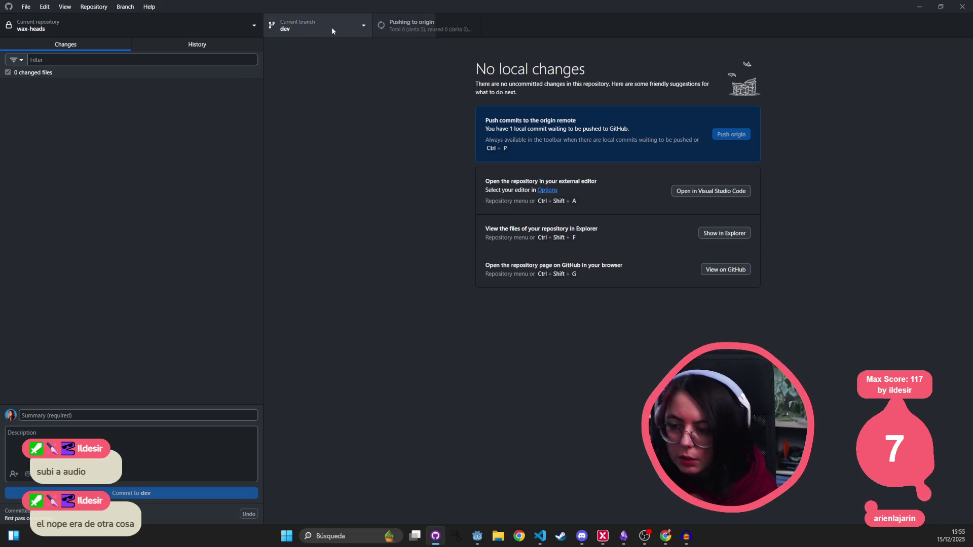
pyautogui.click(126, 7)
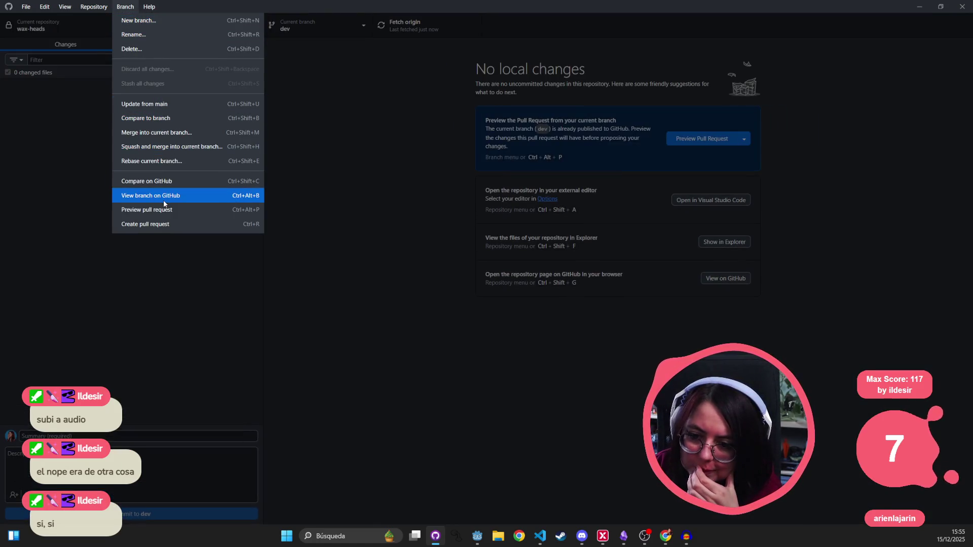
# - Merge audiomanager_refactor into dev with a merge commit
pyautogui.click(196, 132)
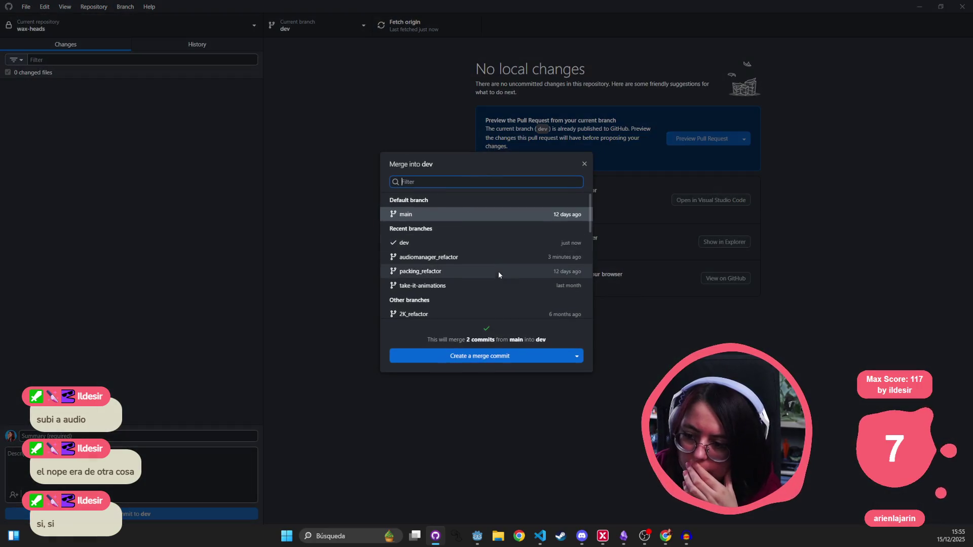
pyautogui.click(464, 257)
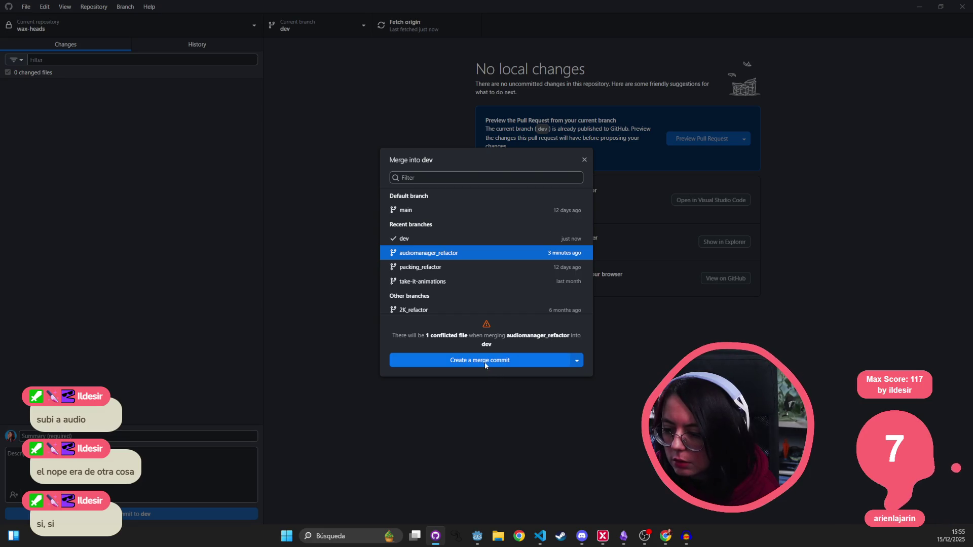
pyautogui.click(485, 363)
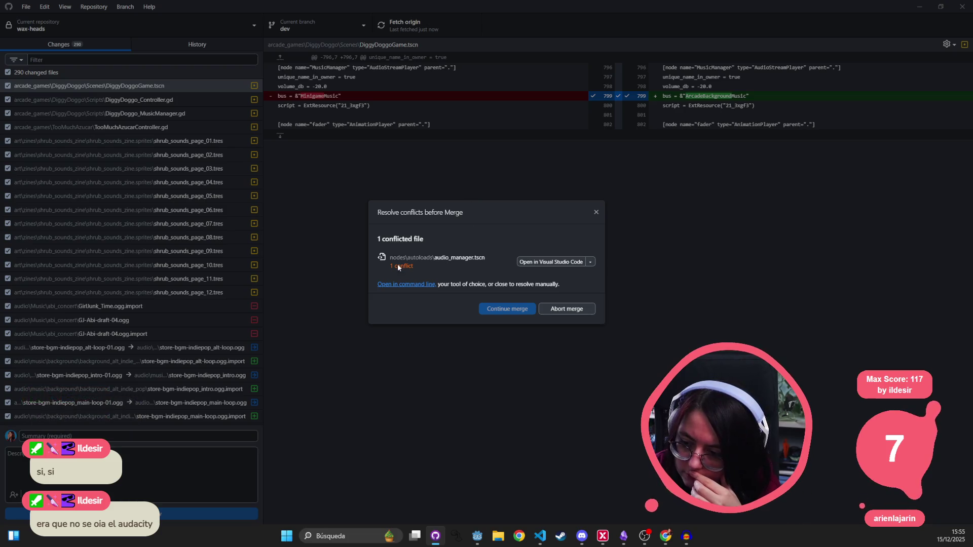
# - Resolve the audio_manager.tscn conflict with the audiomanager_refactor version and finish the merge
pyautogui.click(556, 265)
pyautogui.scroll(-1, 690, 268)
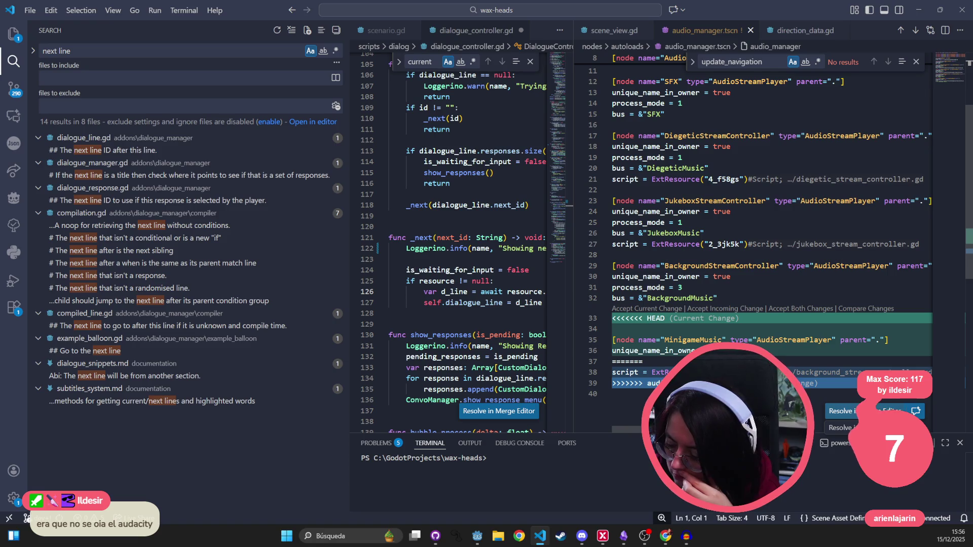
pyautogui.hotkey('alt', 'Tab')
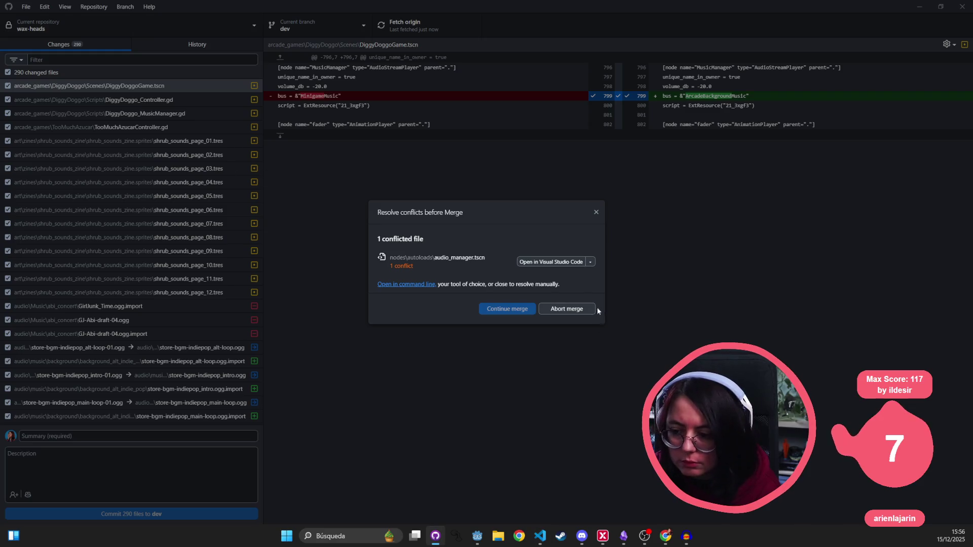
pyautogui.click(590, 262)
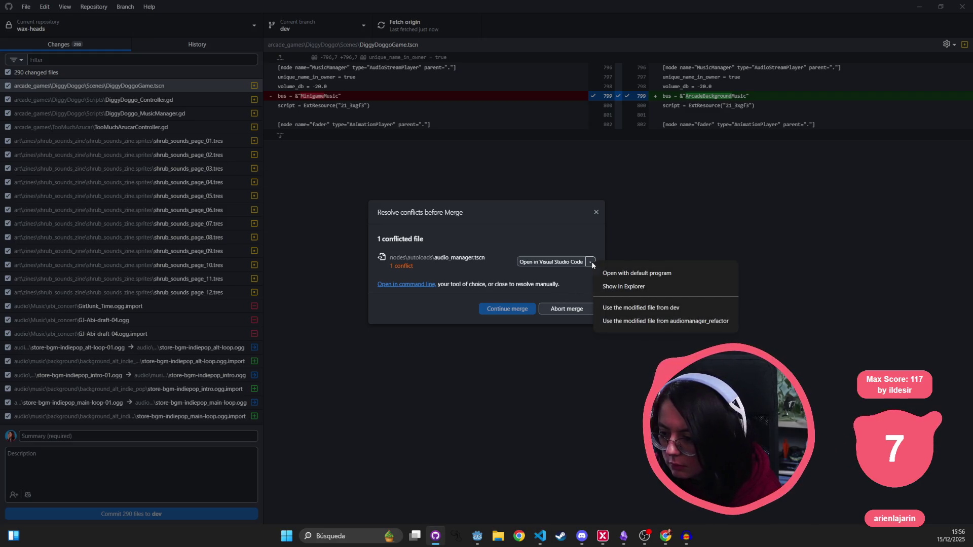
pyautogui.click(561, 263)
pyautogui.click(591, 262)
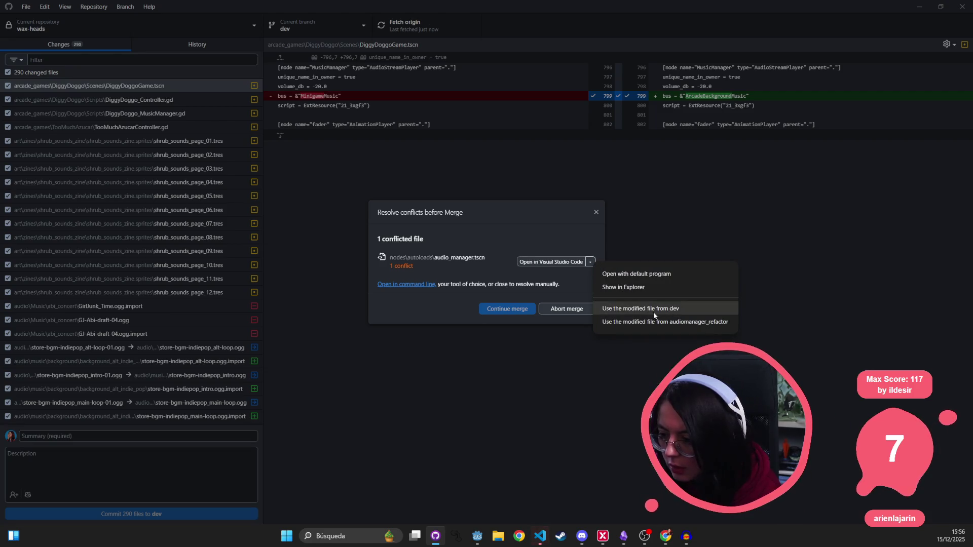
pyautogui.click(642, 324)
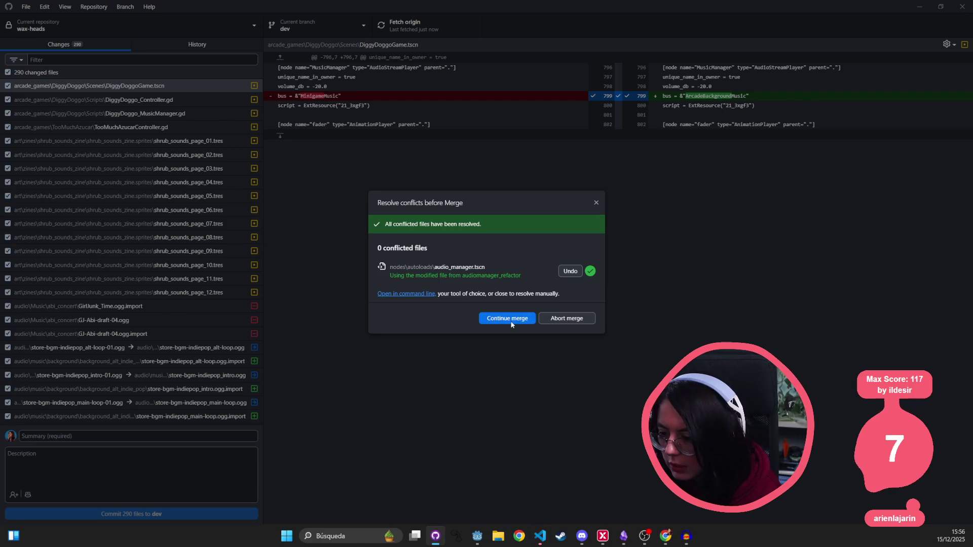
pyautogui.press('Return')
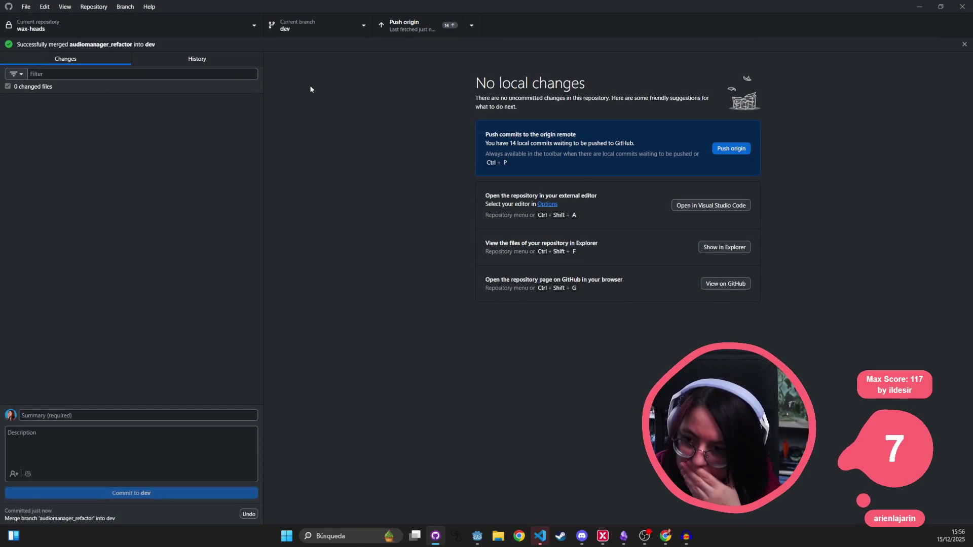
# - Push the 14 local commits to origin from the History view
pyautogui.click(224, 58)
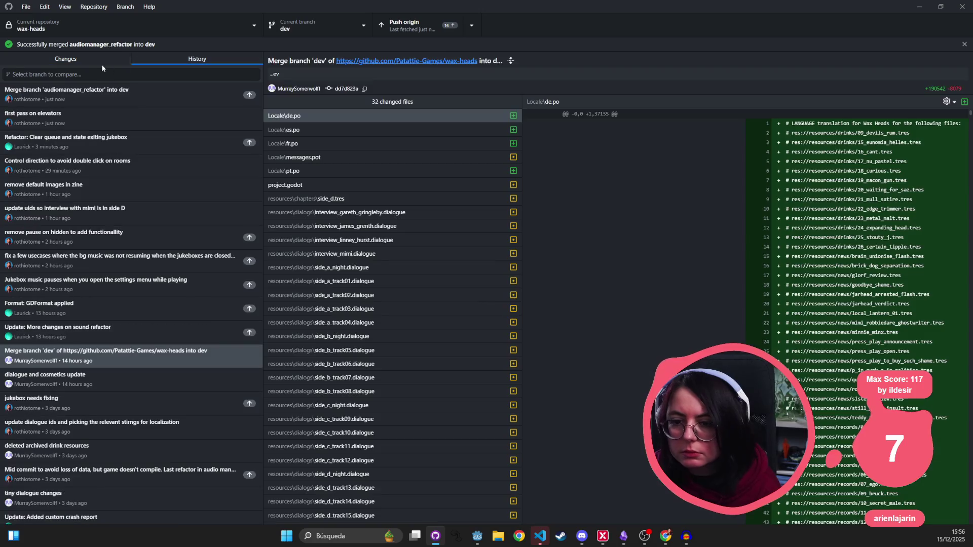
pyautogui.click(445, 26)
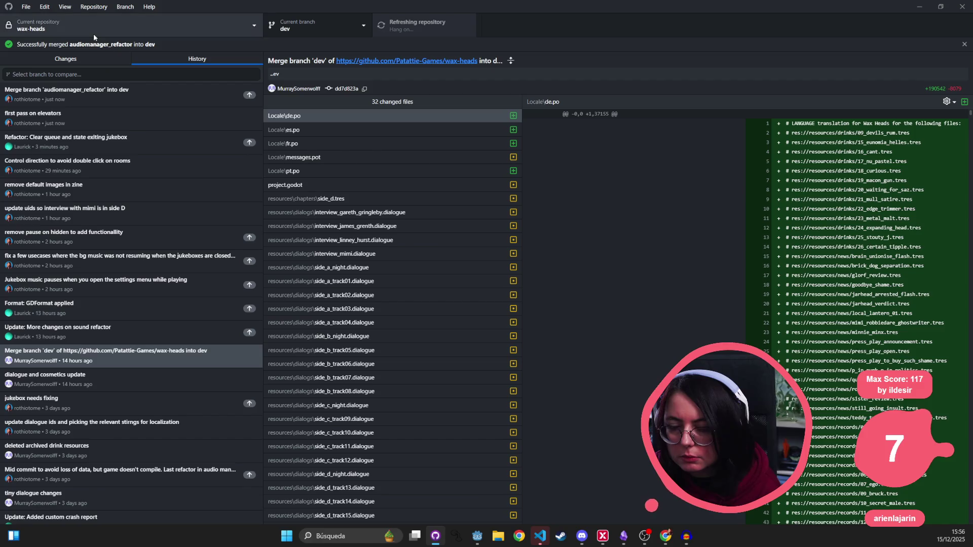
pyautogui.click(80, 59)
# - In VS Code, check audio_manager.tscn and line 113 of dialogue_controller.gd
pyautogui.hotkey('alt', 'Tab')
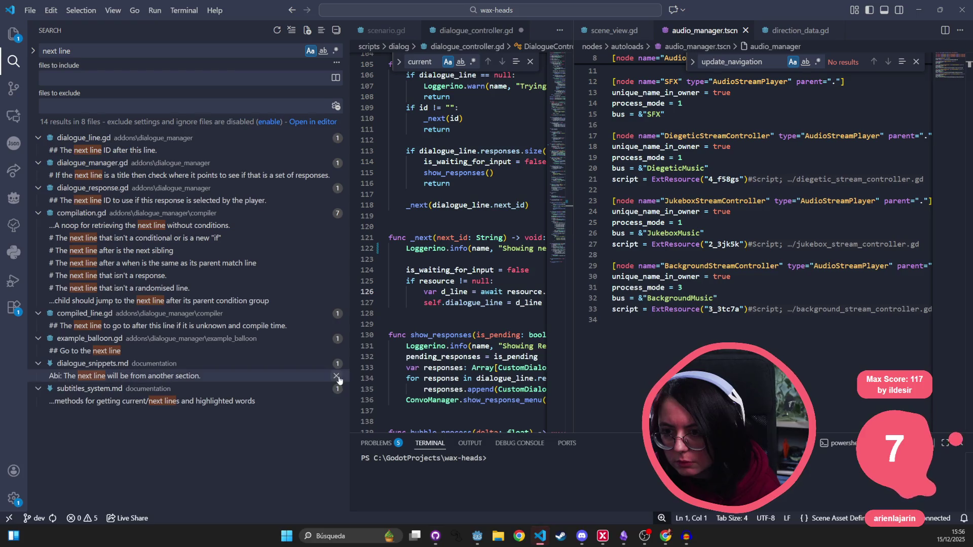
pyautogui.click(679, 222)
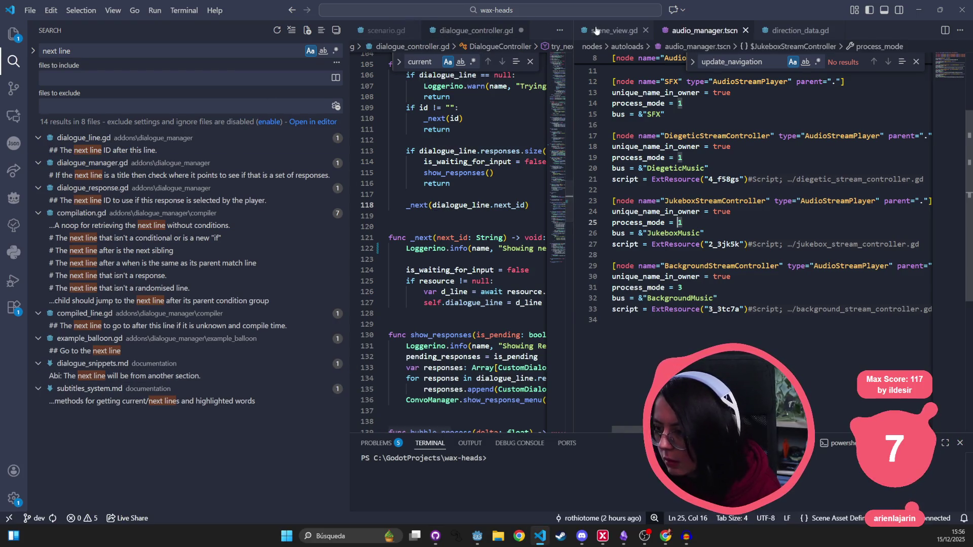
pyautogui.click(445, 204)
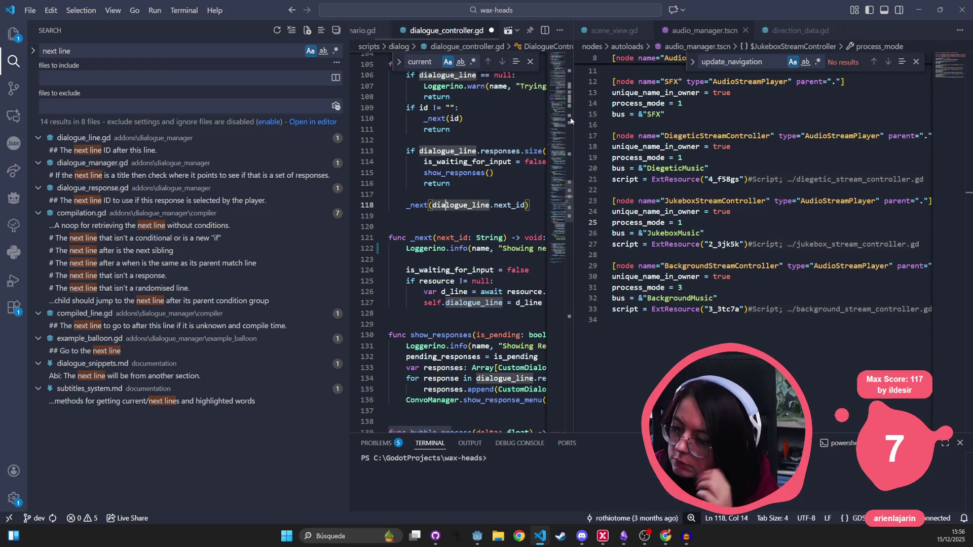
pyautogui.moveTo(574, 115); pyautogui.dragTo(780, 115)
pyautogui.click(598, 150)
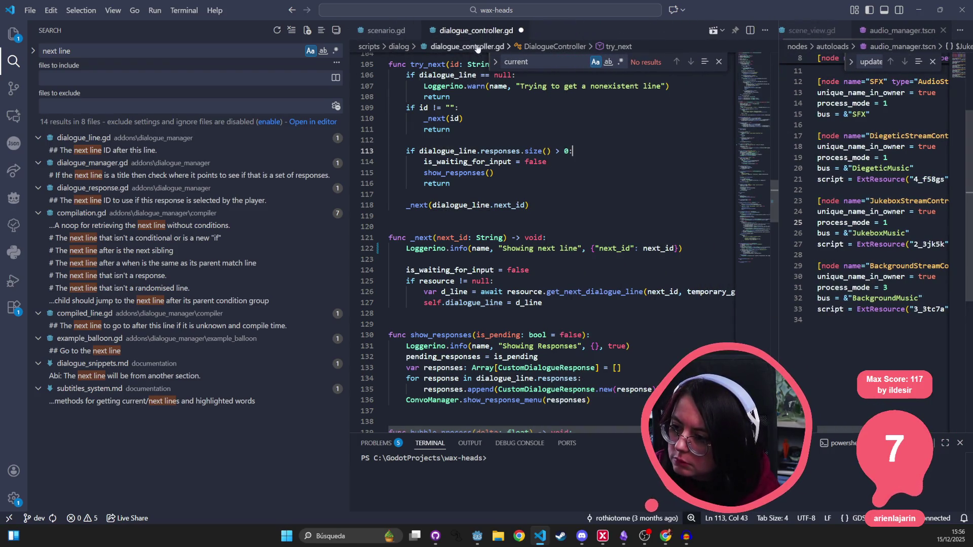
pyautogui.hotkey('alt', 'Tab')
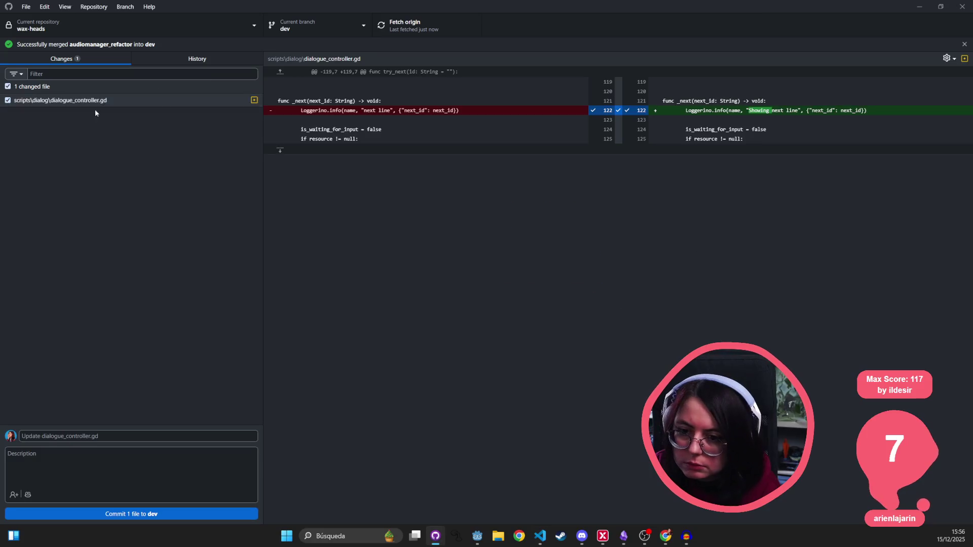
# - Commit dialogue_controller.gd to dev as 'change logger message', push it, and minimize GitHub Desktop
pyautogui.click(105, 436)
pyautogui.write('change logger ')
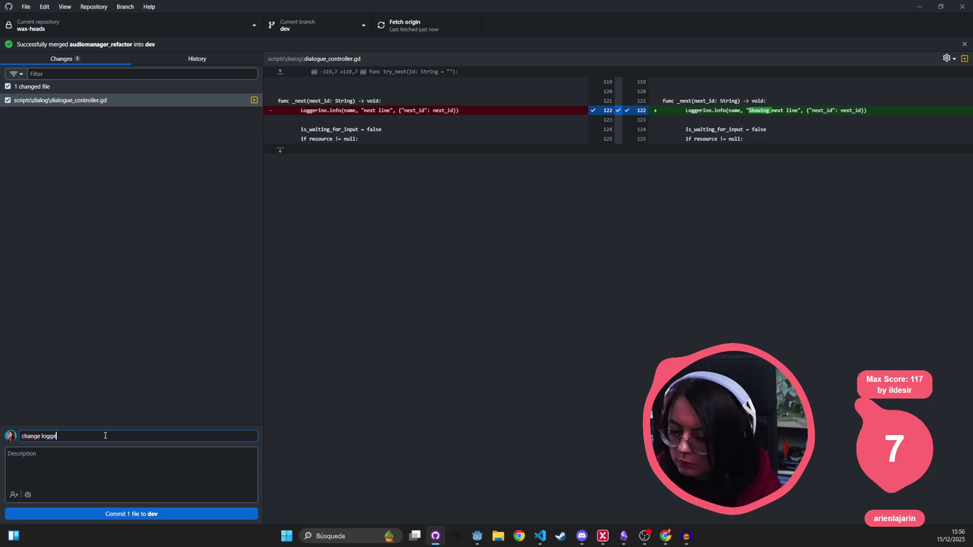
pyautogui.write('message')
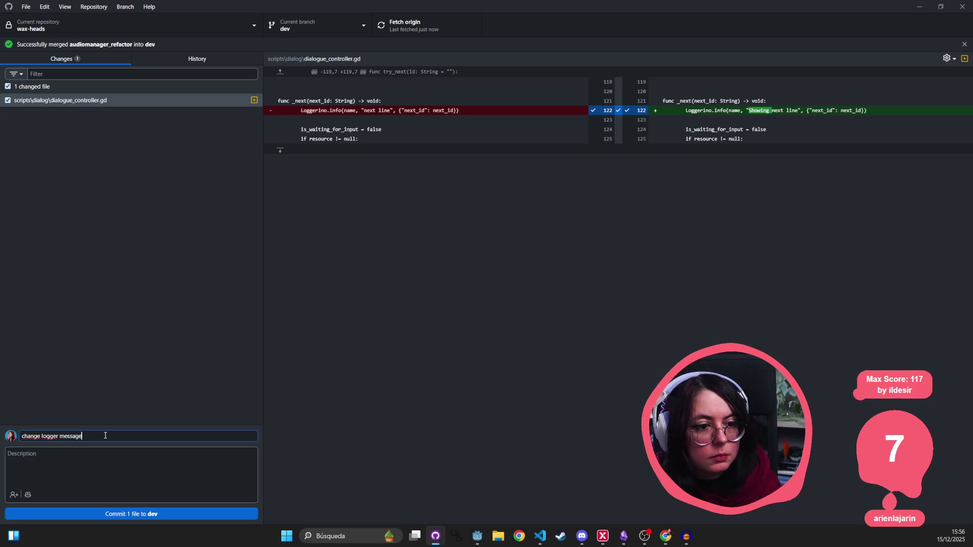
pyautogui.click(122, 514)
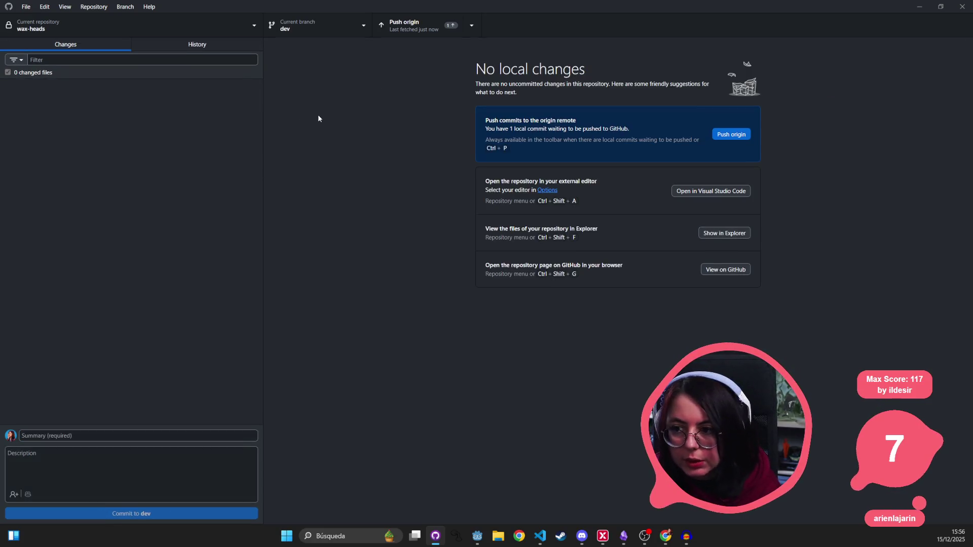
pyautogui.click(405, 25)
pyautogui.click(924, 11)
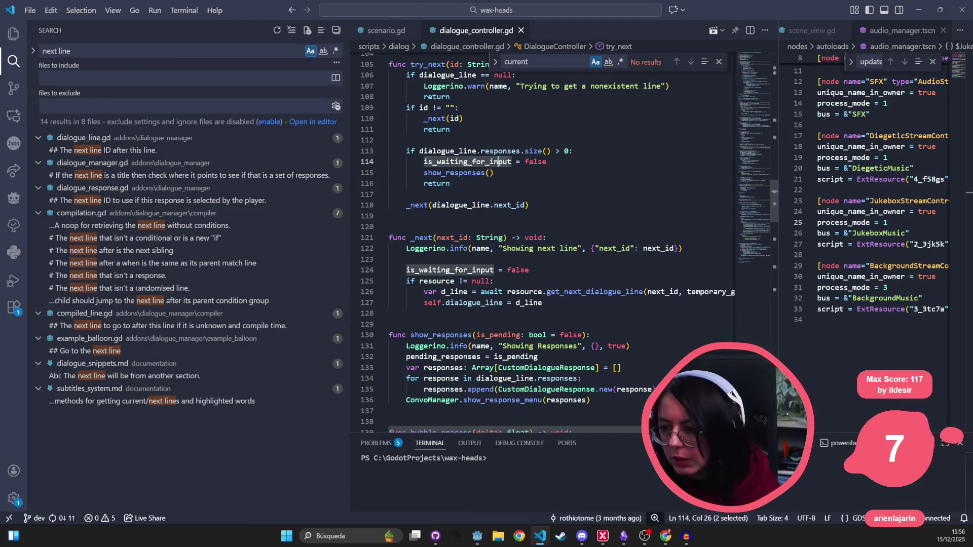
pyautogui.click(918, 9)
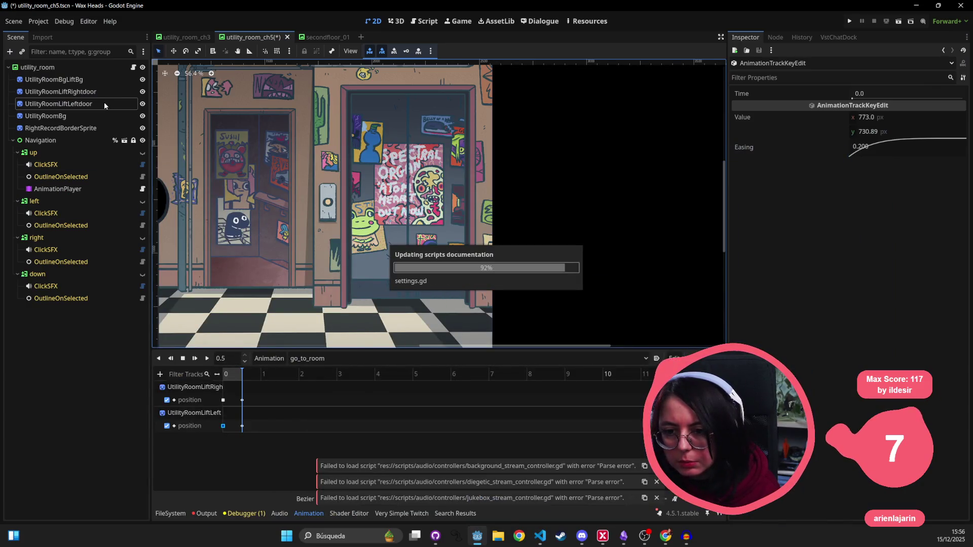
# - Quick-open background_stream_controller.gd and save the utility_room_ch5 scene
pyautogui.moveTo(397, 265); pyautogui.dragTo(471, 255)
pyautogui.hotkey('alt', 'shift', 'o')
pyautogui.write('ba')
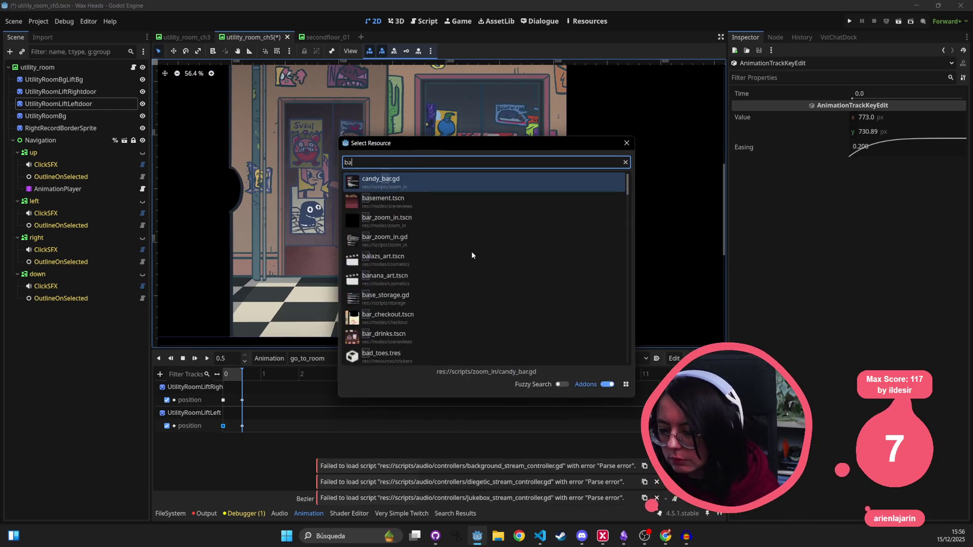
pyautogui.write('ckground_stream')
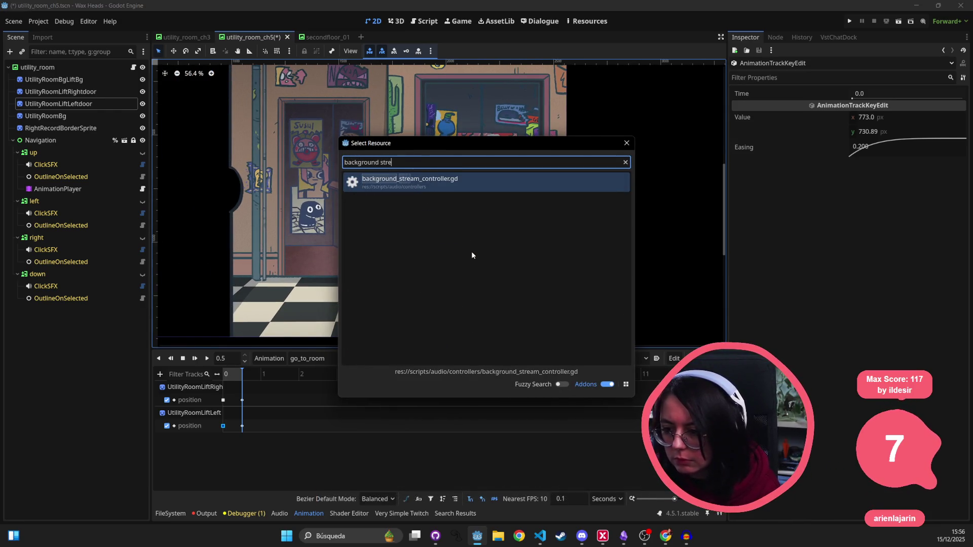
pyautogui.press('Return')
pyautogui.hotkey('ctrl', 's')
# - Return to the 2D scene view and clear all messages from the Output log
pyautogui.scroll(-14, 573, 187)
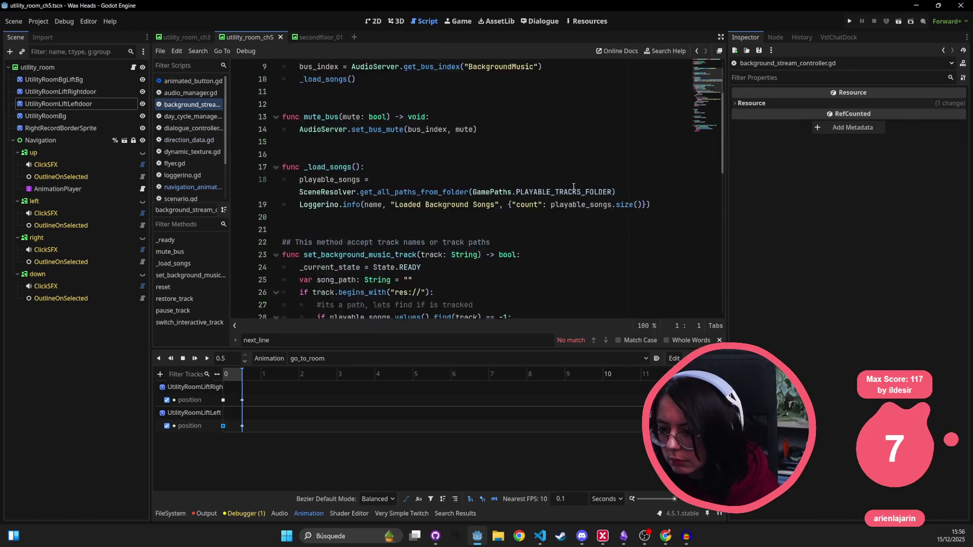
pyautogui.click(558, 192)
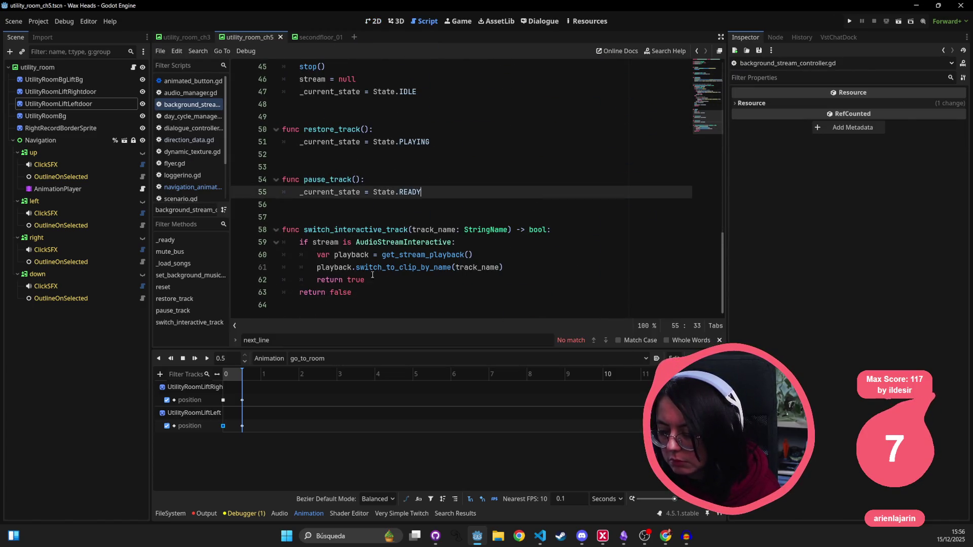
pyautogui.hotkey('ctrl', 'F1')
pyautogui.click(207, 513)
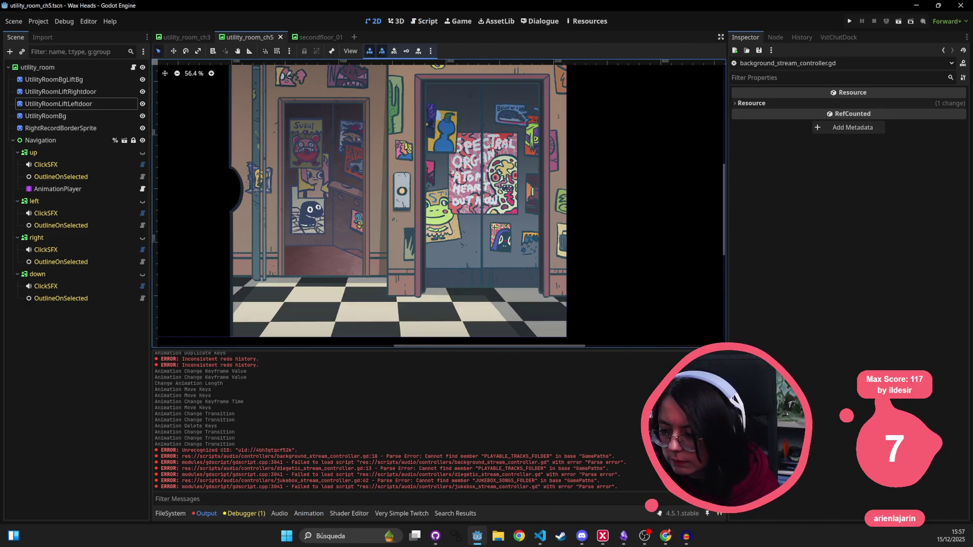
pyautogui.hotkey('ctrl', 'alt', 'k')
# - Quick-open game_paths.gd, select the JUKEBOX_SONGS_FOLDER constant, and go back to 2D view
pyautogui.hotkey('shift', 'alt', 'o')
pyautogui.write('gamepath')
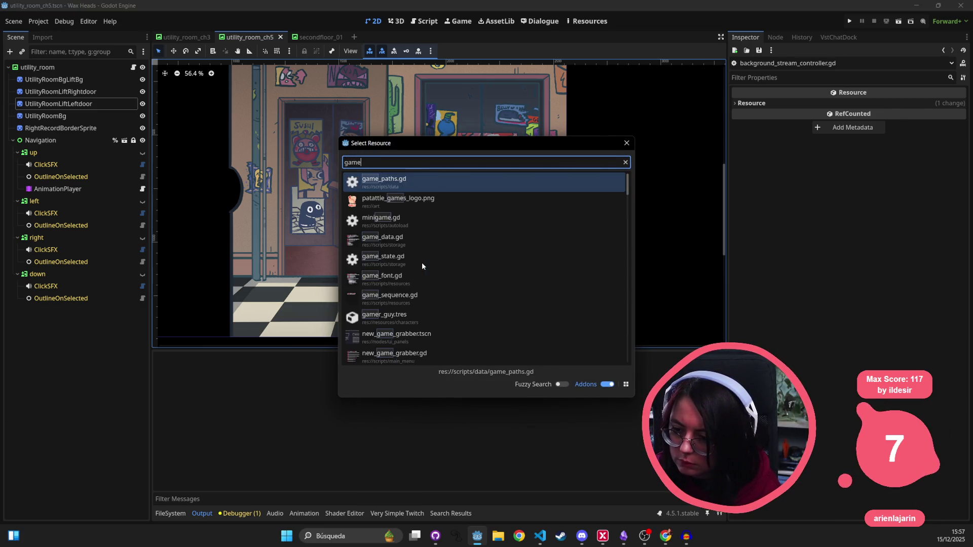
pyautogui.press('Return')
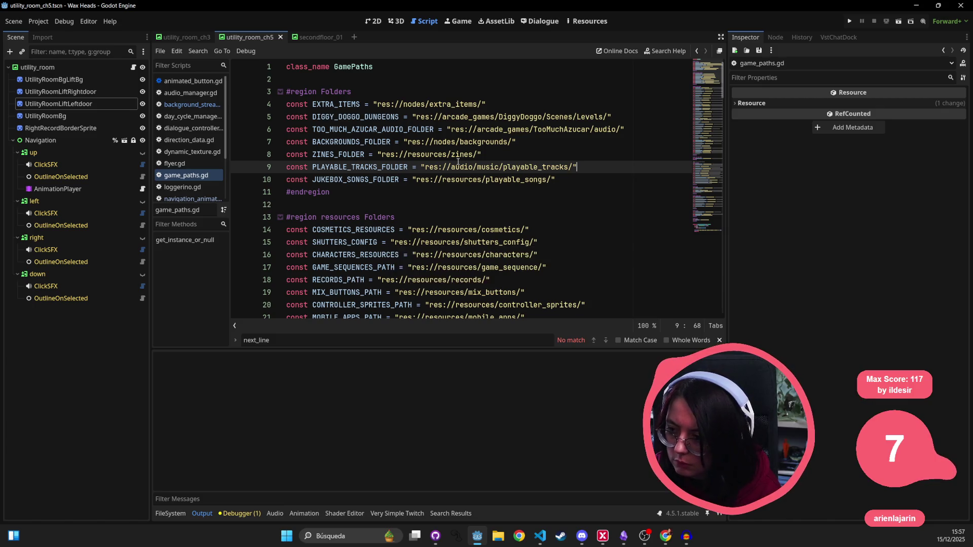
pyautogui.doubleClick(385, 179)
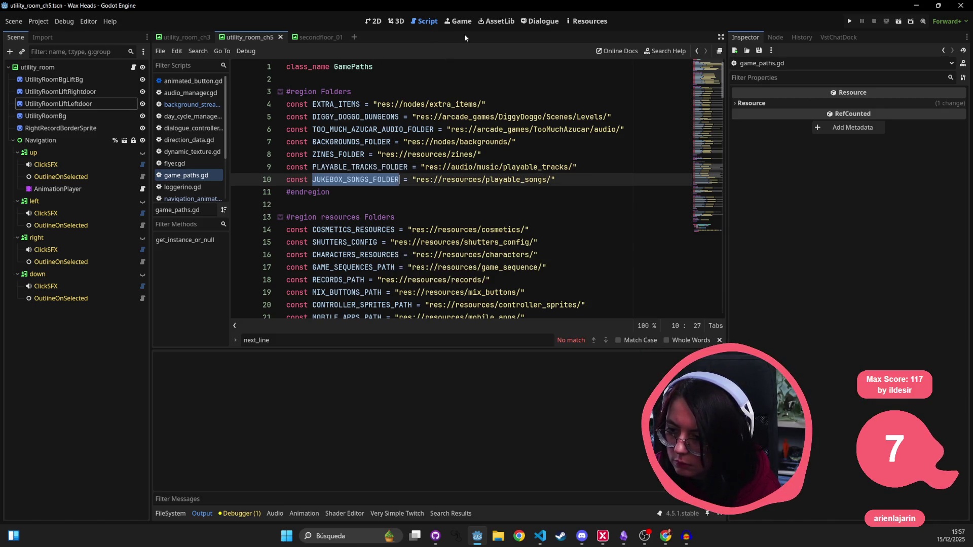
pyautogui.click(381, 22)
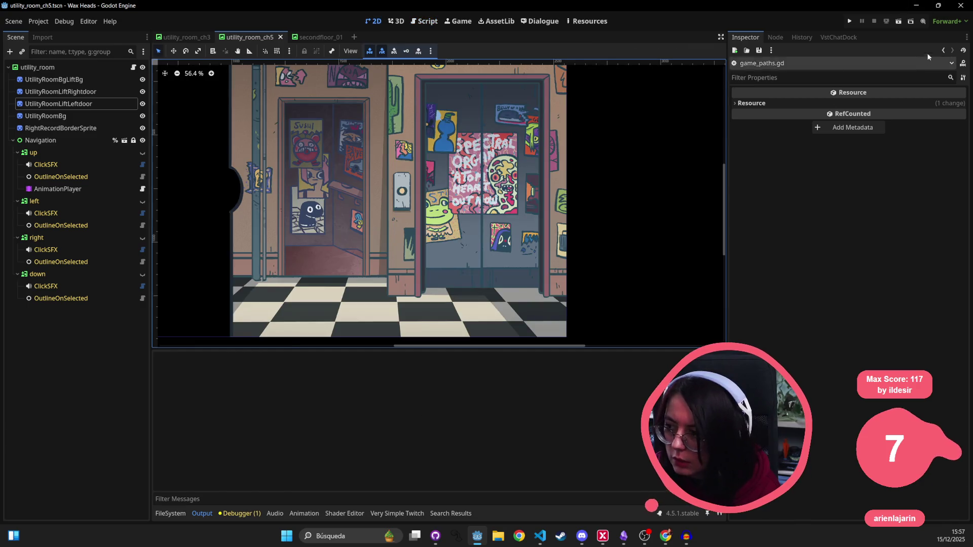
pyautogui.click(437, 537)
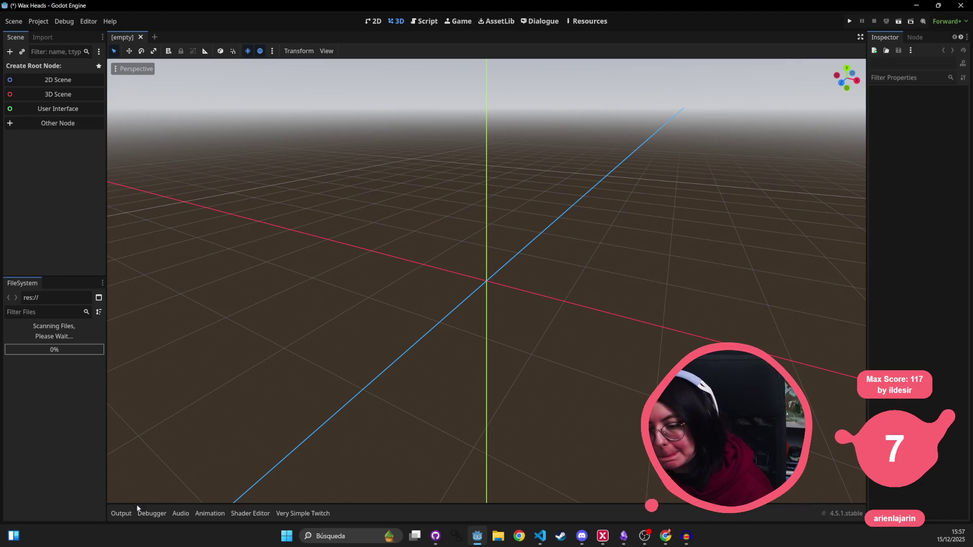
# - Review the Output warnings about missing working_days background_music resources, then close the Godot editor
pyautogui.hotkey('alt', 'Tab')
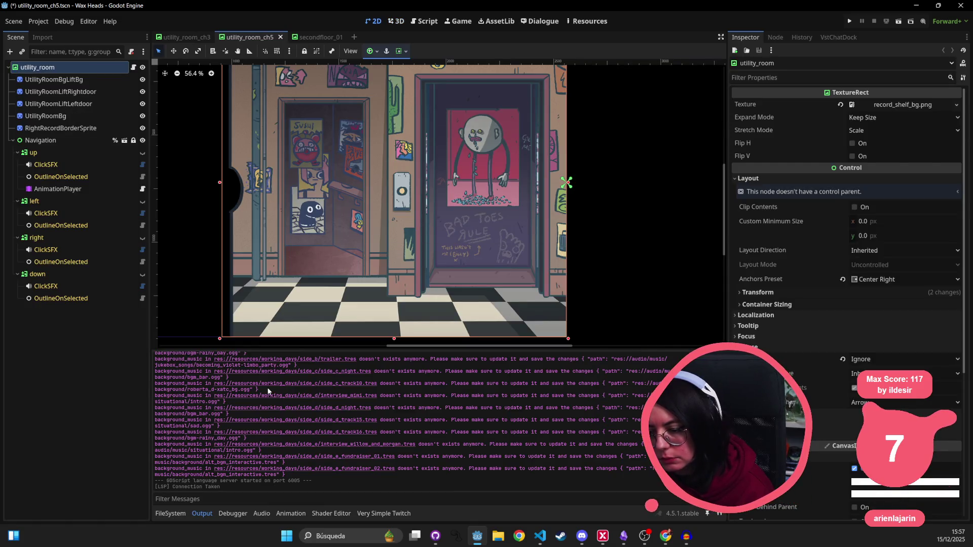
pyautogui.scroll(5, 527, 429)
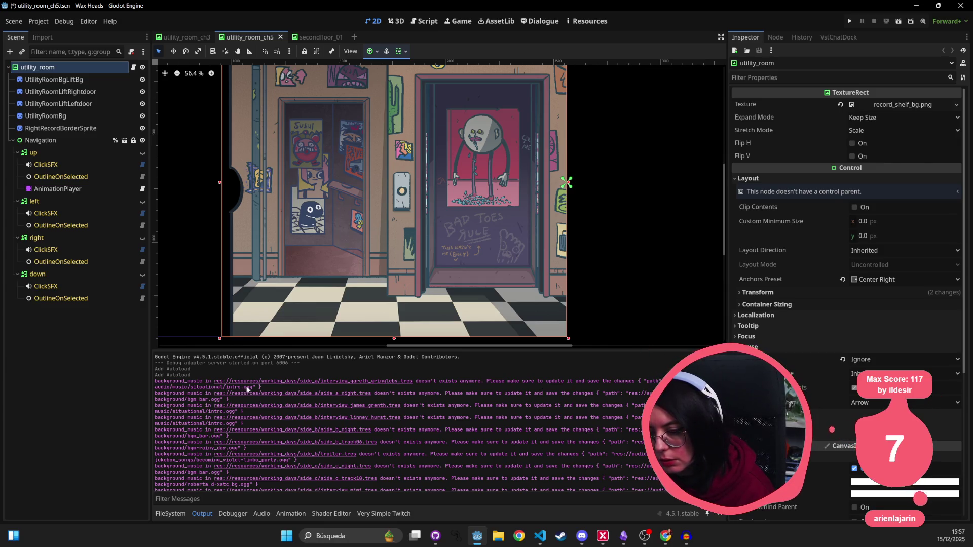
pyautogui.moveTo(236, 388); pyautogui.dragTo(215, 387)
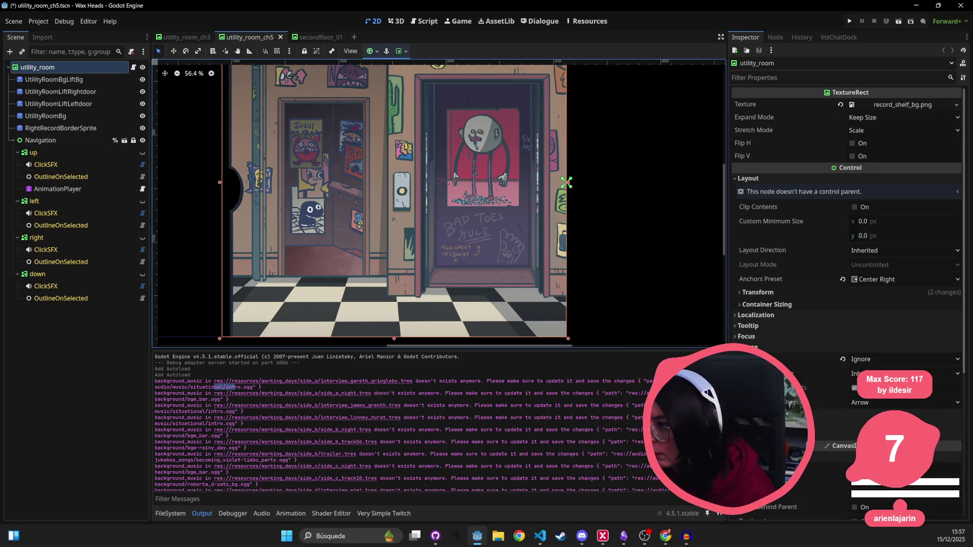
pyautogui.click(971, 8)
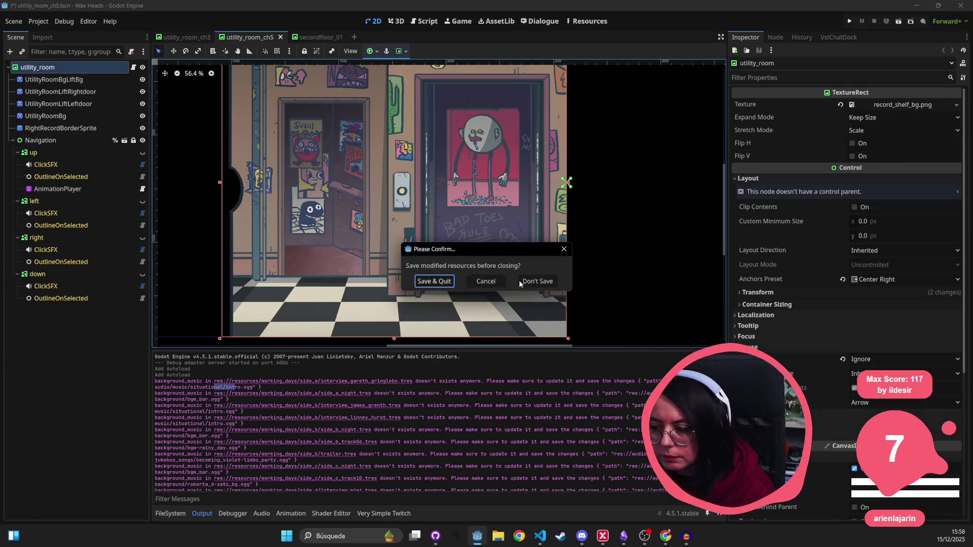
# - Confirm closing Godot, then open and close File Explorer from the taskbar
pyautogui.press('Return')
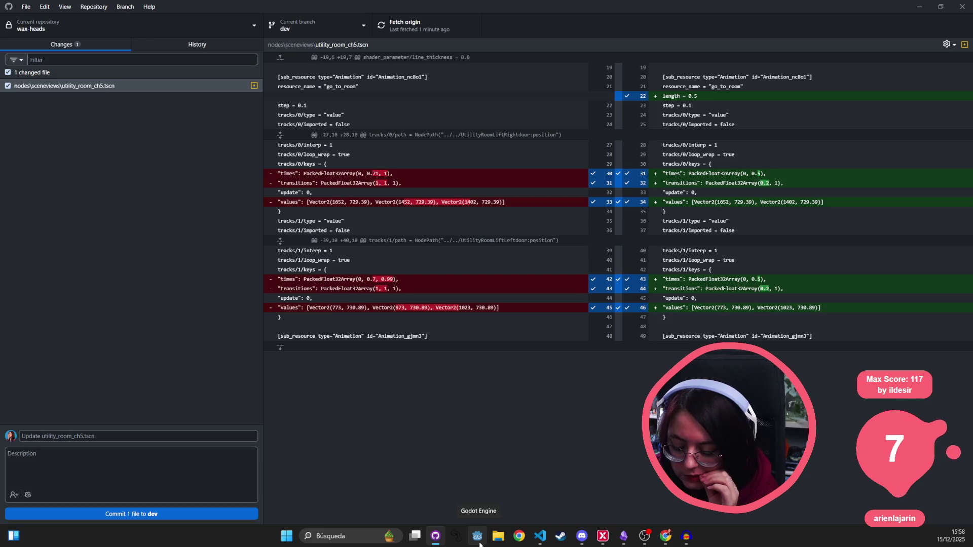
pyautogui.click(479, 544)
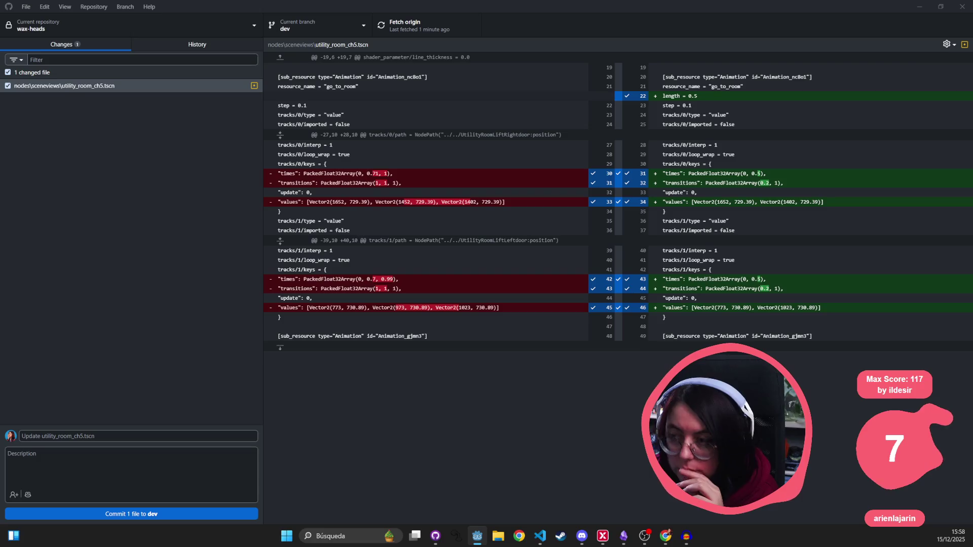
pyautogui.click(499, 536)
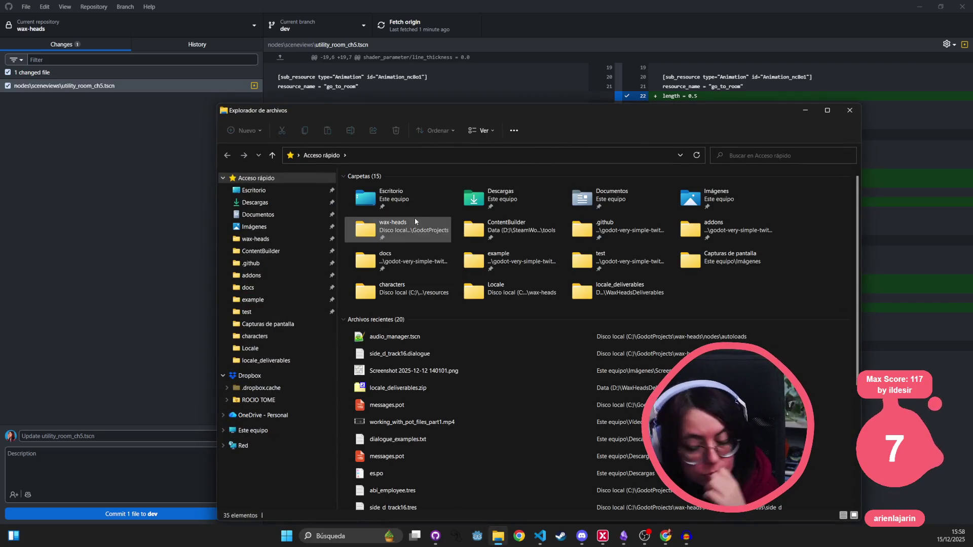
pyautogui.click(850, 110)
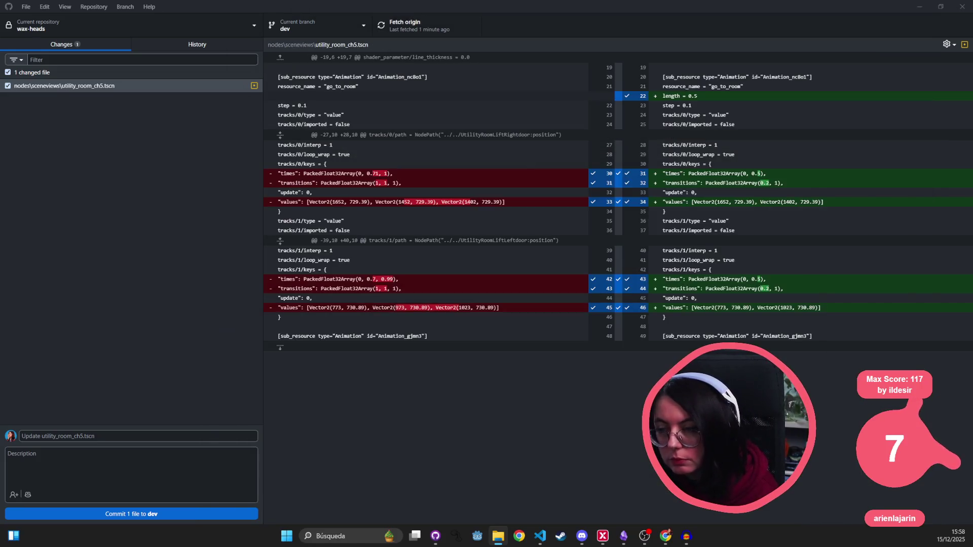
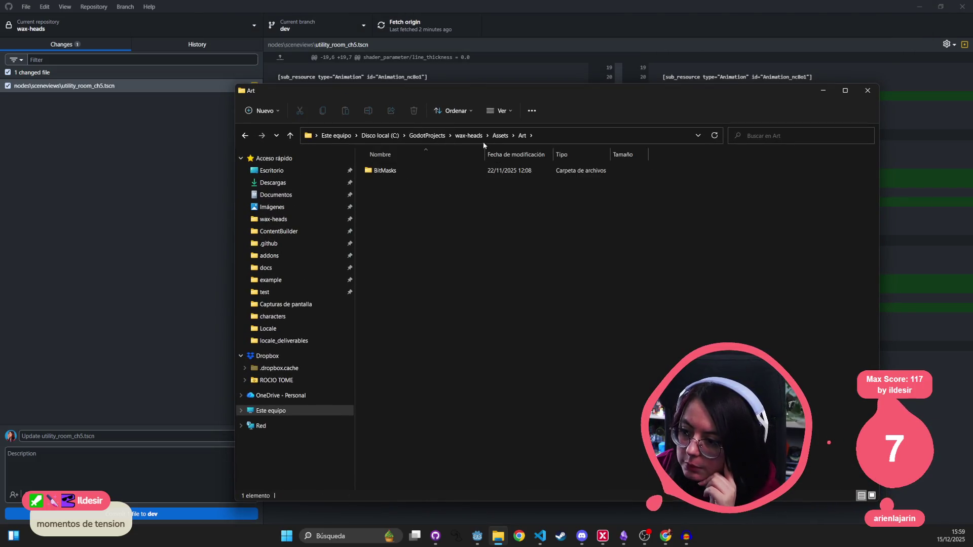
# - Delete the Assets folder from the wax-heads project folder
pyautogui.doubleClick(415, 169)
pyautogui.click(468, 136)
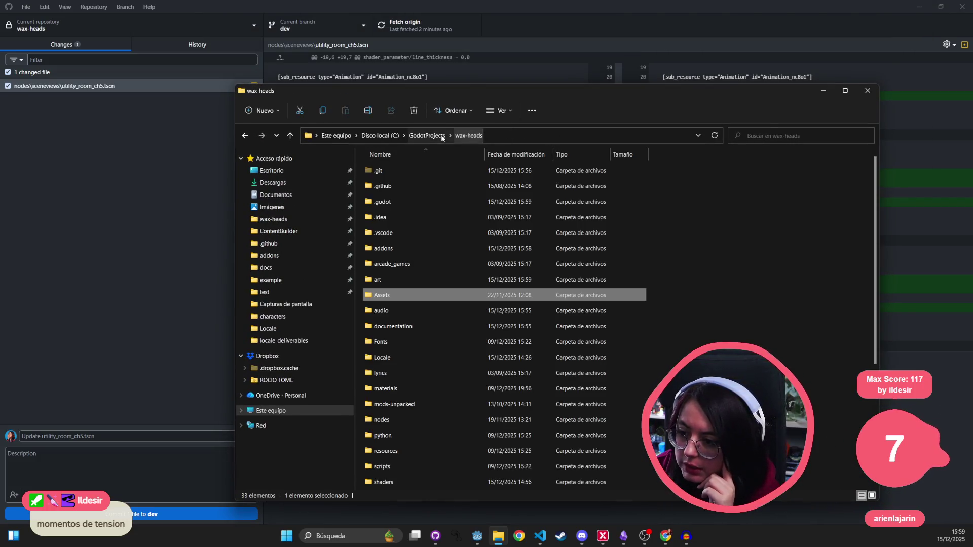
pyautogui.press('Delete')
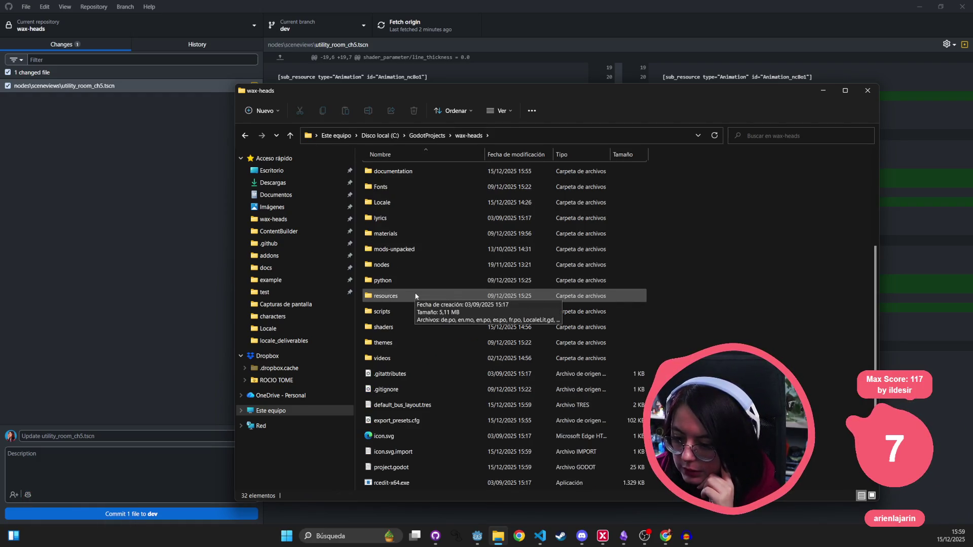
# - Play the FLAC clip from the audio folder in Media Player twice, then close the player
pyautogui.doubleClick(399, 294)
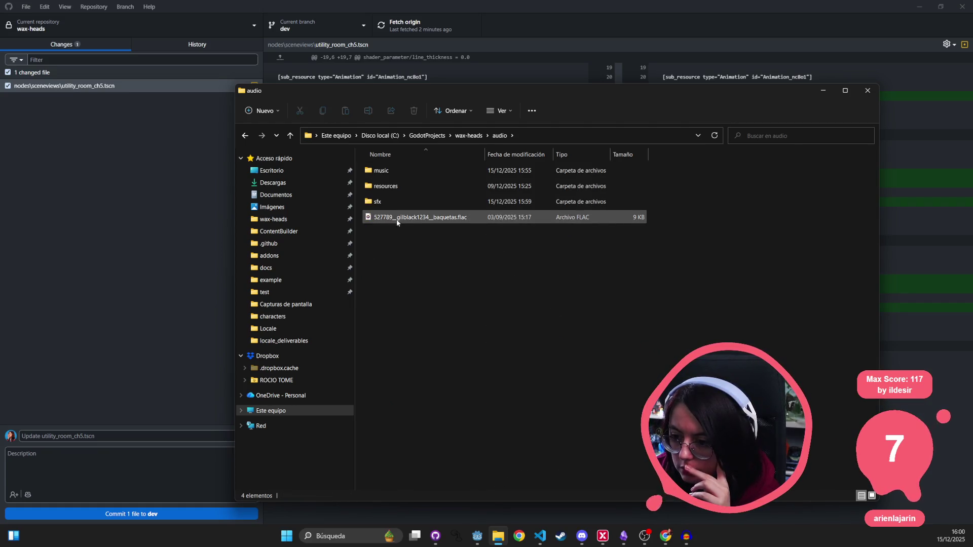
pyautogui.click(455, 224)
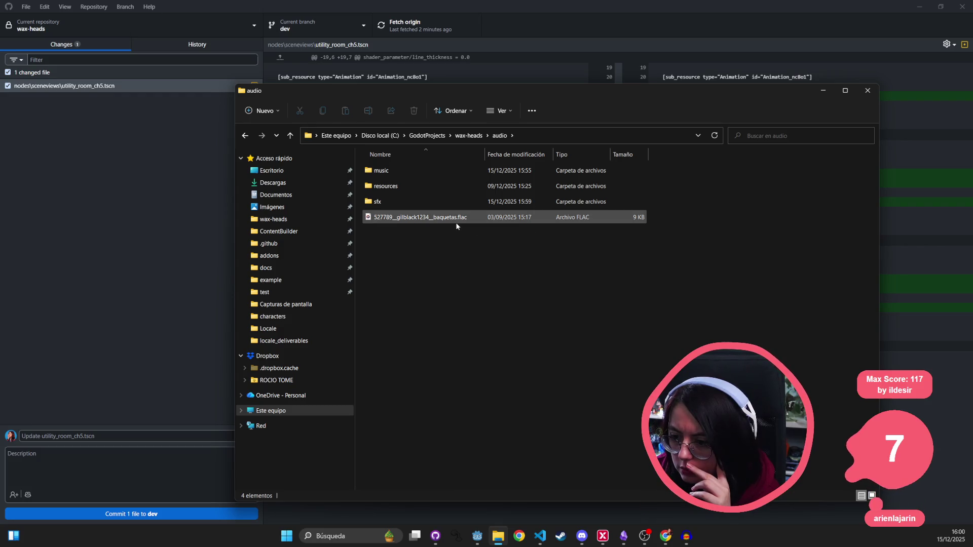
pyautogui.click(456, 219)
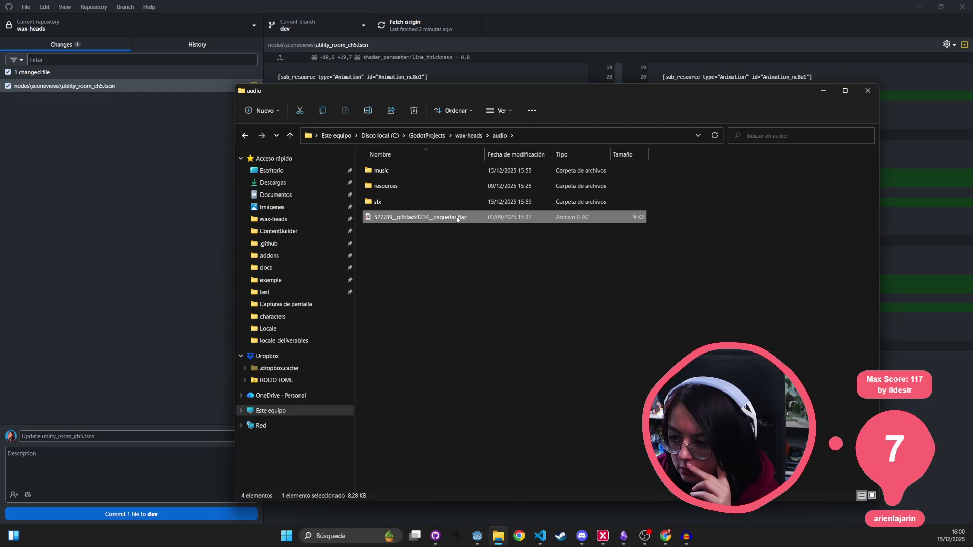
pyautogui.doubleClick(457, 219)
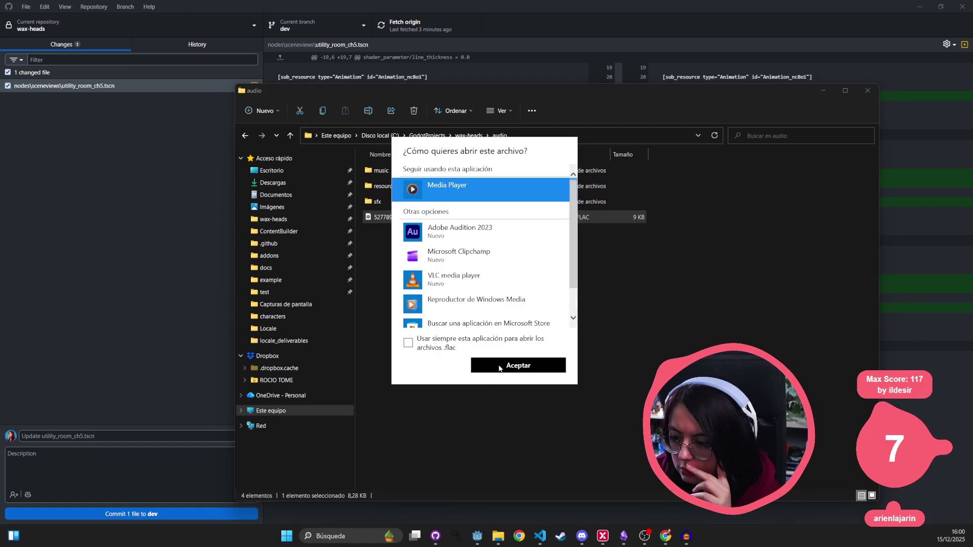
pyautogui.click(499, 367)
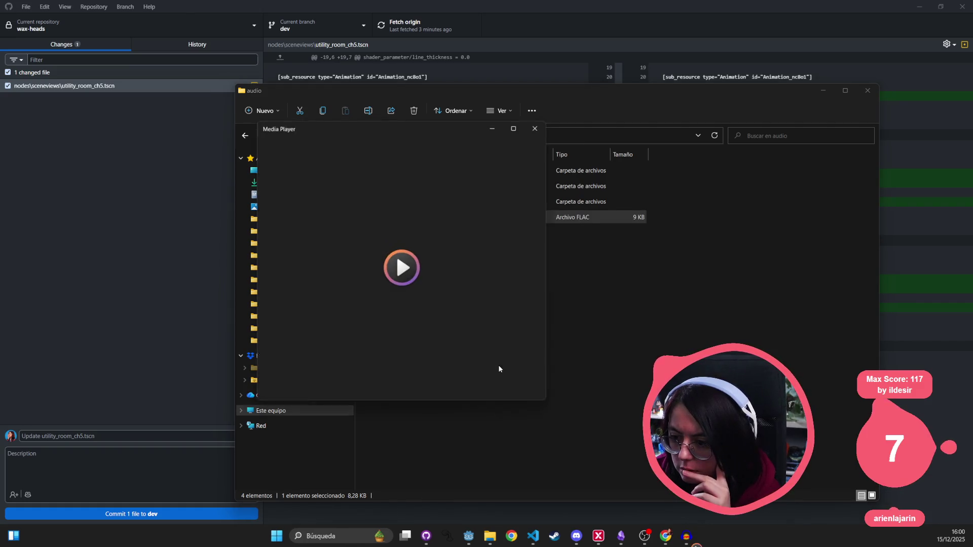
pyautogui.click(543, 130)
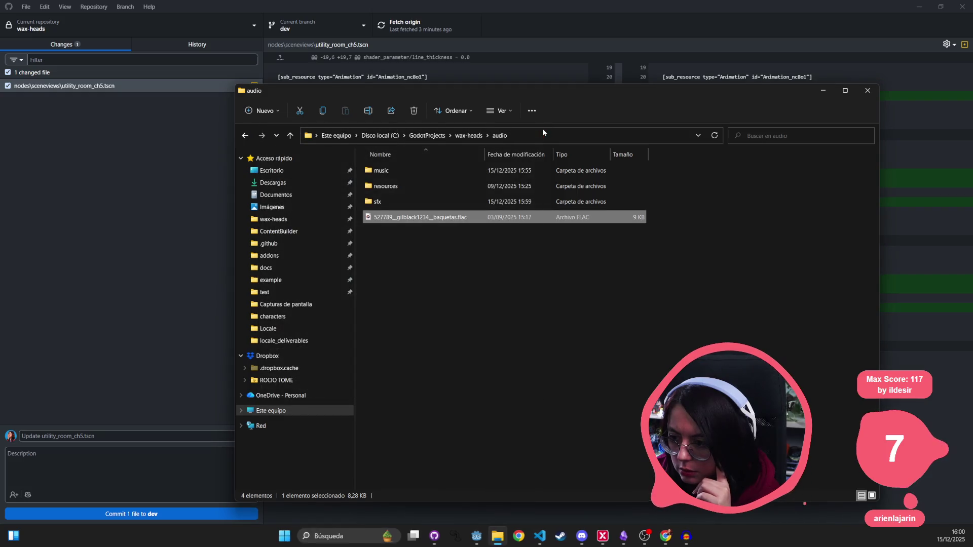
pyautogui.doubleClick(422, 218)
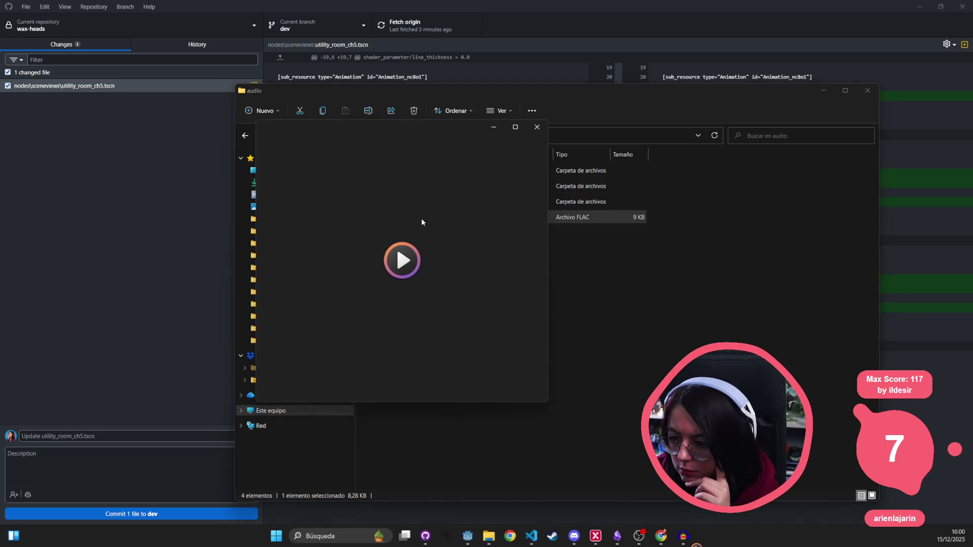
pyautogui.click(538, 128)
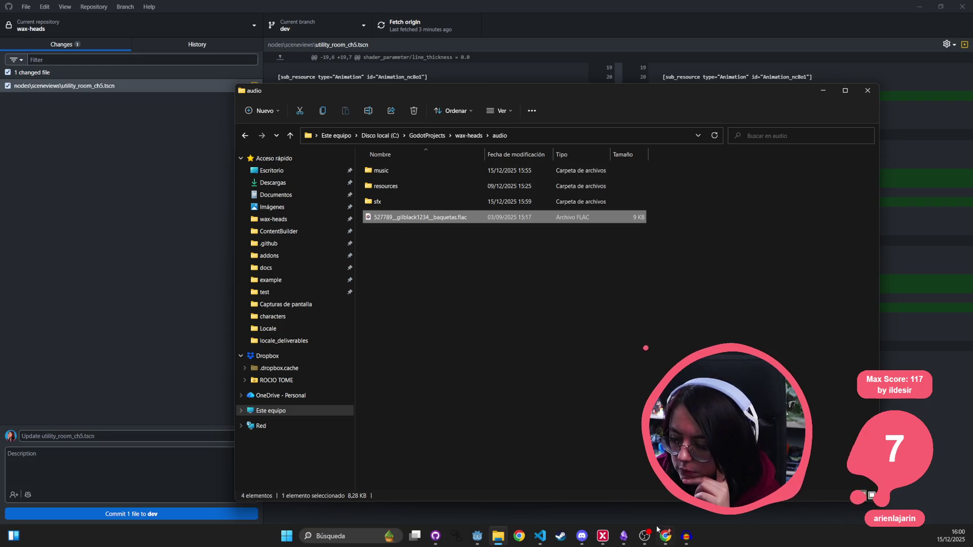
# - Bring the Godot editor to the front and maximize it
pyautogui.click(686, 536)
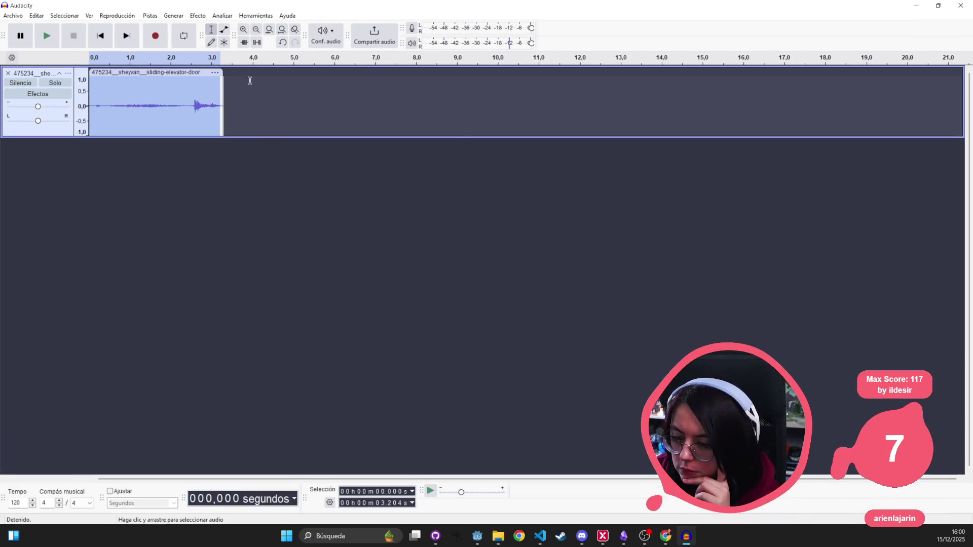
pyautogui.click(938, 5)
pyautogui.hotkey('alt', 'Tab')
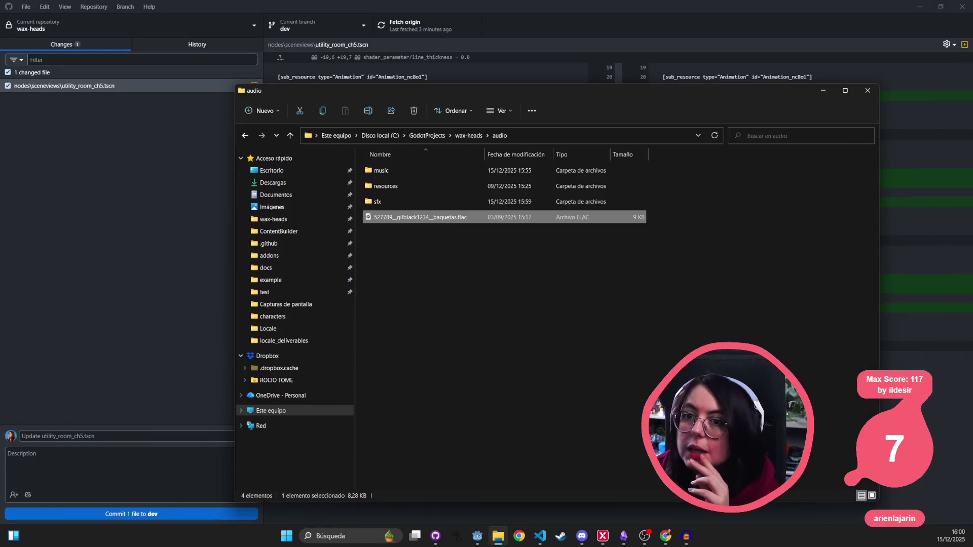
pyautogui.hotkey('alt', 'Tab')
pyautogui.doubleClick(376, 283)
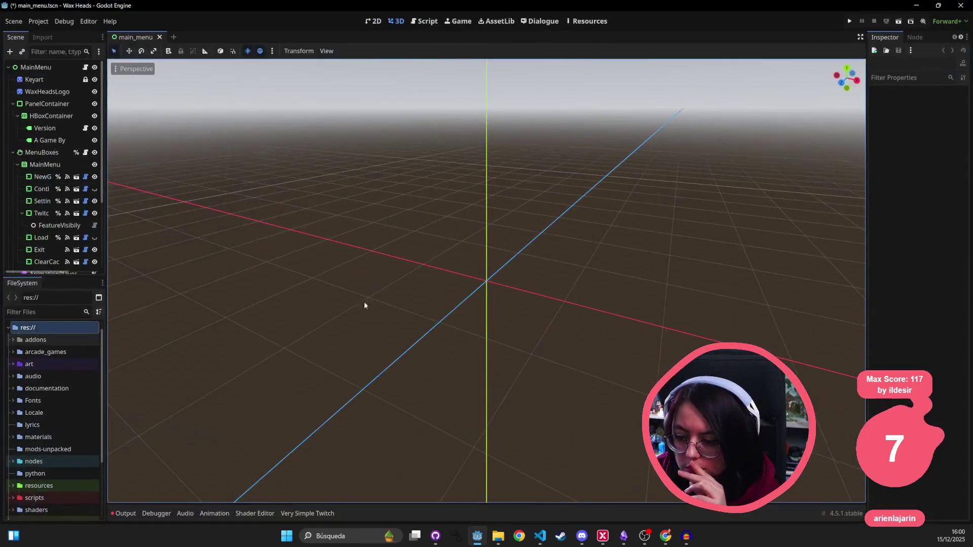
# - Show the Output log, then open and save the next_song_node scene
pyautogui.click(135, 512)
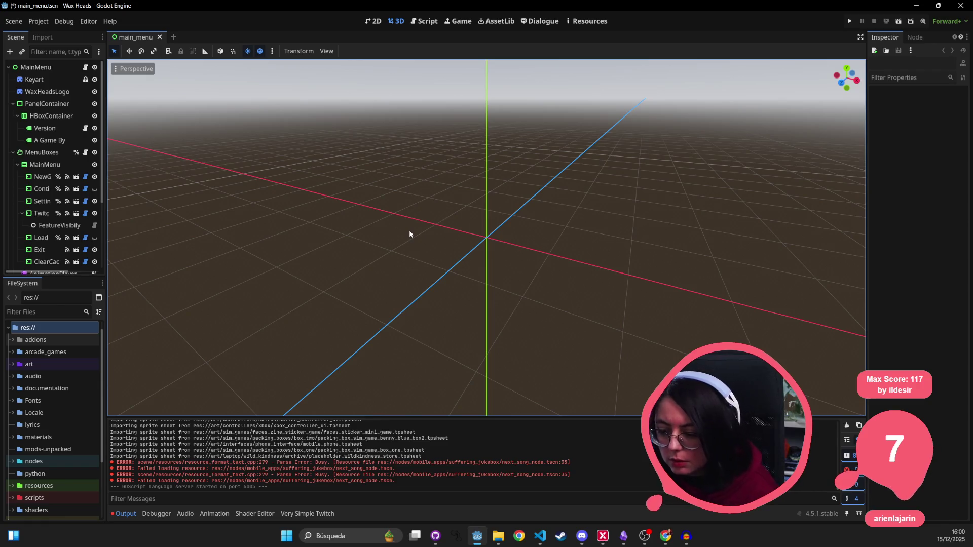
pyautogui.hotkey('shift', 'alt', 'o')
pyautogui.write('next_sog')
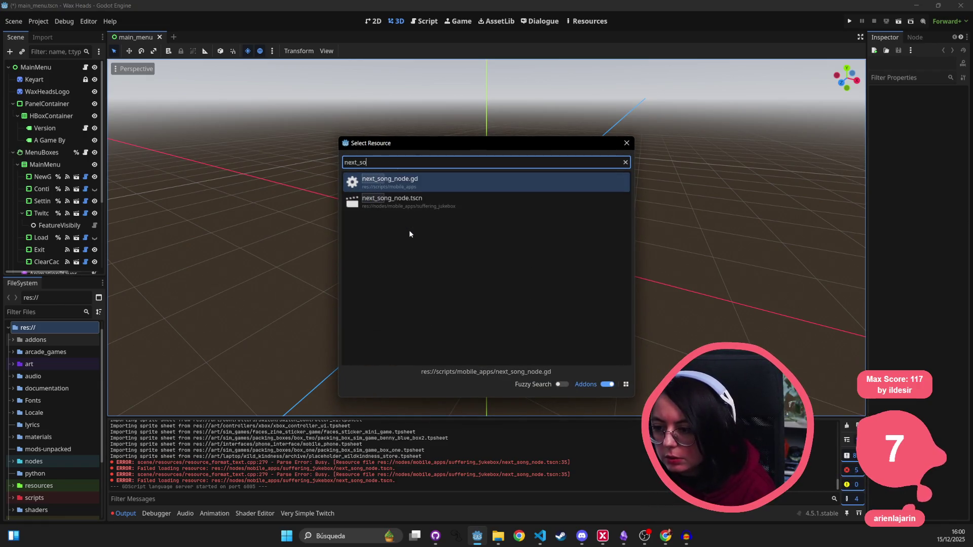
pyautogui.press('BackSpace')
pyautogui.write('ng')
pyautogui.press('Return')
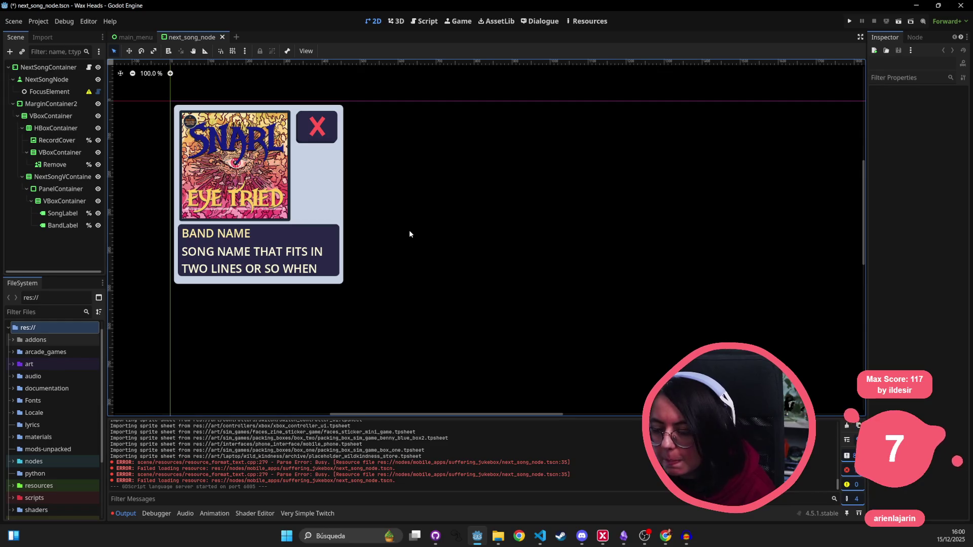
pyautogui.hotkey('ctrl', 's')
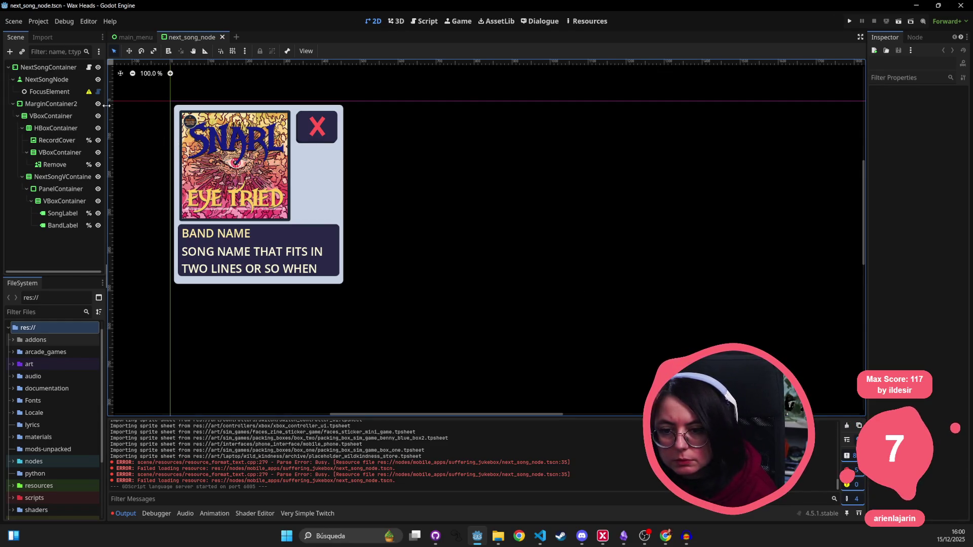
# - Widen the scene dock and open and save the NextSongContainer's attached script
pyautogui.moveTo(106, 107); pyautogui.dragTo(258, 110)
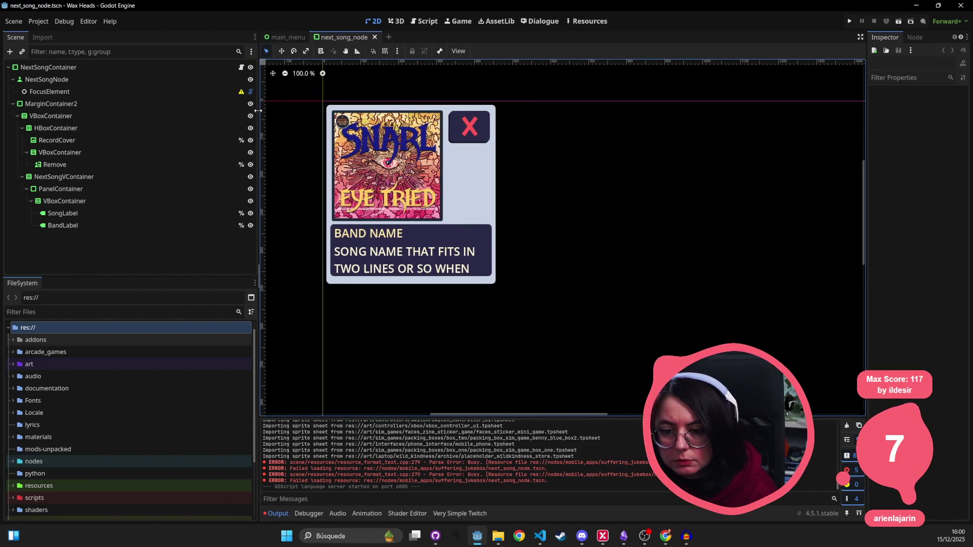
pyautogui.click(250, 68)
pyautogui.click(251, 68)
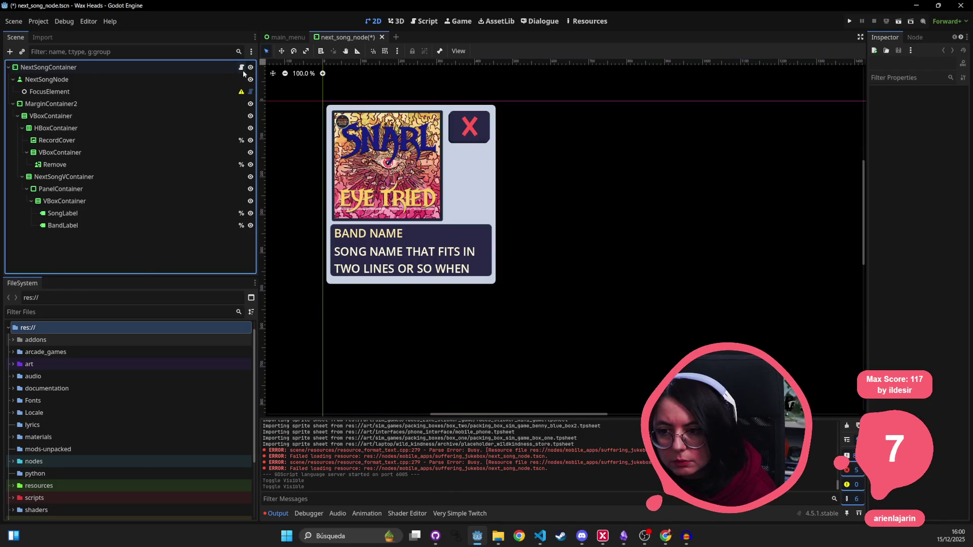
pyautogui.click(240, 68)
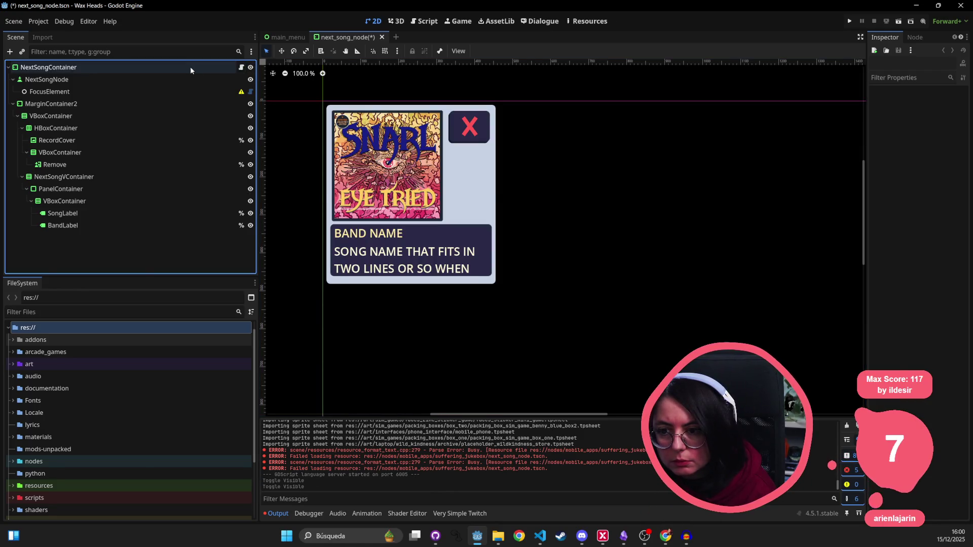
pyautogui.click(241, 68)
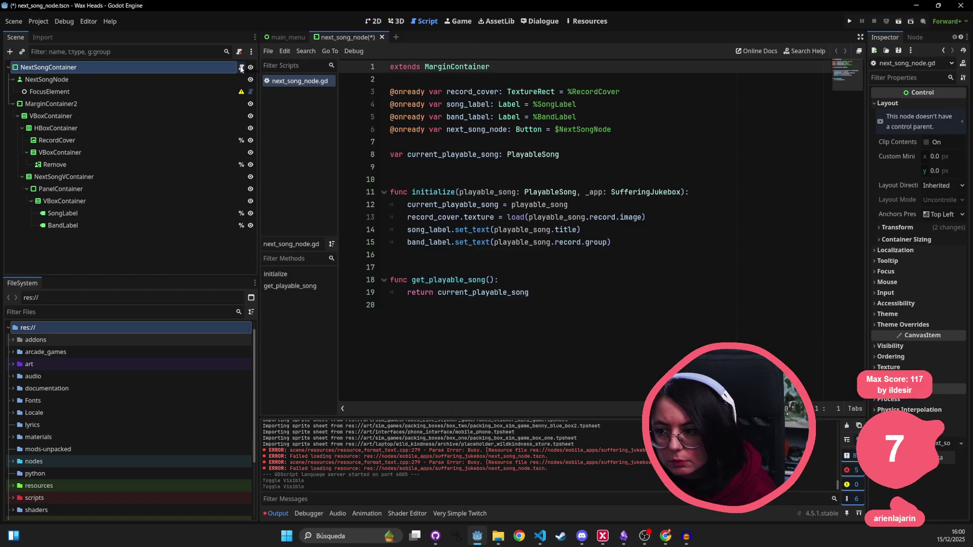
pyautogui.click(573, 138)
pyautogui.hotkey('ctrl', 's')
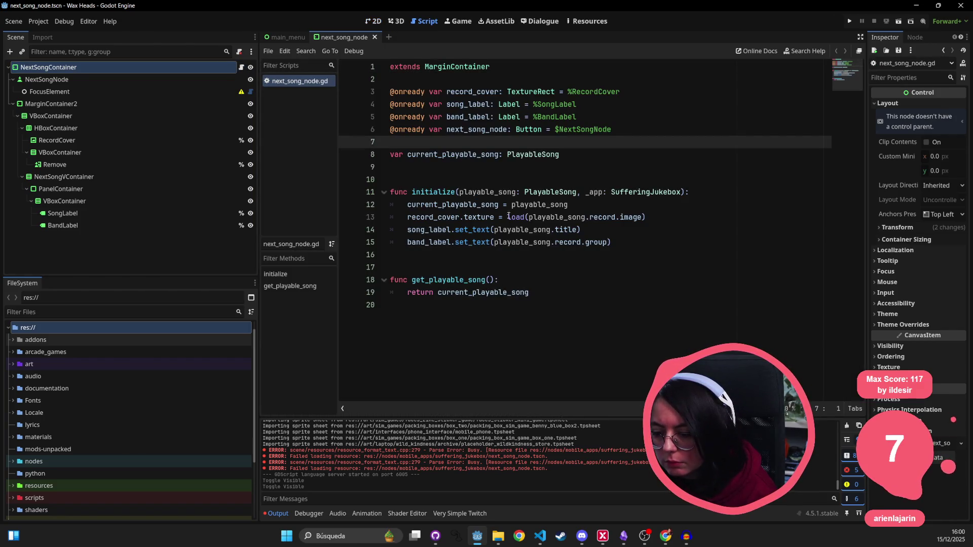
# - Open the suffering_jukebox.gd script via quick search
pyautogui.click(519, 311)
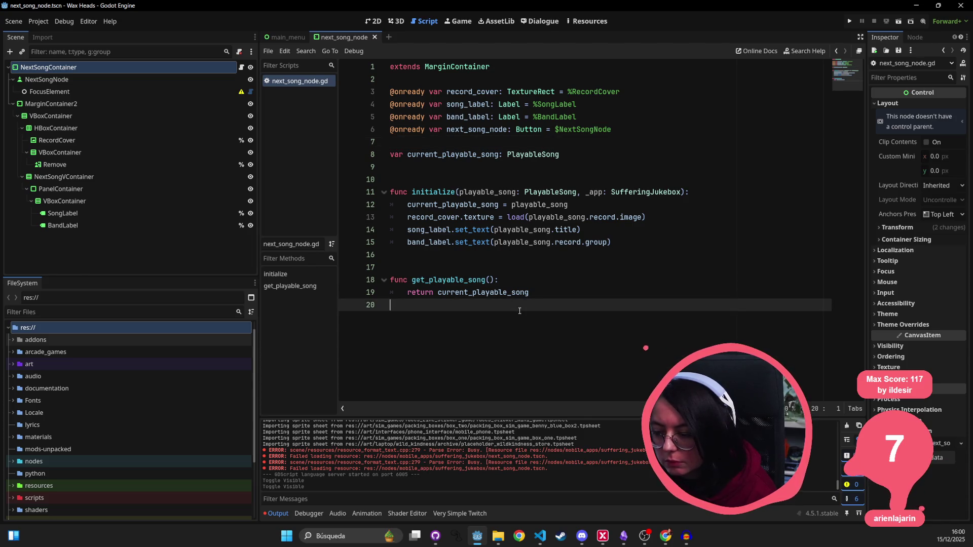
pyautogui.hotkey('shift', 'alt', 'o')
pyautogui.write('s_name Suff')
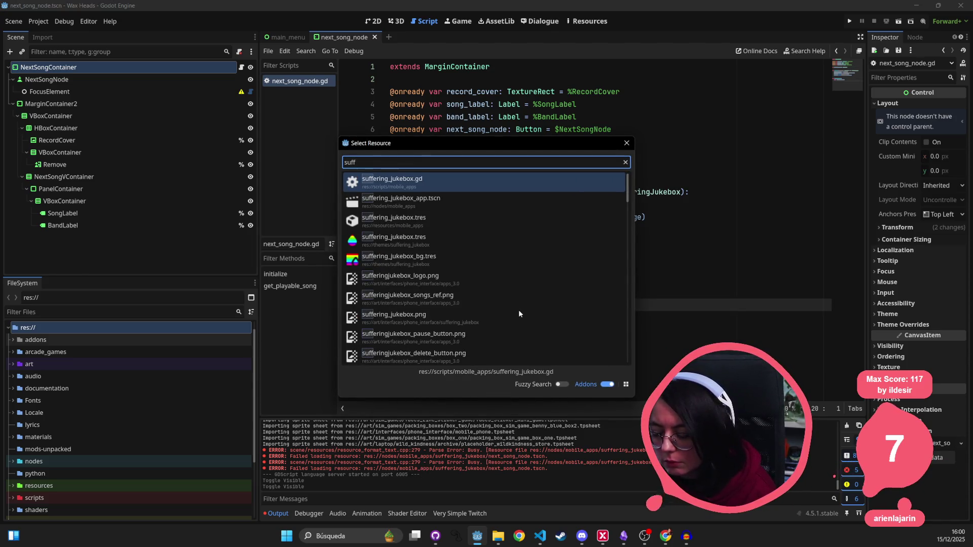
pyautogui.write('ering')
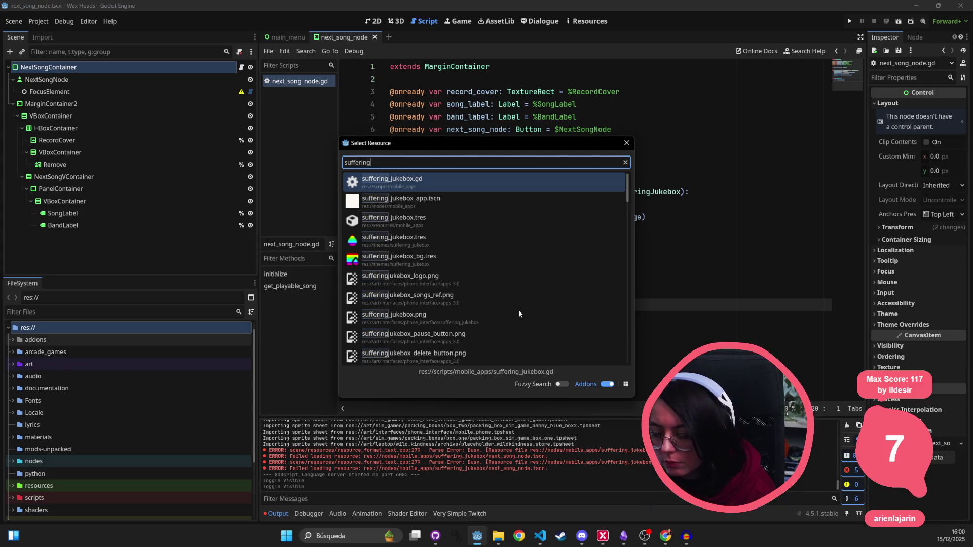
pyautogui.press('Return')
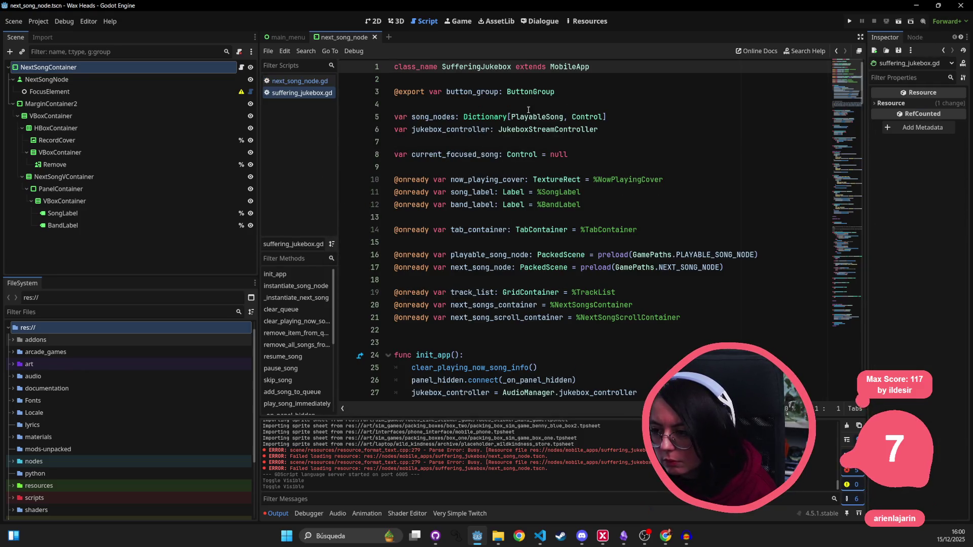
# - Go to line 153 of suffering_jukebox.gd and read the missing background_music warnings in Output
pyautogui.scroll(-15, 581, 207)
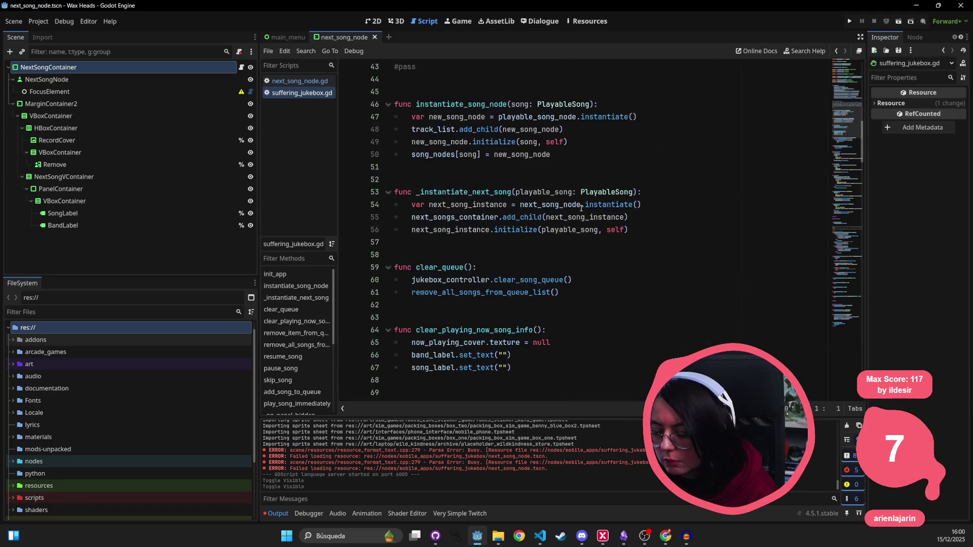
pyautogui.scroll(-14, 582, 208)
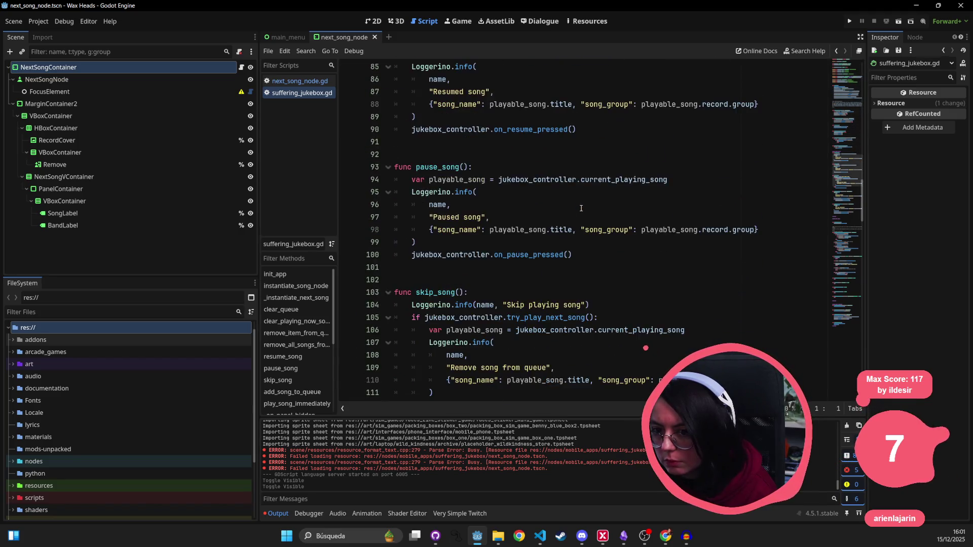
pyautogui.scroll(-14, 581, 208)
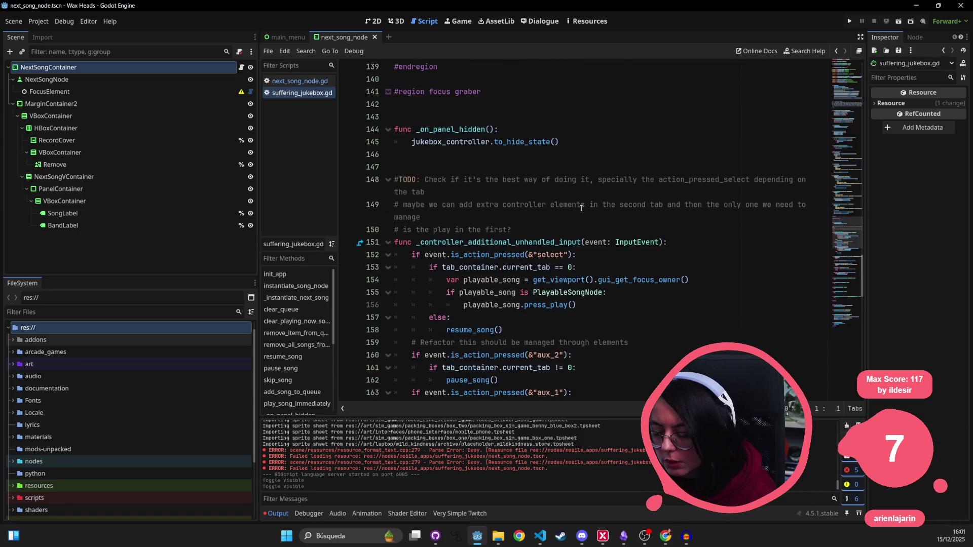
pyautogui.click(585, 205)
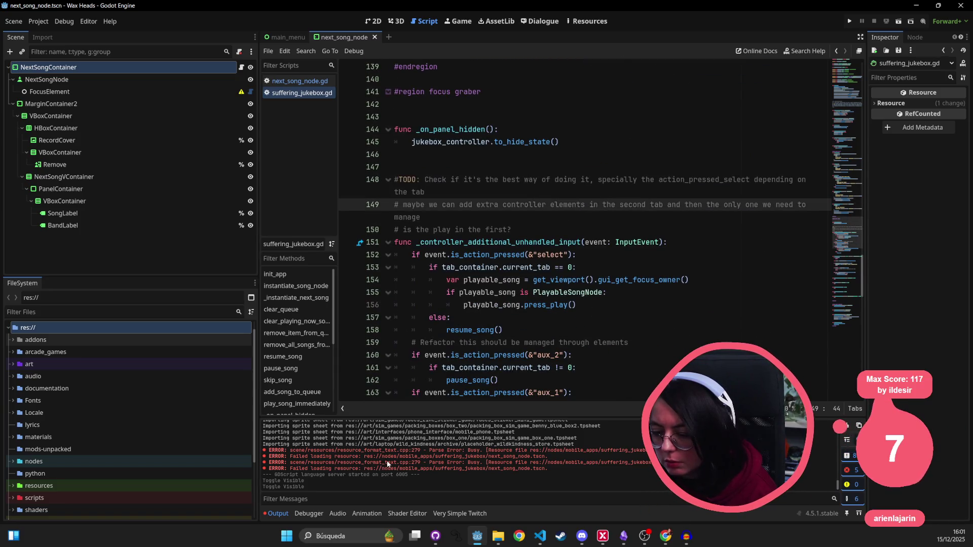
pyautogui.click(551, 263)
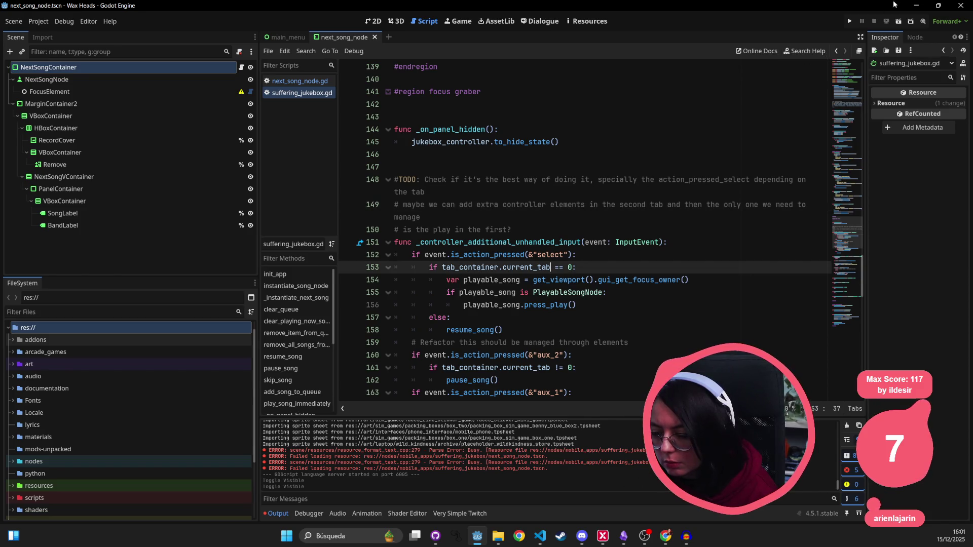
pyautogui.scroll(15, 472, 482)
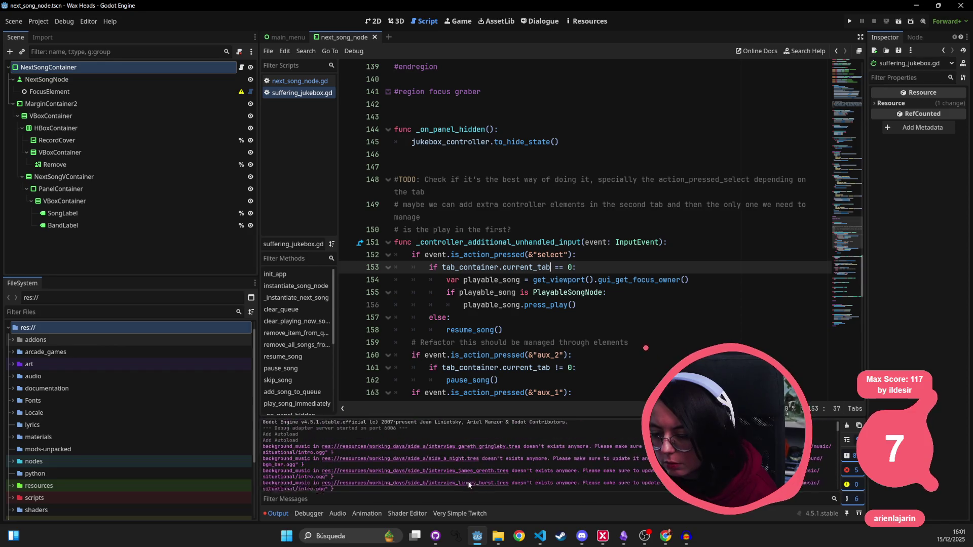
# - Review interview_gareth_gringleby.tres's situational/intro.ogg music path in Notepad, close it, and go to Audacity
pyautogui.click(457, 450)
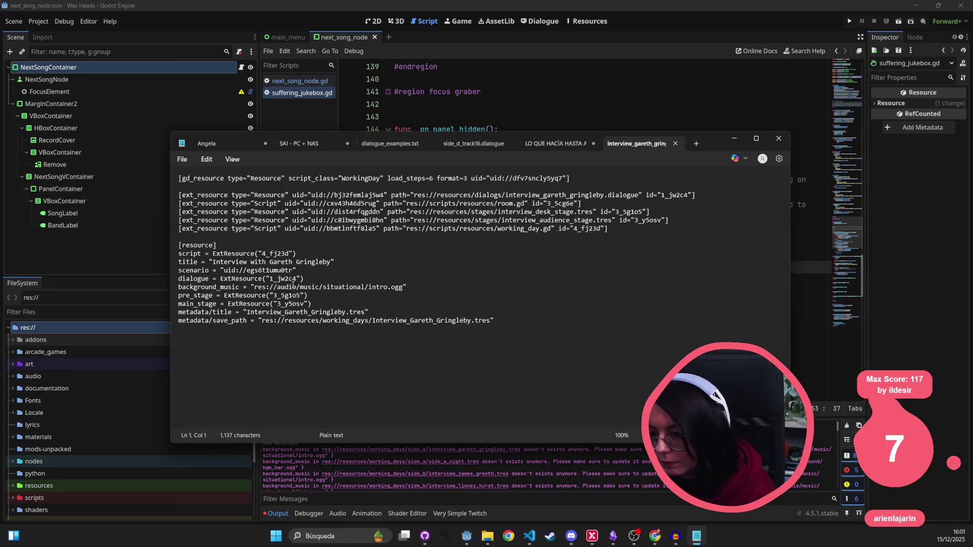
pyautogui.moveTo(725, 141)
pyautogui.mouseDown()
pyautogui.moveTo(759, 8)
pyautogui.moveTo(727, 157)
pyautogui.moveTo(712, 135)
pyautogui.moveTo(714, 105)
pyautogui.mouseUp()
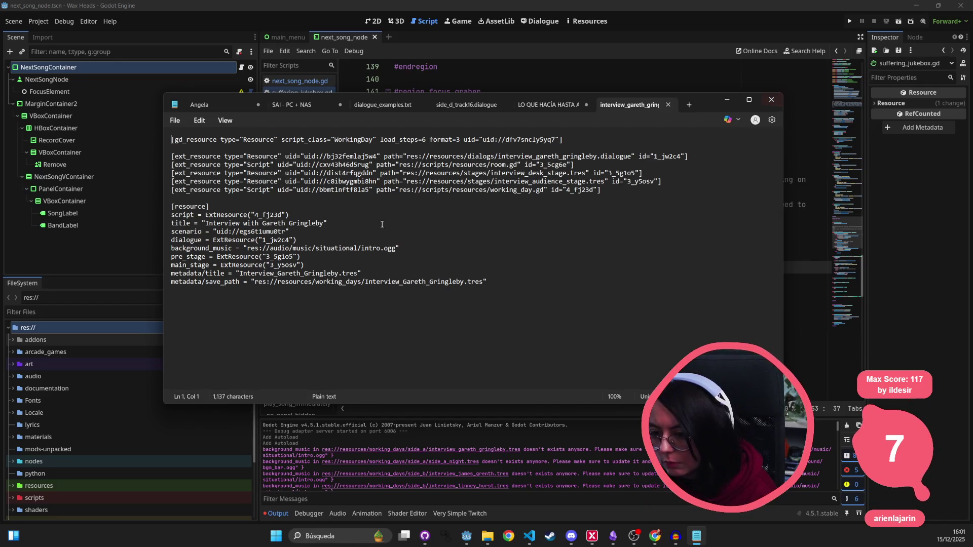
pyautogui.doubleClick(339, 248)
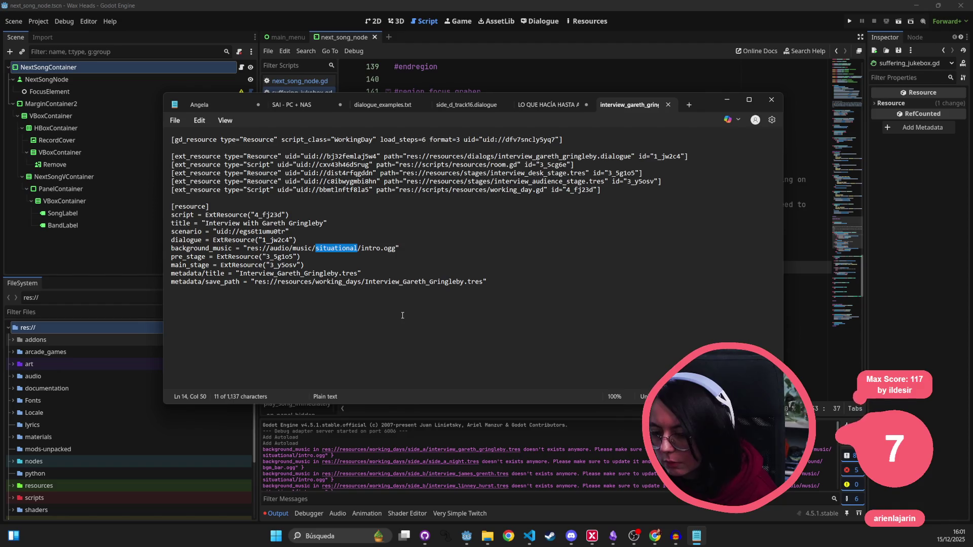
pyautogui.click(765, 101)
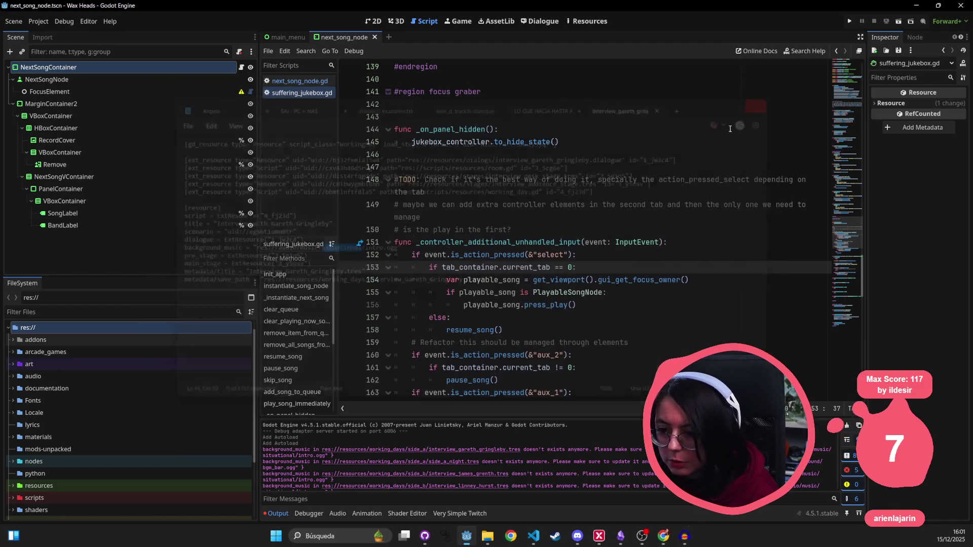
pyautogui.click(498, 536)
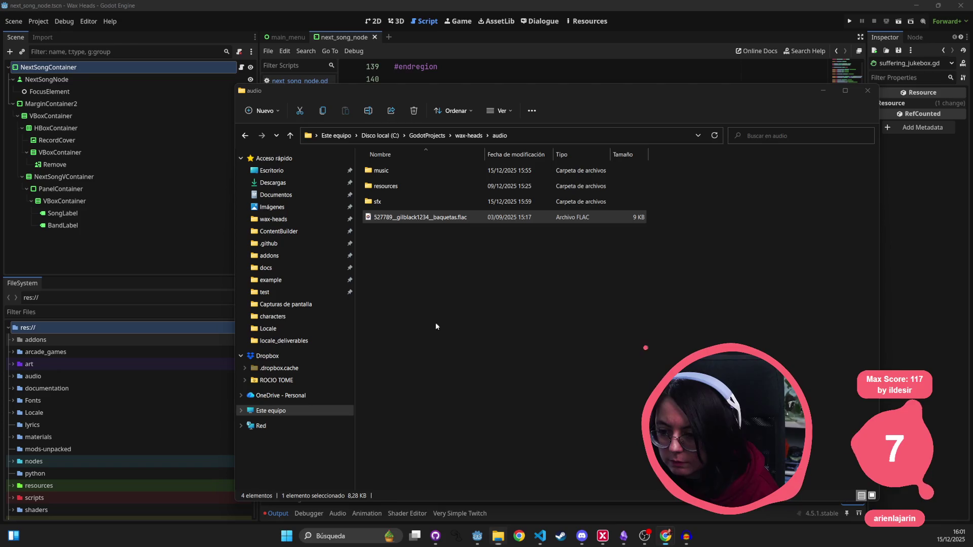
pyautogui.hotkey('alt', 'Tab')
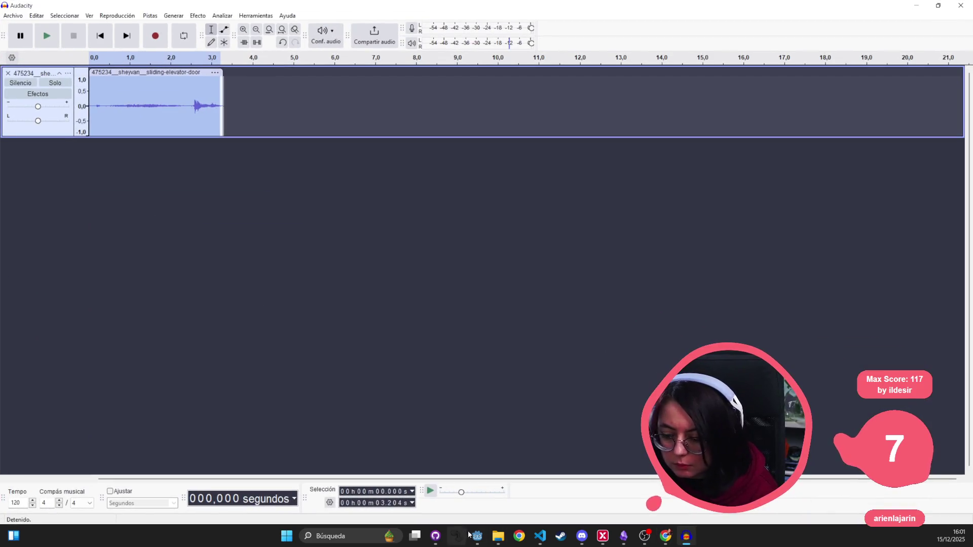
# - Search the whole project in VS Code for 'situational', finding six .tres matches
pyautogui.click(540, 536)
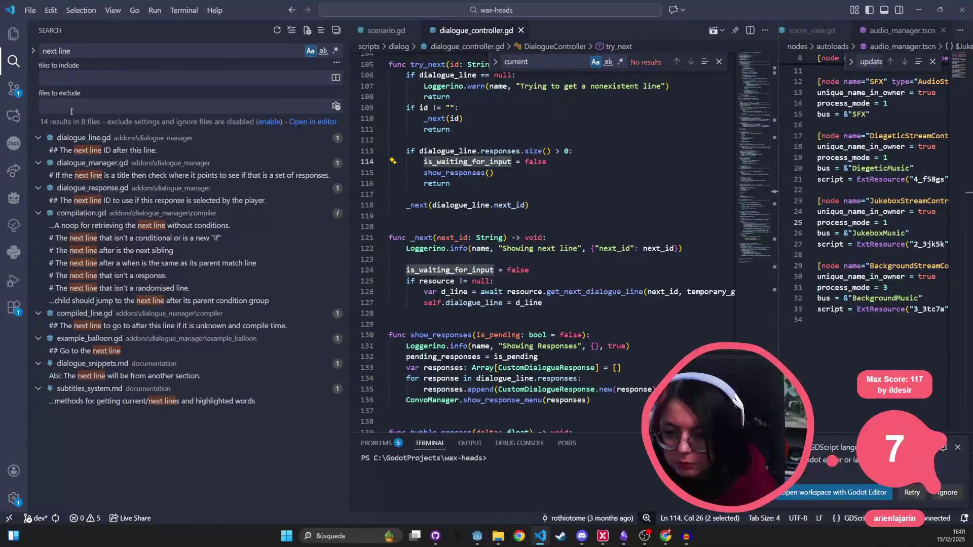
pyautogui.tripleClick(89, 50)
pyautogui.write('situational')
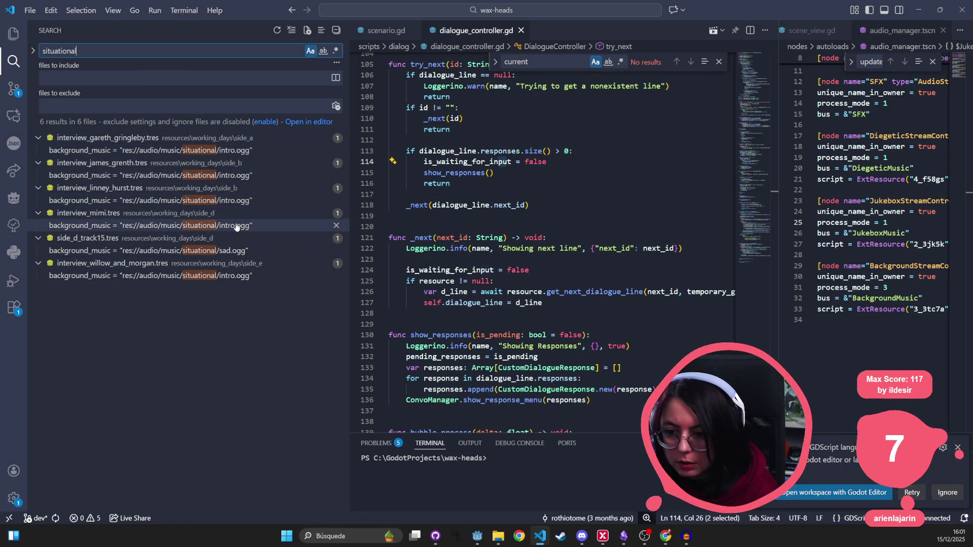
pyautogui.hotkey('alt', 'Tab')
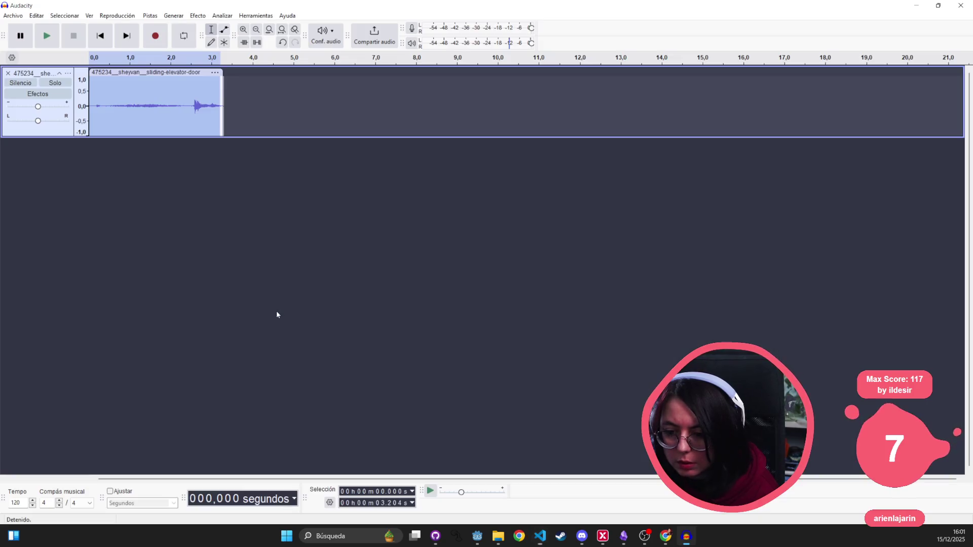
pyautogui.hotkey('alt', 'Tab')
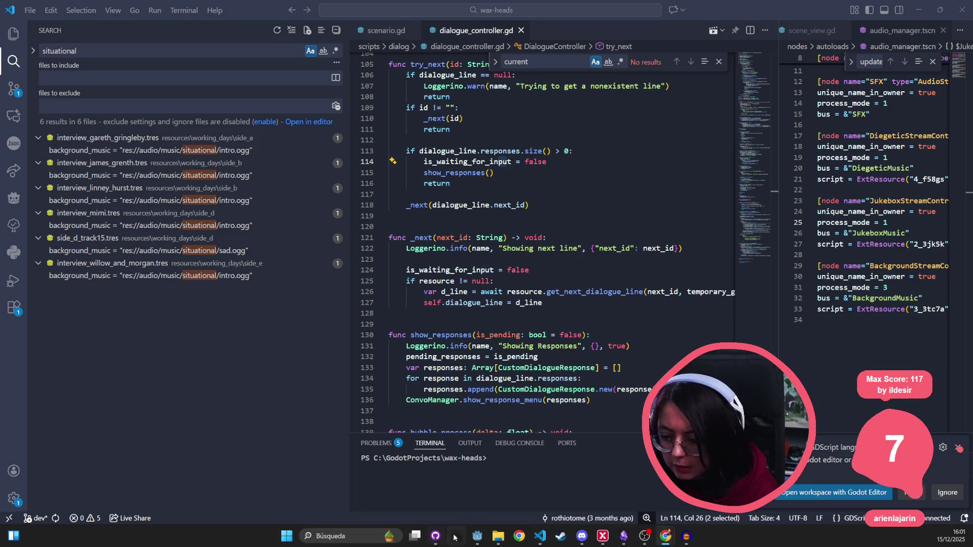
# - Expand audio > music > playable_tracks in the FileSystem dock to see intro.ogg, sad.ogg and other tracks
pyautogui.click(479, 539)
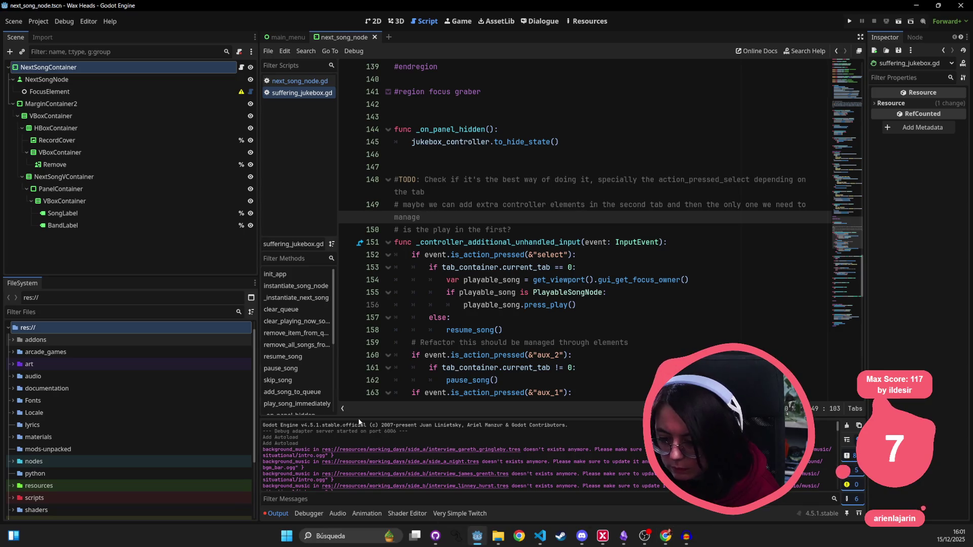
pyautogui.click(52, 376)
pyautogui.click(16, 377)
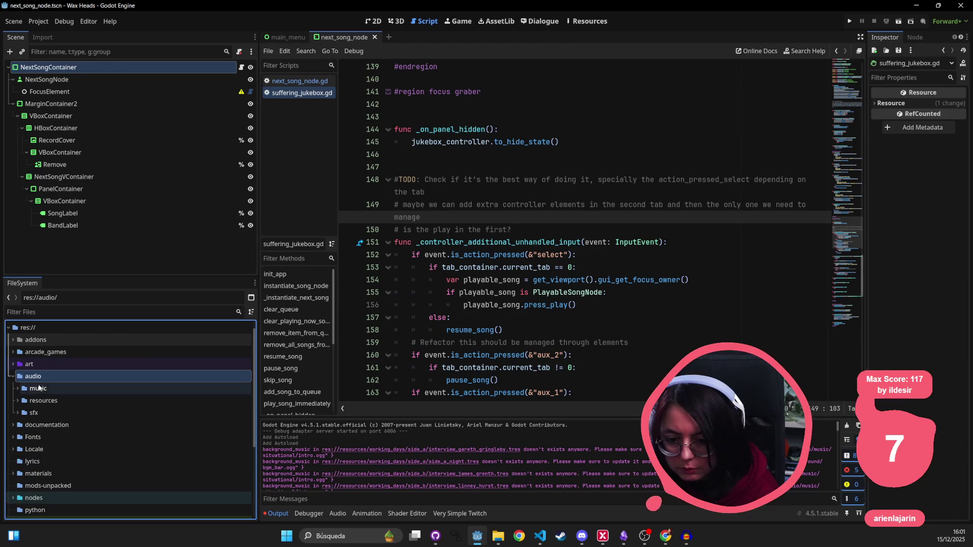
pyautogui.click(42, 389)
pyautogui.click(18, 389)
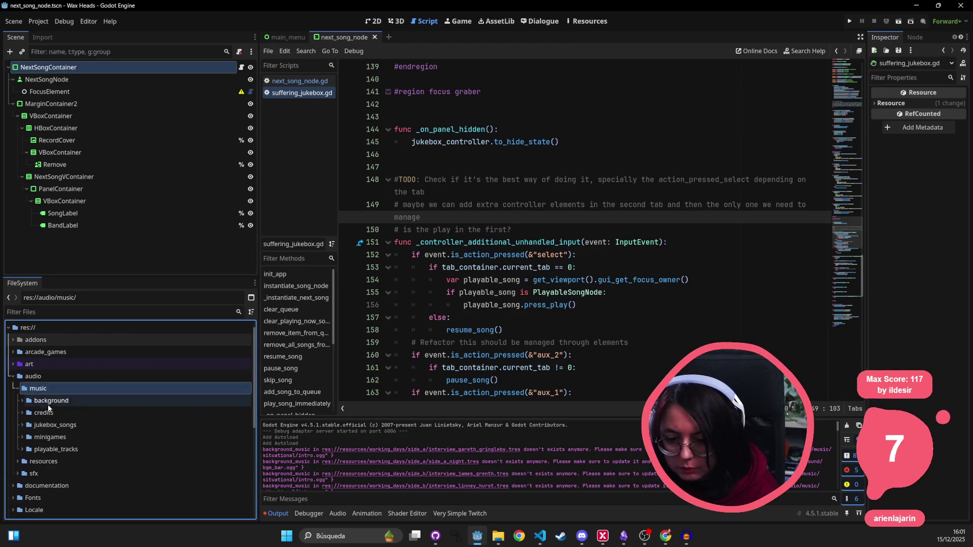
pyautogui.click(70, 449)
pyautogui.doubleClick(93, 446)
pyautogui.scroll(-2, 102, 446)
pyautogui.scroll(-4, 102, 445)
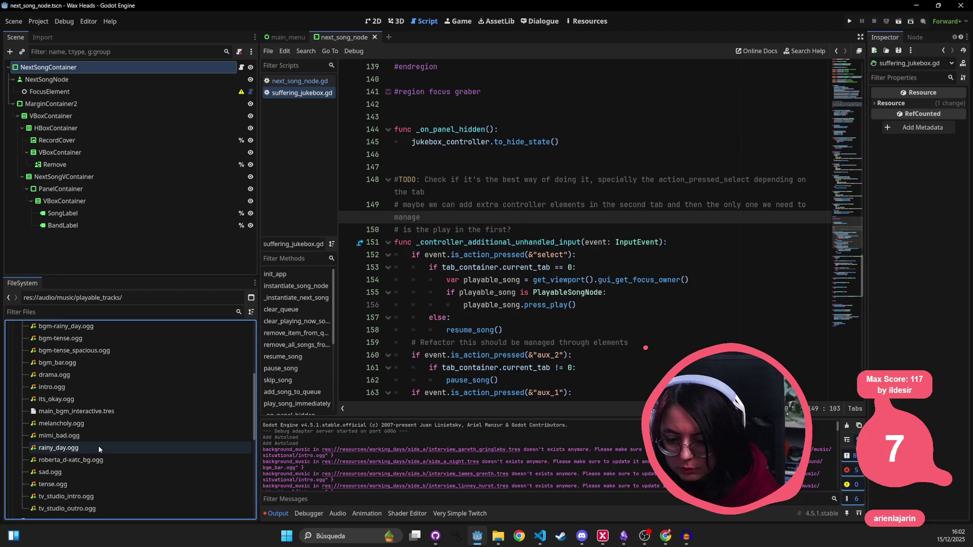
pyautogui.scroll(2, 99, 439)
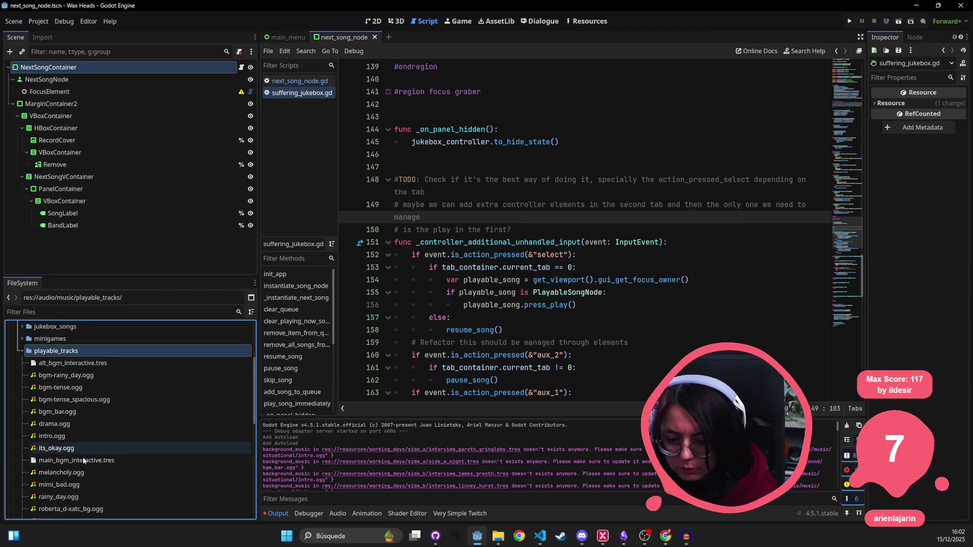
pyautogui.rightClick(81, 351)
pyautogui.click(217, 224)
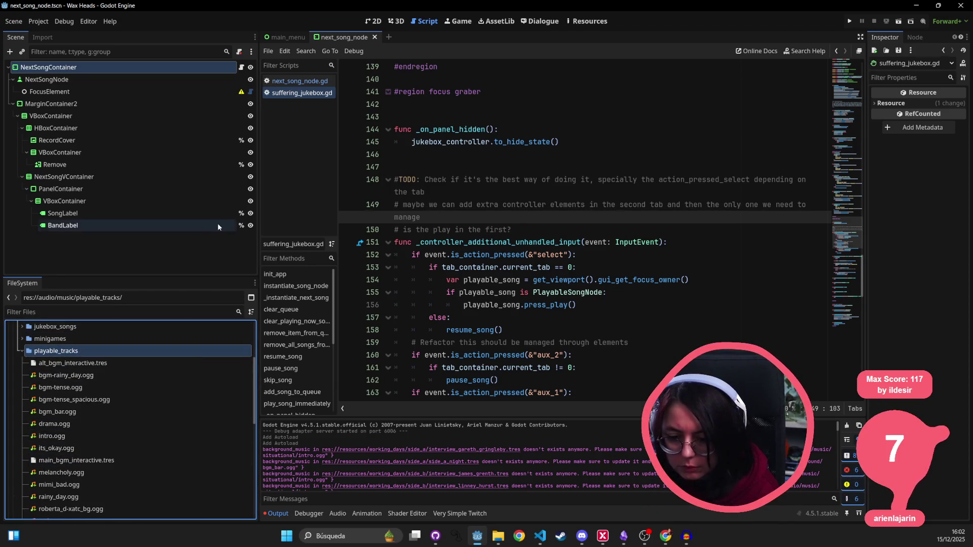
pyautogui.hotkey('alt', 'Tab')
# - Replace all six 'situational' occurrences with 'playable_tracks' across the six .tres files
pyautogui.click(127, 78)
pyautogui.write('playable_tracks')
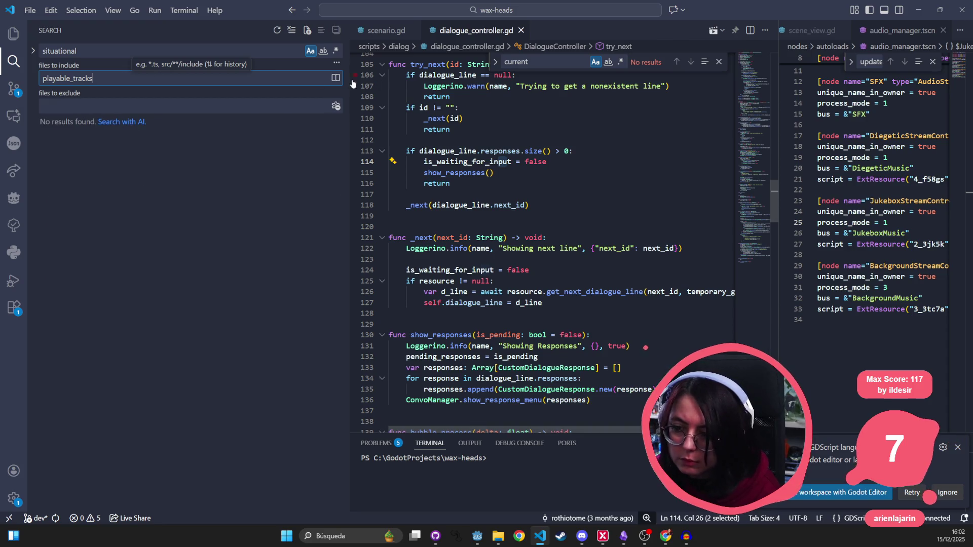
pyautogui.hotkey('ctrl', 'a')
pyautogui.hotkey('ctrl', 'x')
pyautogui.hotkey('ctrl', 'shift', 'h')
pyautogui.hotkey('ctrl', 'v')
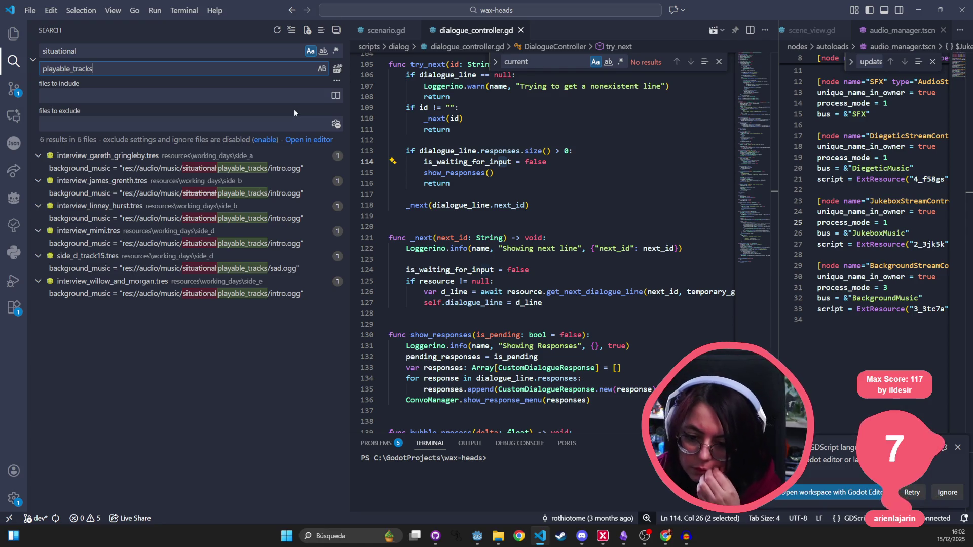
pyautogui.click(336, 69)
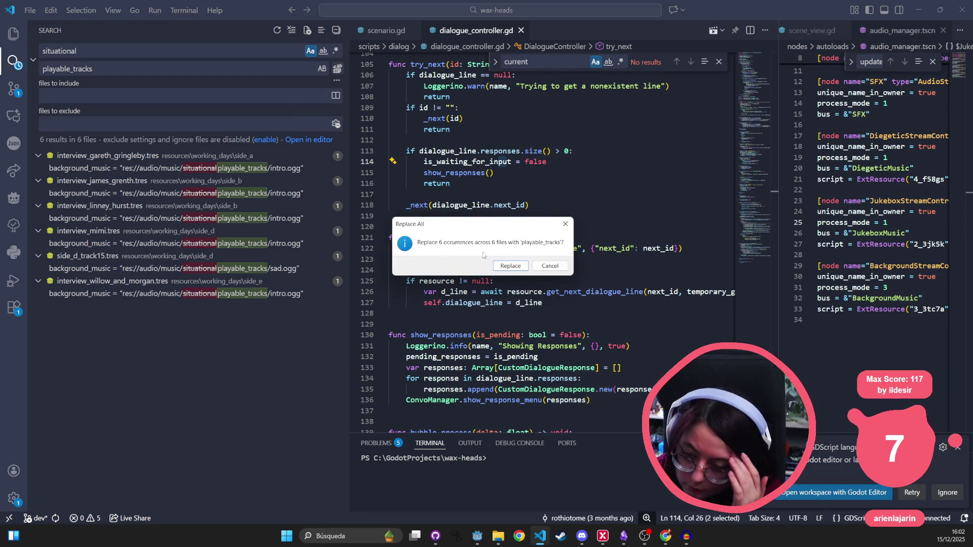
pyautogui.click(509, 267)
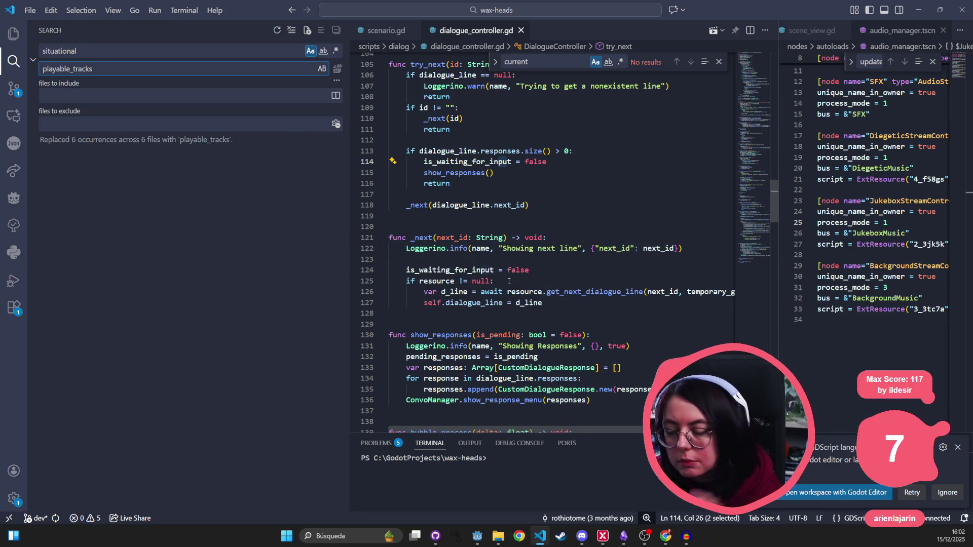
pyautogui.click(583, 237)
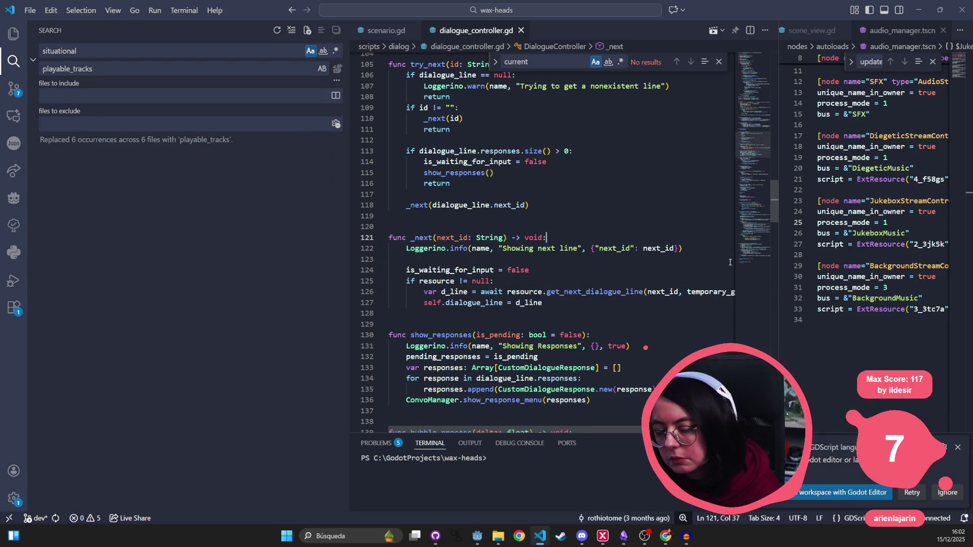
pyautogui.hotkey('alt', 'Tab')
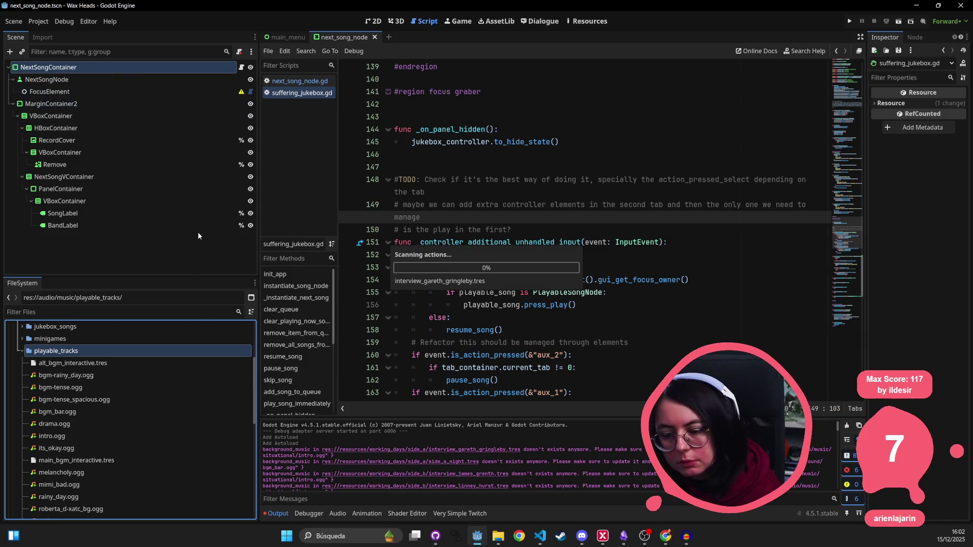
# - After the rescan, scroll the Output warnings and select 'background' in a missing-music path
pyautogui.scroll(-2, 430, 463)
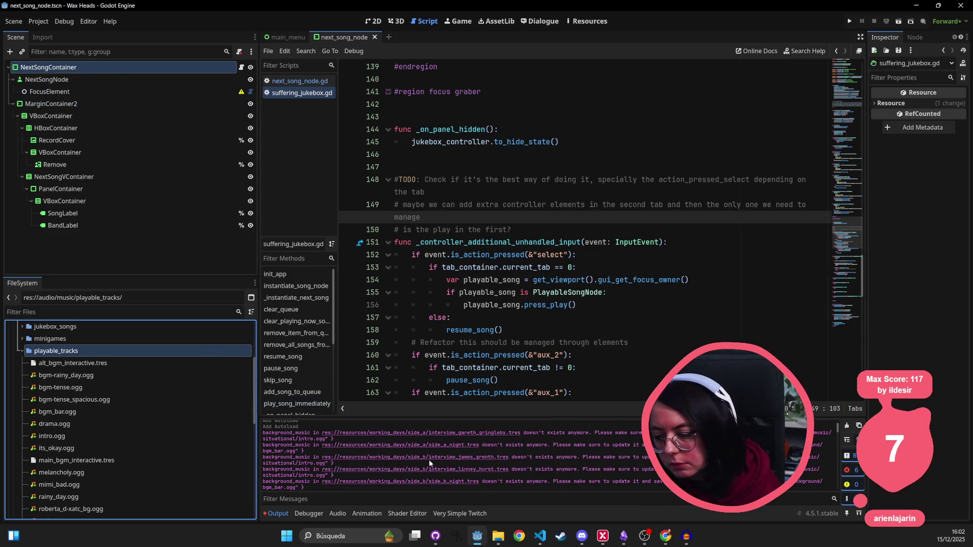
pyautogui.scroll(-2, 319, 476)
pyautogui.scroll(-1, 333, 473)
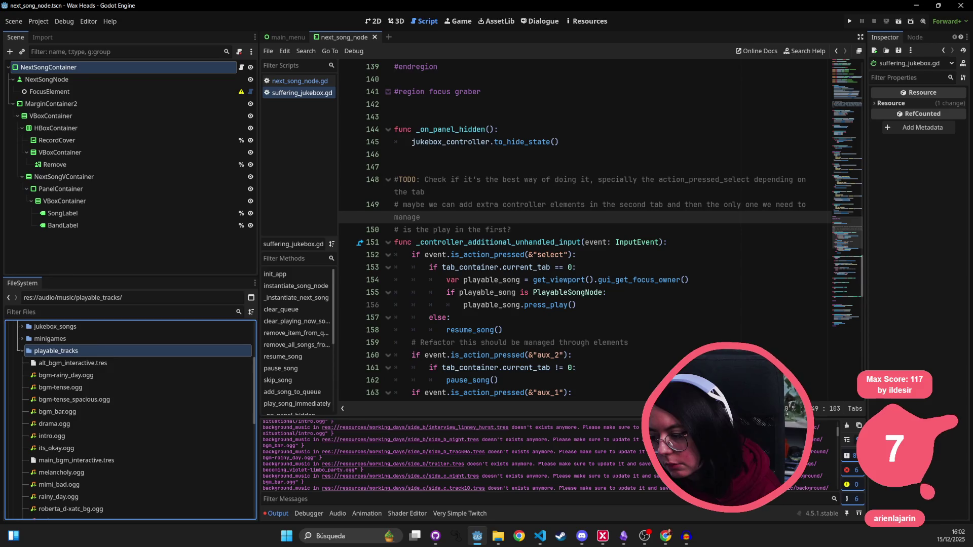
pyautogui.click(810, 465)
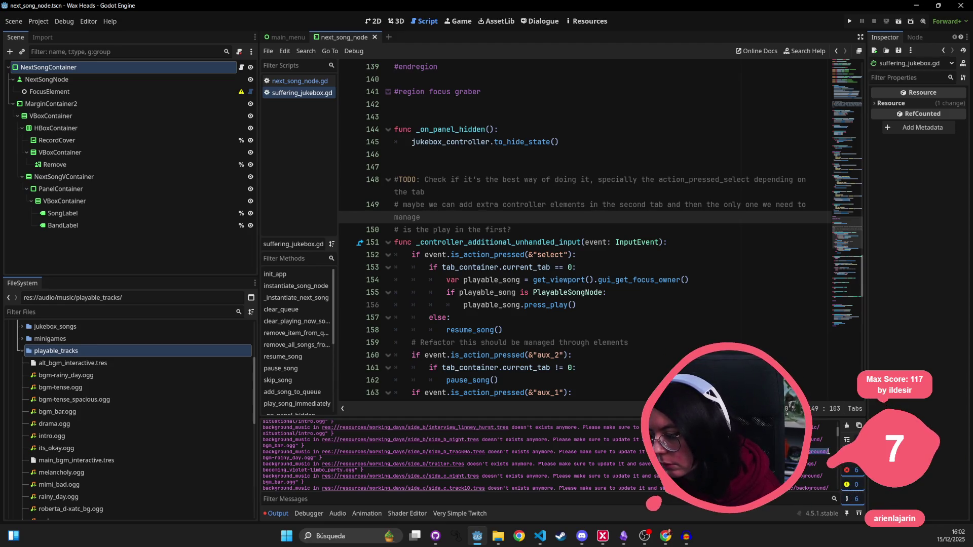
pyautogui.doubleClick(813, 452)
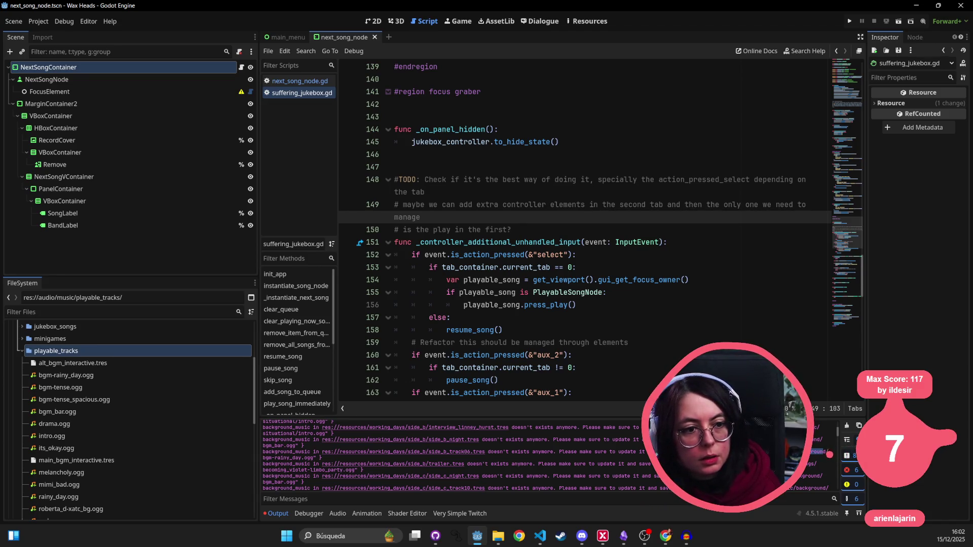
# - Search VS Code for the res://audio/music/background/ path with the replacement text cleared
pyautogui.hotkey('alt', 'Tab')
pyautogui.hotkey('ctrl', 'shift', 'f')
pyautogui.hotkey('ctrl', 'v')
pyautogui.hotkey('ctrl', 'alt', 'Return')
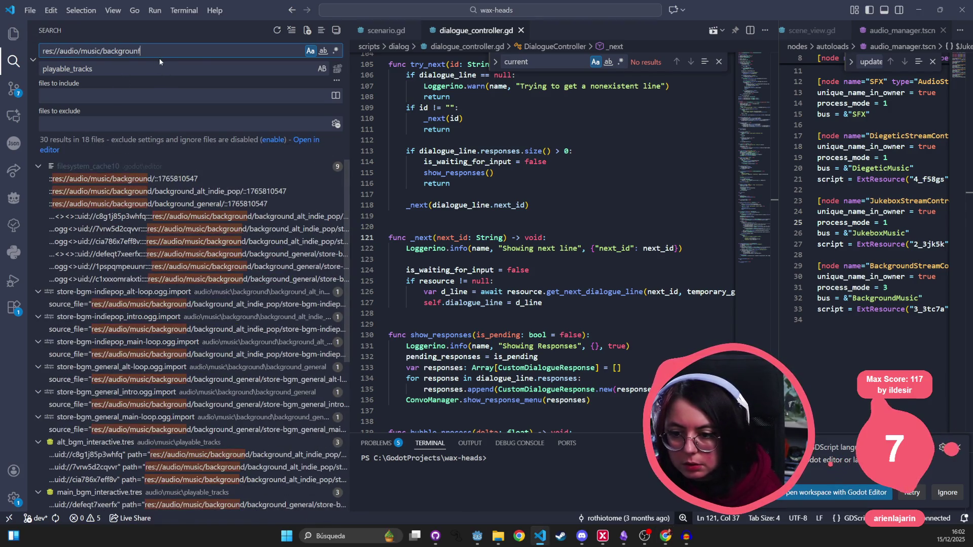
pyautogui.write('d')
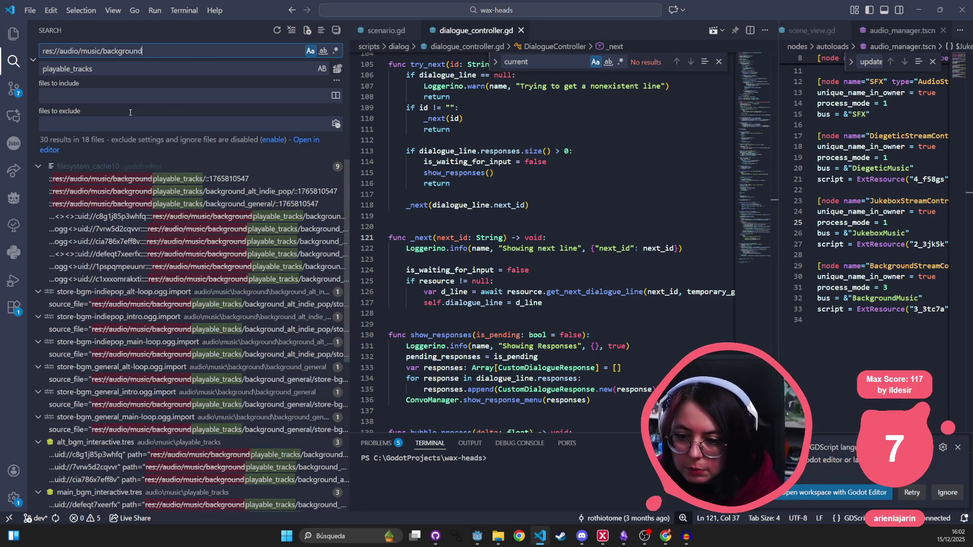
pyautogui.press('Tab')
pyautogui.press('BackSpace')
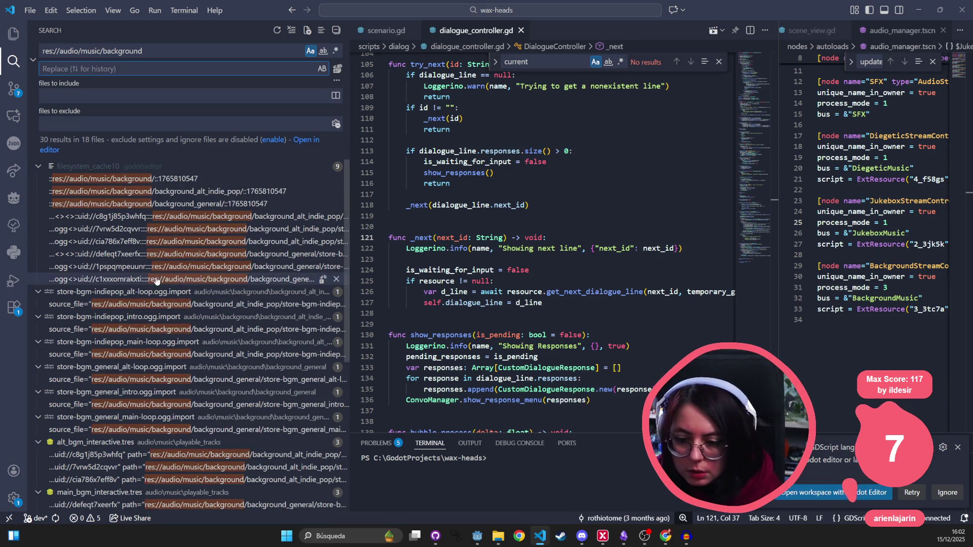
# - Widen the search sidebar to read full paths and enable Use Regular Expression
pyautogui.scroll(-5, 152, 284)
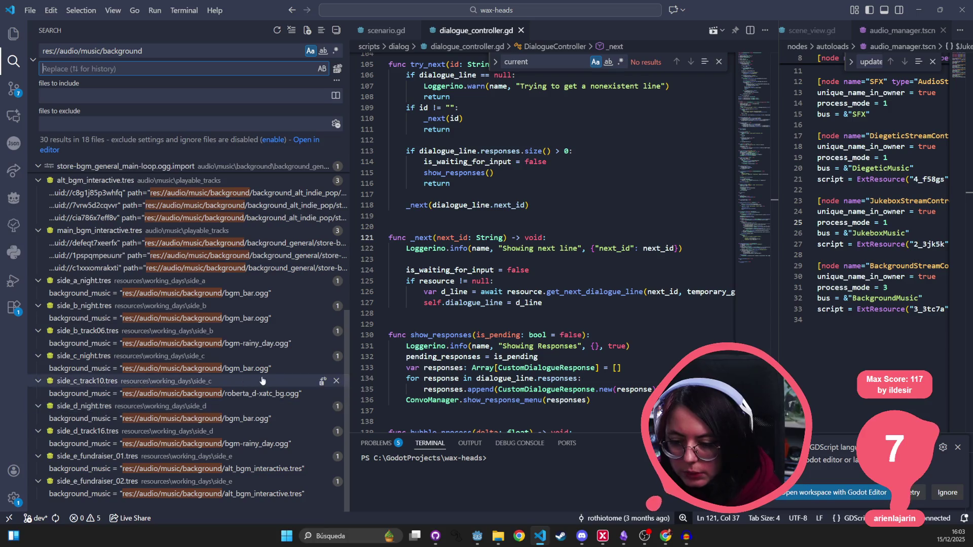
pyautogui.moveTo(348, 415); pyautogui.dragTo(530, 304)
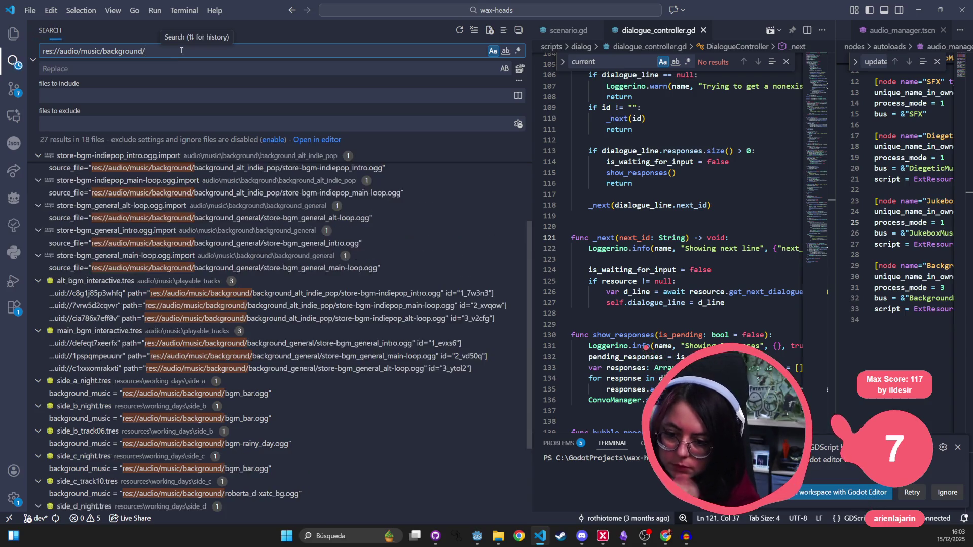
pyautogui.scroll(3, 260, 337)
pyautogui.scroll(2, 259, 337)
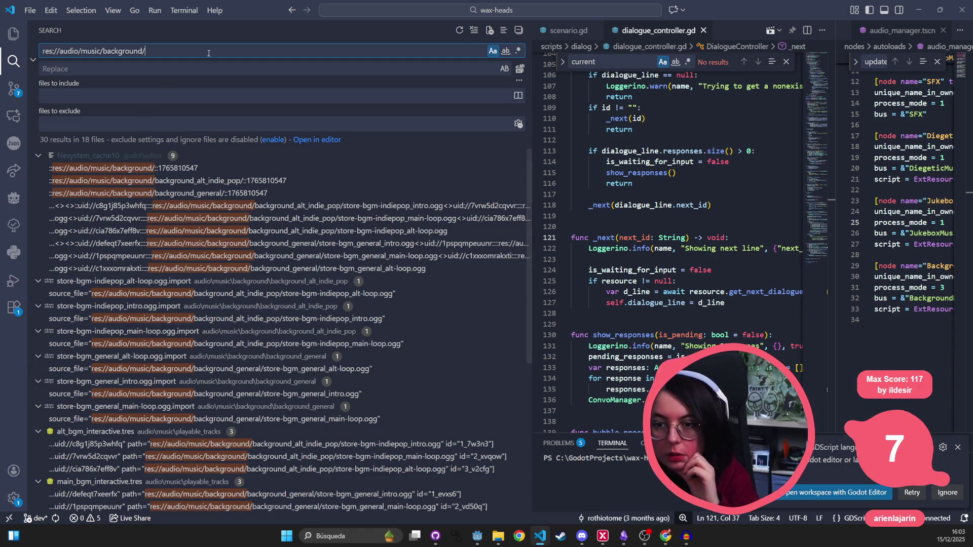
pyautogui.click(518, 51)
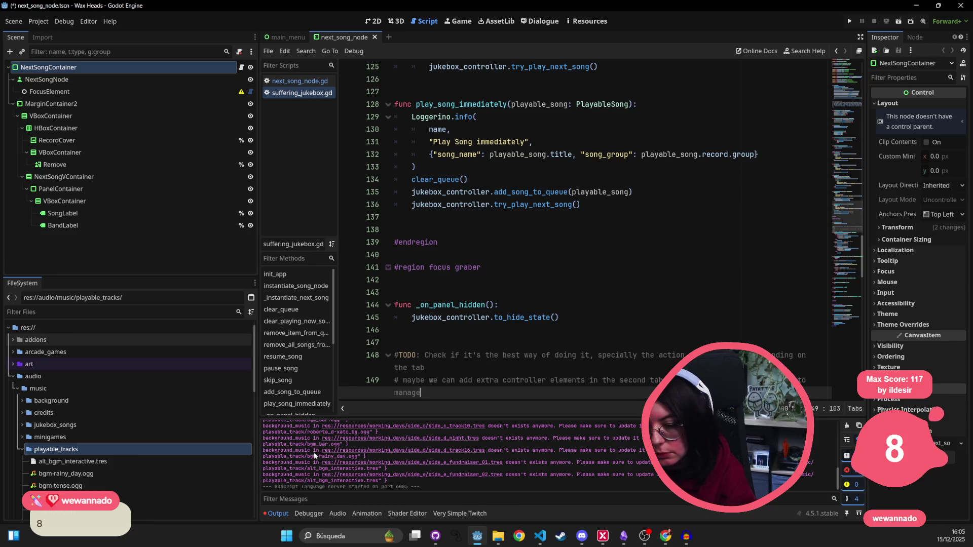
# - Close Godot without saving, then replace all 9 playable_track/ paths with playable_tracks/ in VS Code
pyautogui.click(961, 6)
pyautogui.click(538, 281)
pyautogui.moveTo(503, 538)
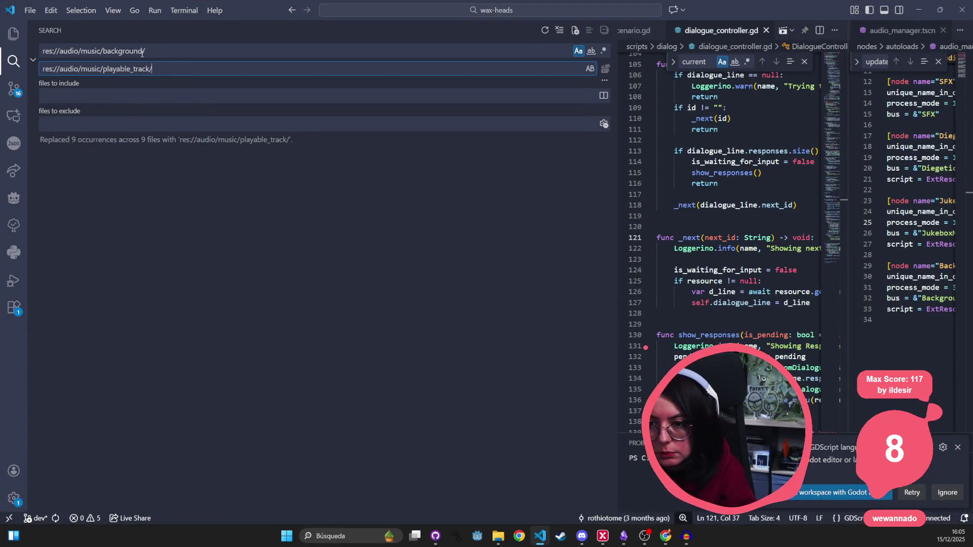
pyautogui.hotkey('ctrl', 'a')
pyautogui.hotkey('shift', 'Tab')
pyautogui.hotkey('ctrl', 'v')
pyautogui.press('Tab')
pyautogui.press('End')
pyautogui.press('BackSpace')
pyautogui.write('s/')
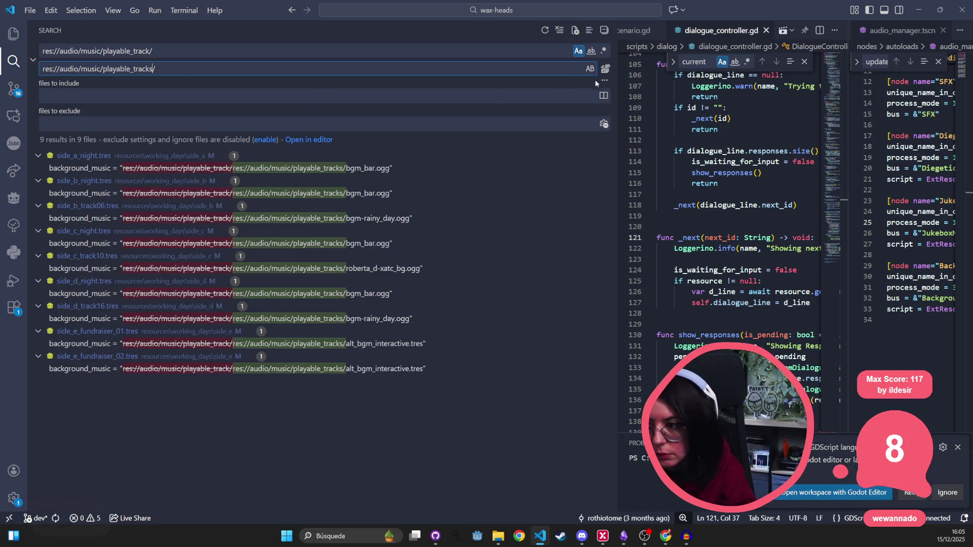
pyautogui.click(605, 68)
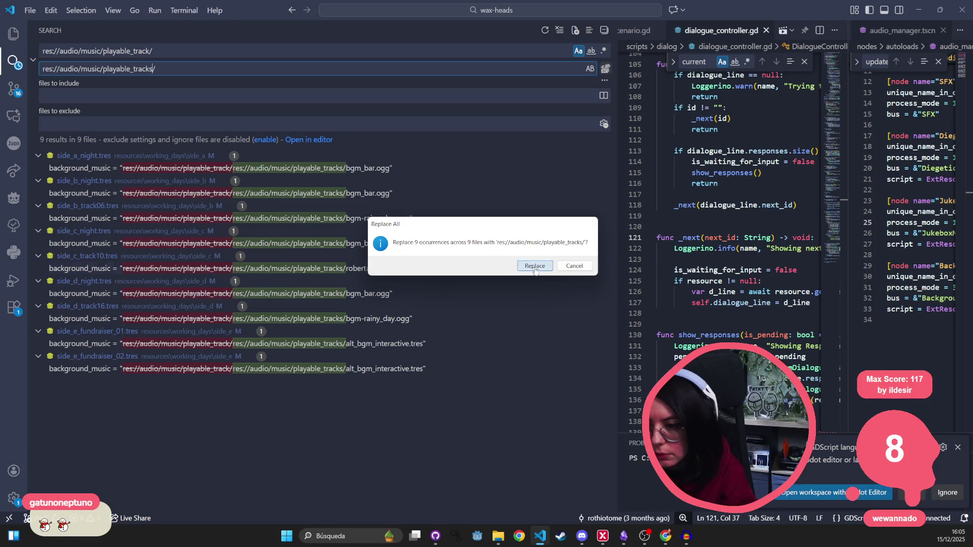
pyautogui.click(535, 271)
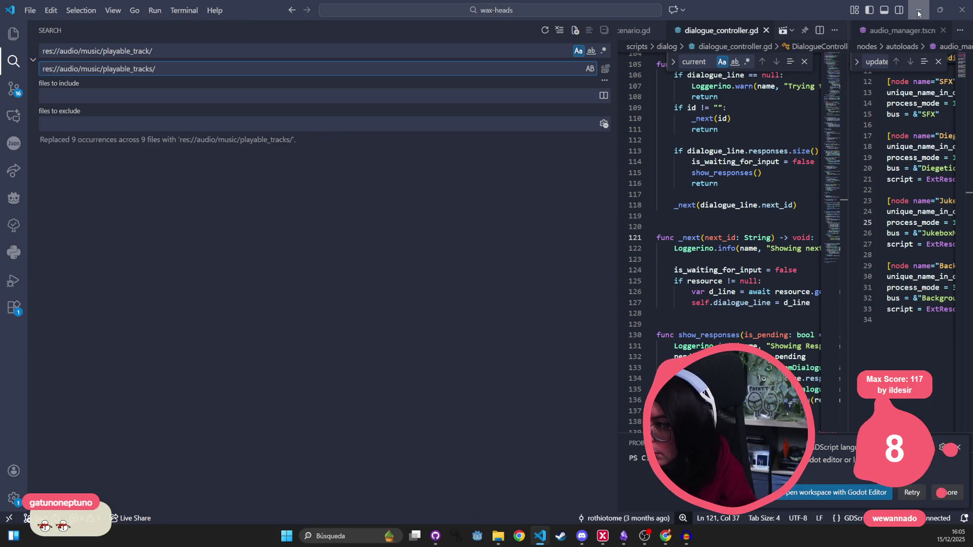
pyautogui.click(918, 11)
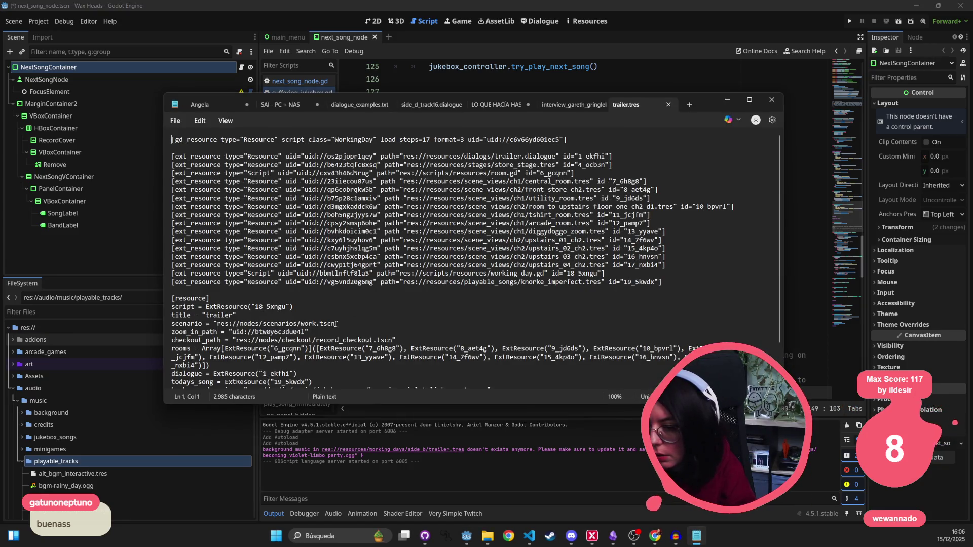
# - Delete the background_music path from trailer.tres and close Notepad
pyautogui.scroll(-2, 335, 323)
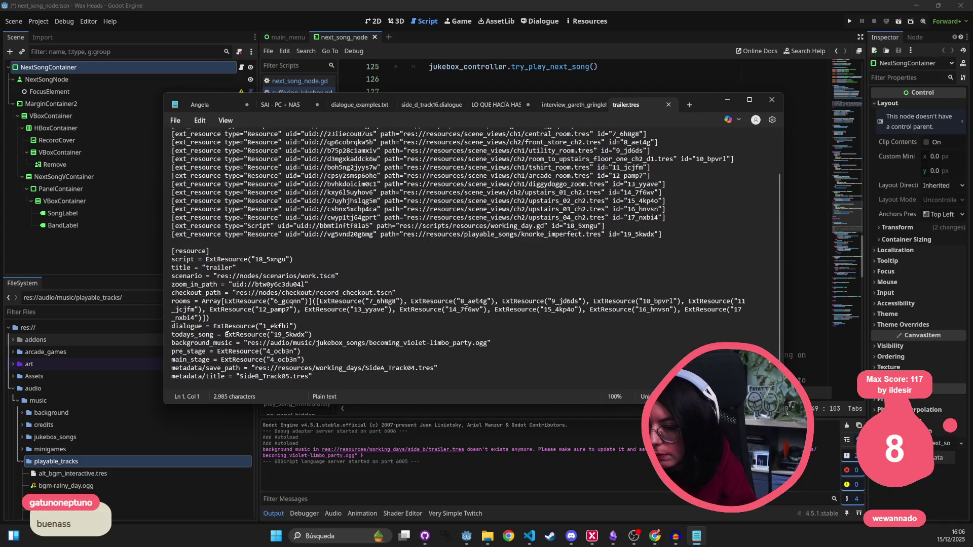
pyautogui.moveTo(248, 343); pyautogui.dragTo(491, 342)
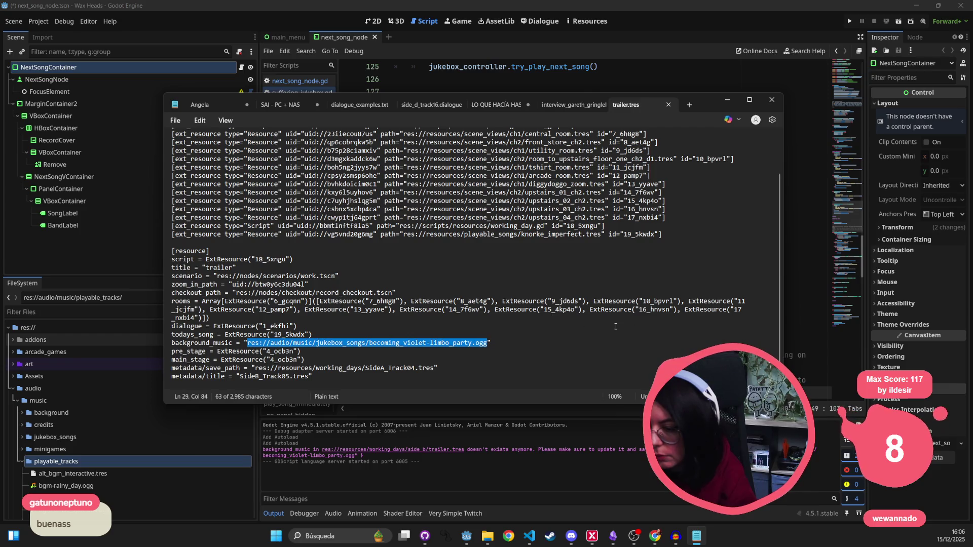
pyautogui.press('BackSpace')
pyautogui.press('Up')
pyautogui.press('Up')
pyautogui.press('Up')
pyautogui.click(772, 100)
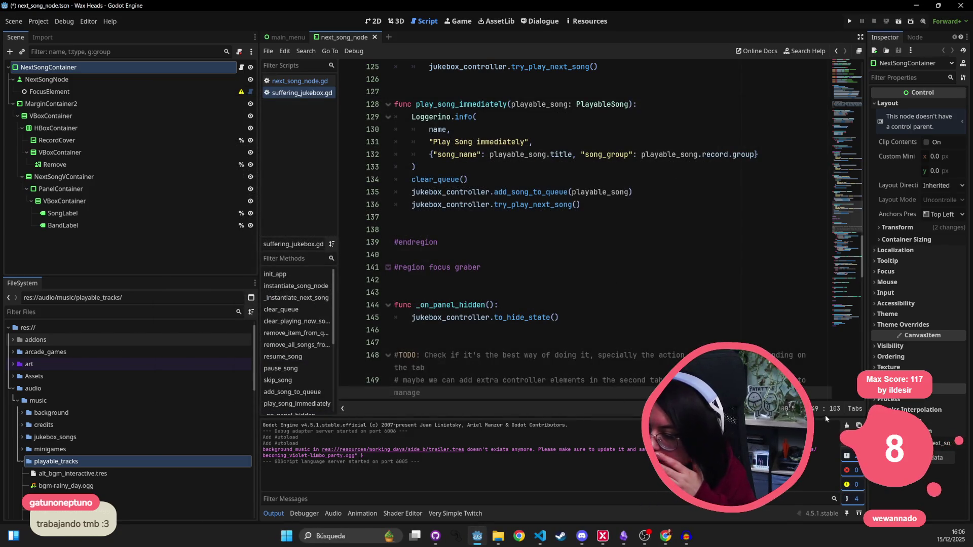
# - Clear Godot's Output log, switch to the main_menu scene, and bring GitHub Desktop forward
pyautogui.hotkey('ctrl', 'shift', 'k')
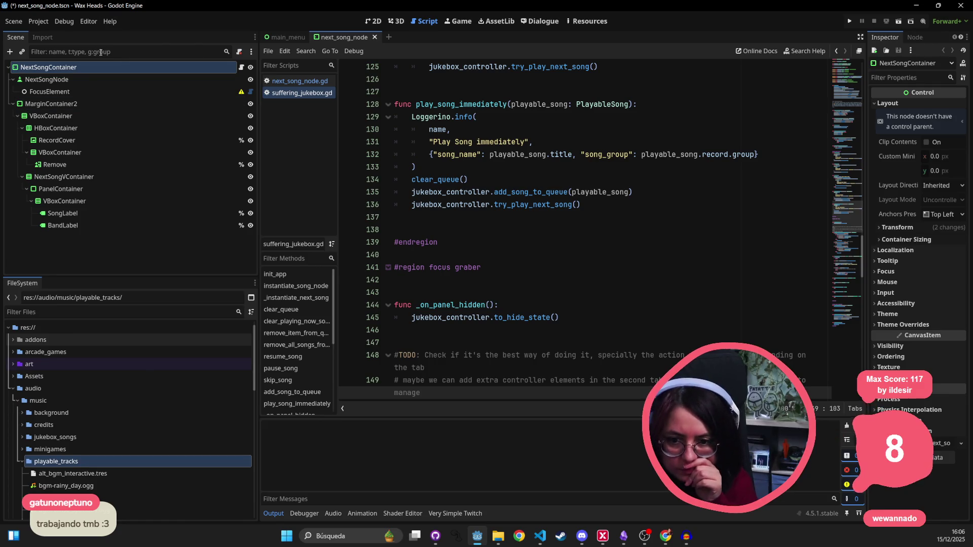
pyautogui.click(9, 67)
pyautogui.click(8, 67)
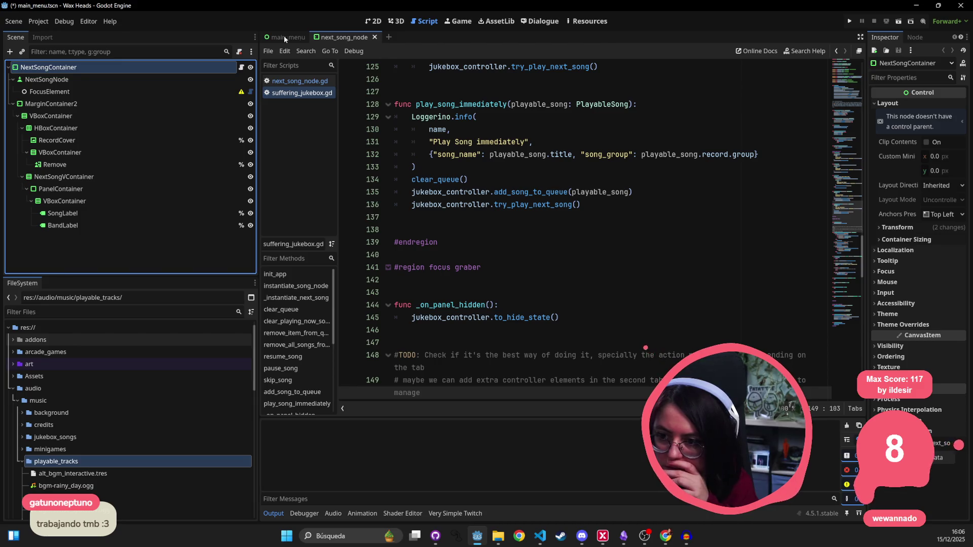
pyautogui.click(286, 37)
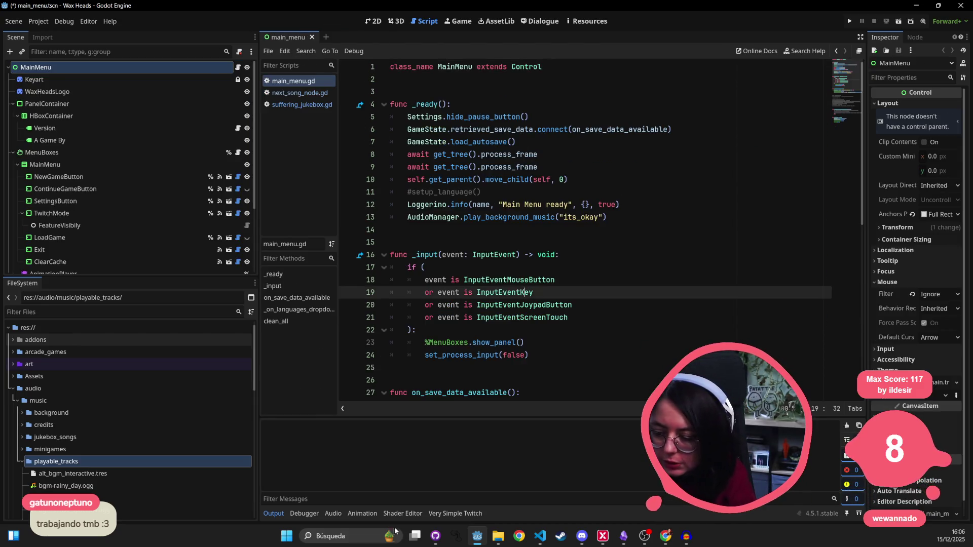
pyautogui.click(436, 536)
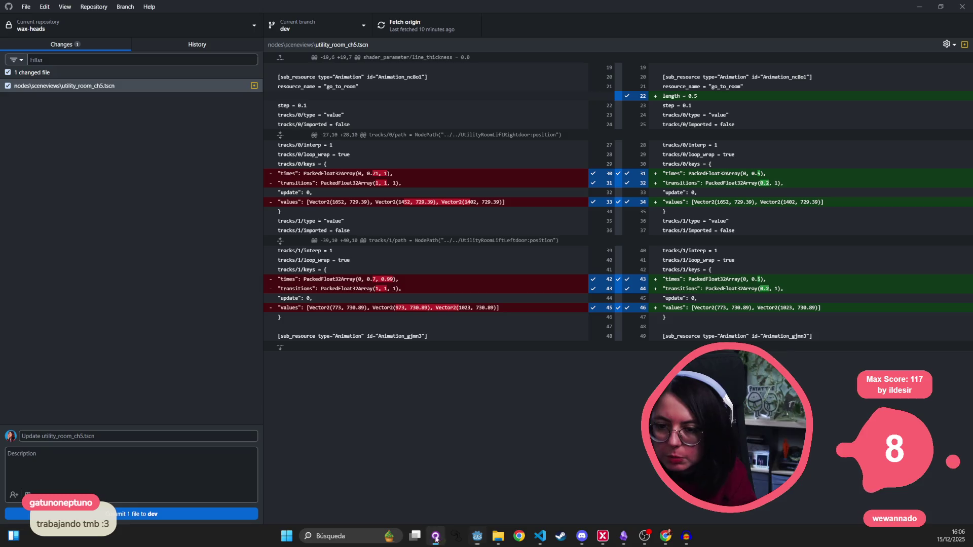
# - Enter the commit summary 'fix nto found bg music tracks' and exclude utility_room_ch5.tscn from the commit
pyautogui.click(112, 435)
pyautogui.write('[')
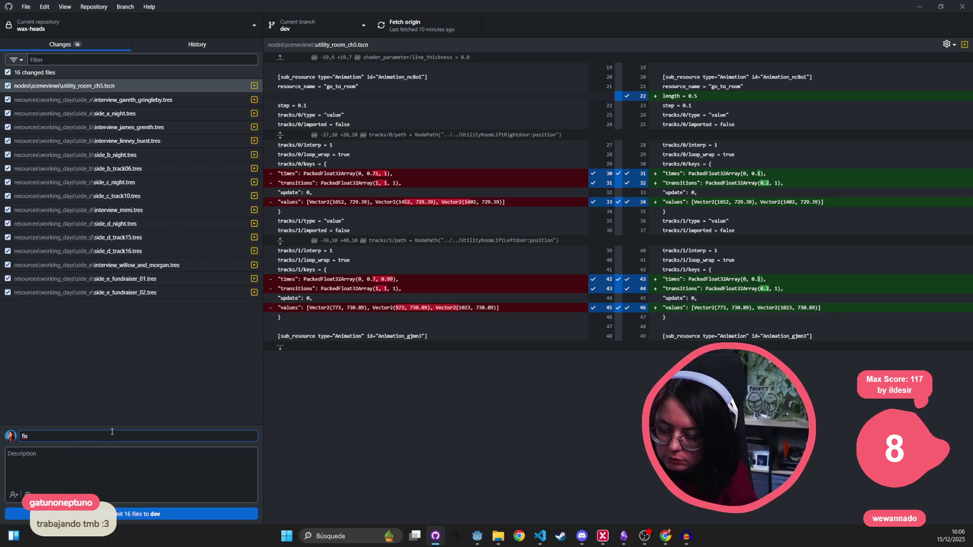
pyautogui.write('und ')
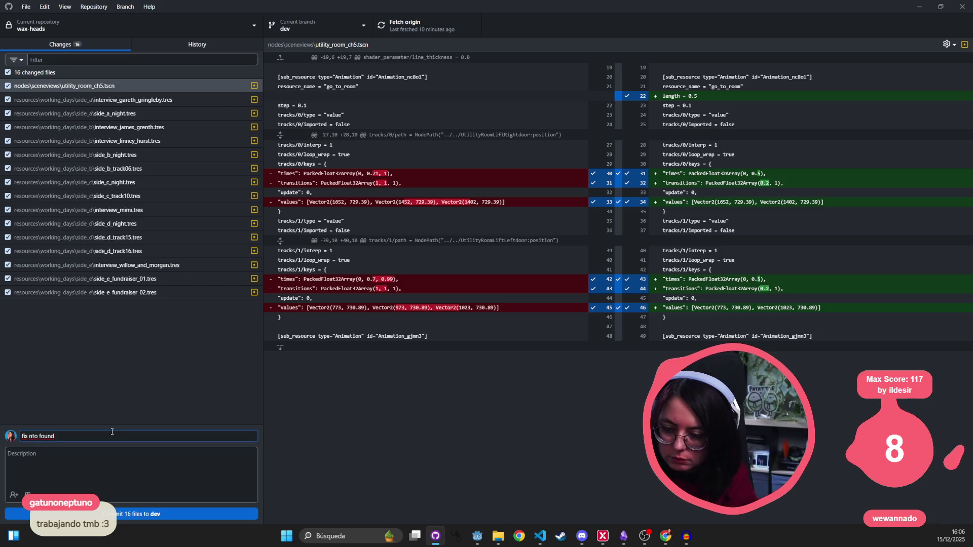
pyautogui.write('bg music tracks')
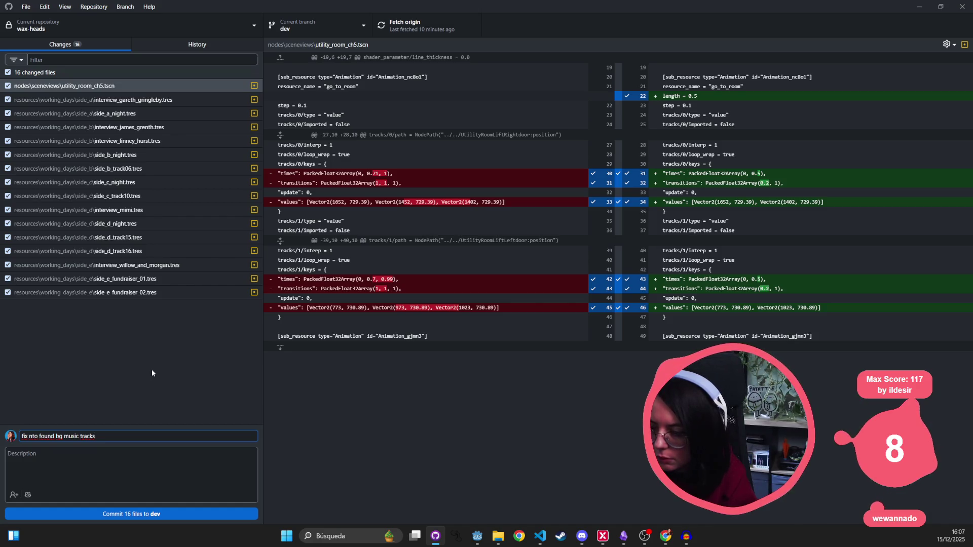
pyautogui.click(185, 96)
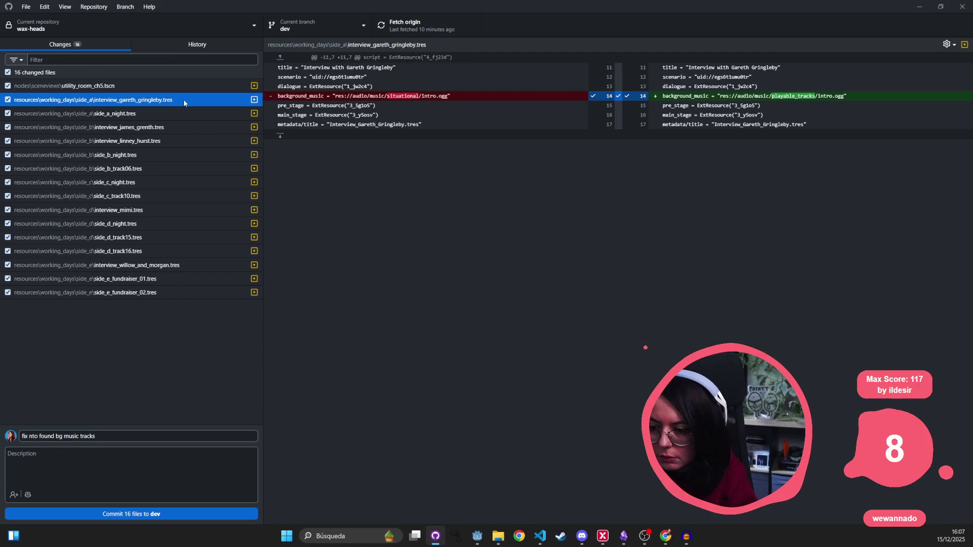
pyautogui.click(76, 86)
pyautogui.click(8, 86)
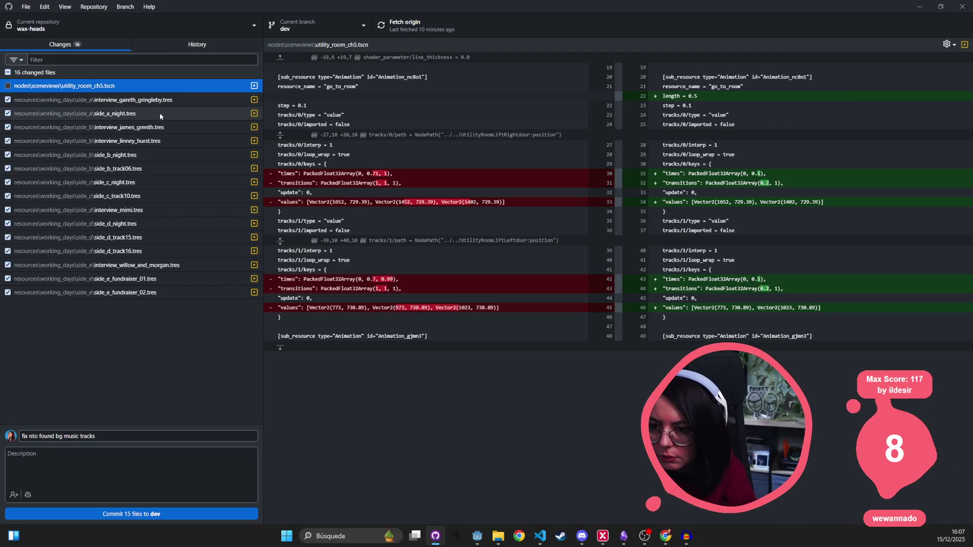
# - Review the music path changes in the remaining .tres files, such as side_a_night and interview_mimi
pyautogui.click(158, 114)
pyautogui.click(168, 100)
pyautogui.click(152, 141)
pyautogui.click(133, 182)
pyautogui.click(121, 210)
pyautogui.click(118, 251)
pyautogui.click(116, 267)
pyautogui.click(112, 279)
pyautogui.click(110, 296)
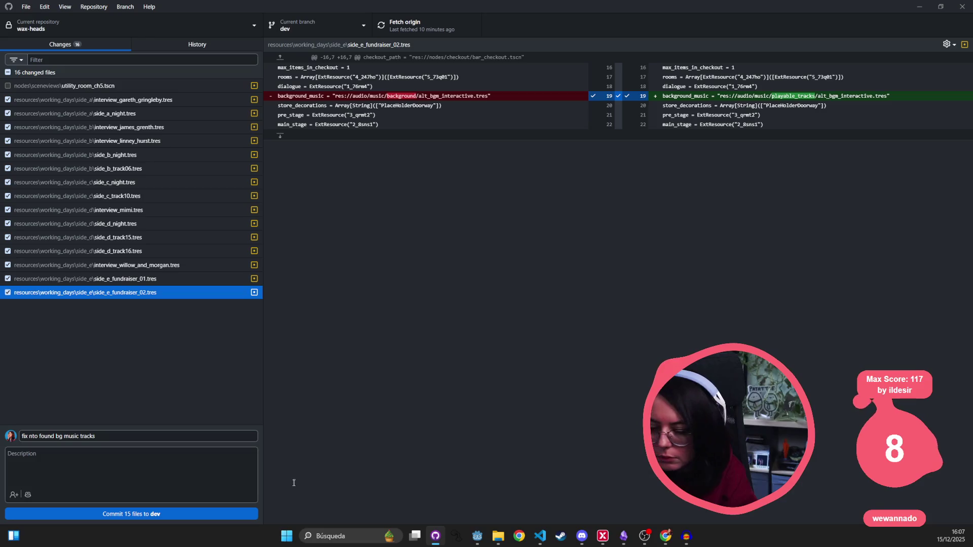
# - Commit the 15 checked files to dev, push to origin, and minimize GitHub Desktop
pyautogui.click(157, 513)
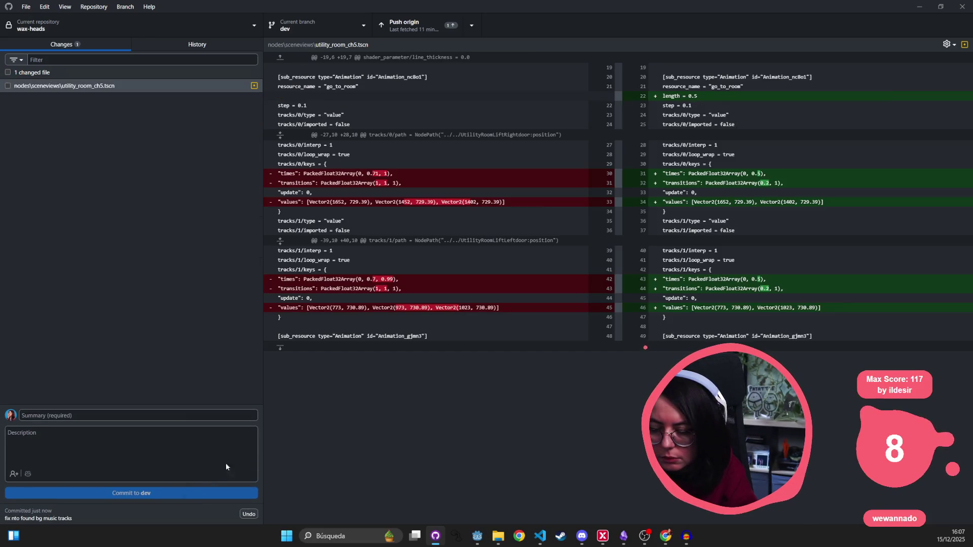
pyautogui.click(430, 22)
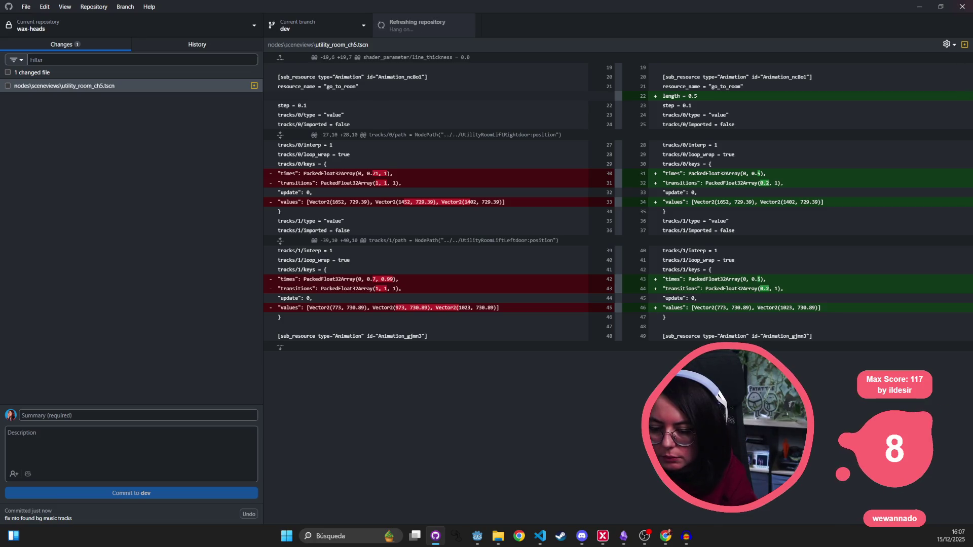
pyautogui.click(919, 7)
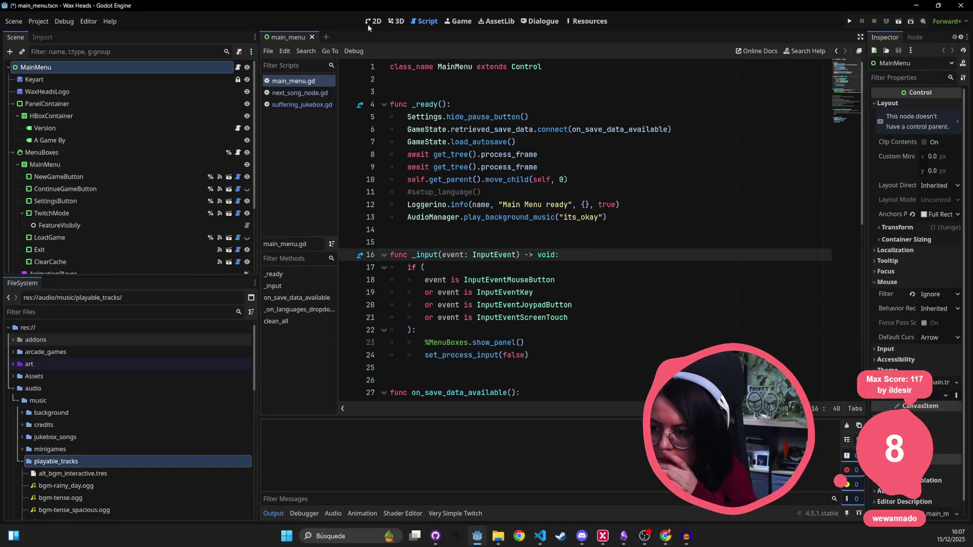
# - Open utility_room_ch5.tscn through Quick Open by searching 'ch5'
pyautogui.click(374, 22)
pyautogui.scroll(-3, 421, 137)
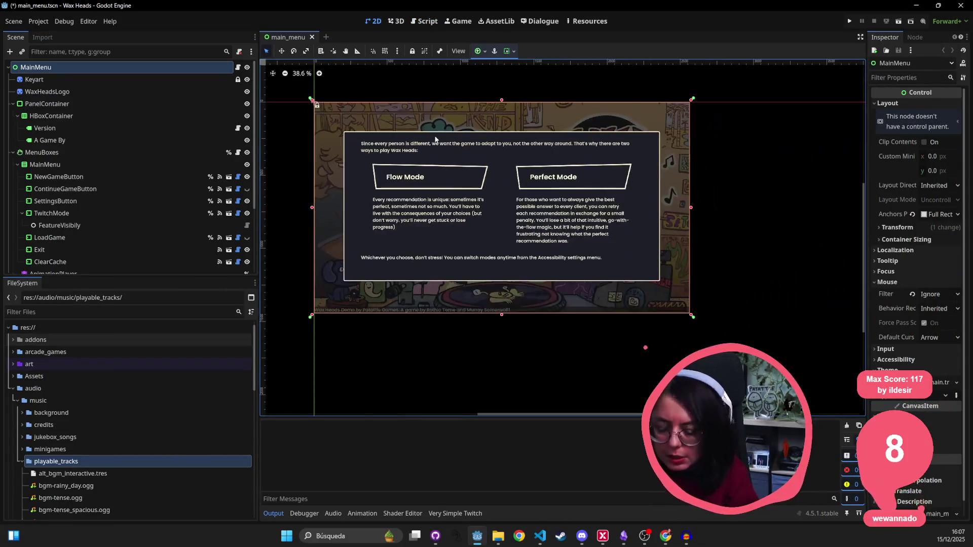
pyautogui.hotkey('alt', 'shift', 'o')
pyautogui.write('room')
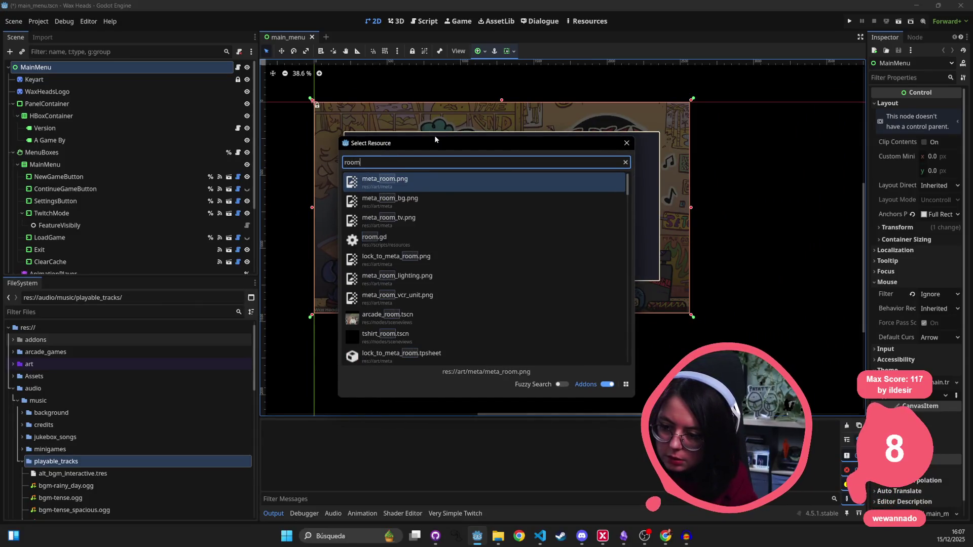
pyautogui.press('BackSpace')
pyautogui.press('BackSpace')
pyautogui.press('BackSpace')
pyautogui.write('ch5')
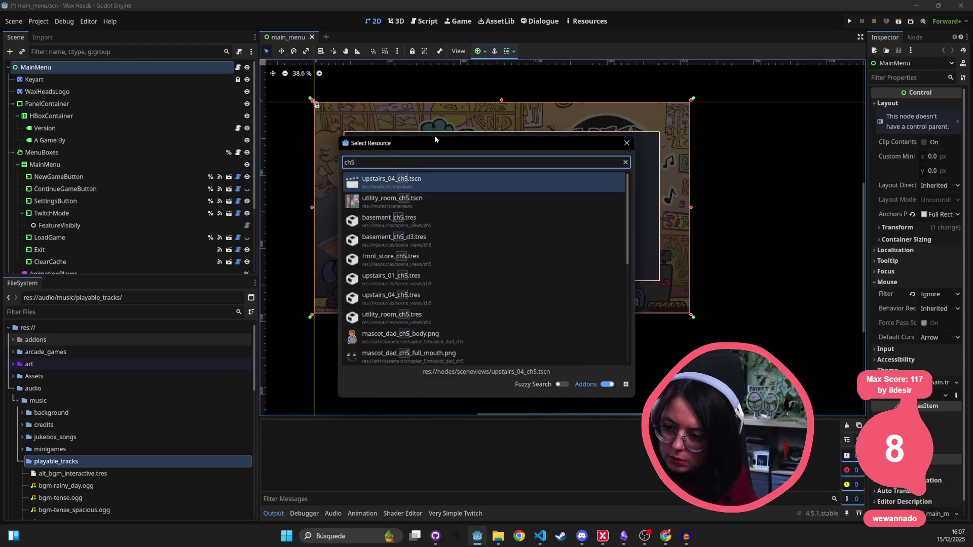
pyautogui.press('Down')
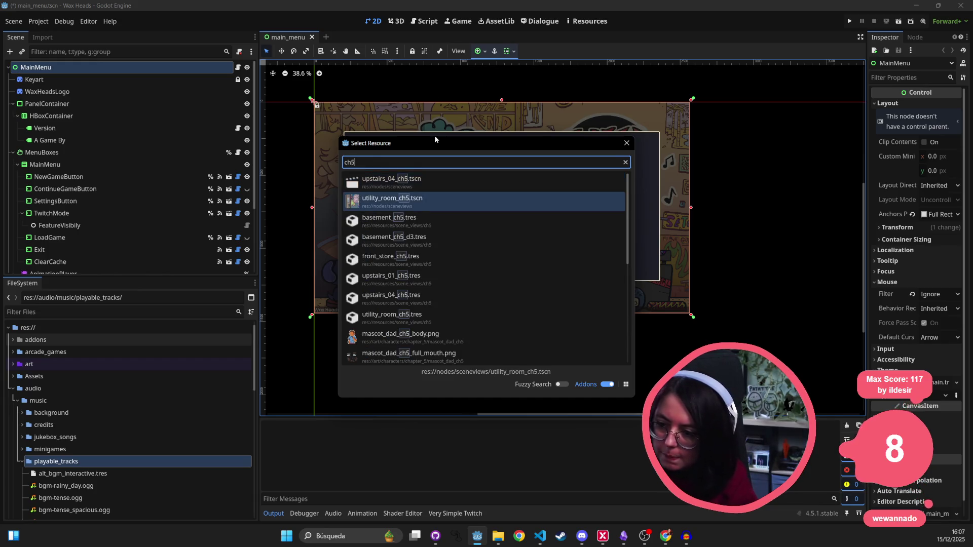
pyautogui.press('Return')
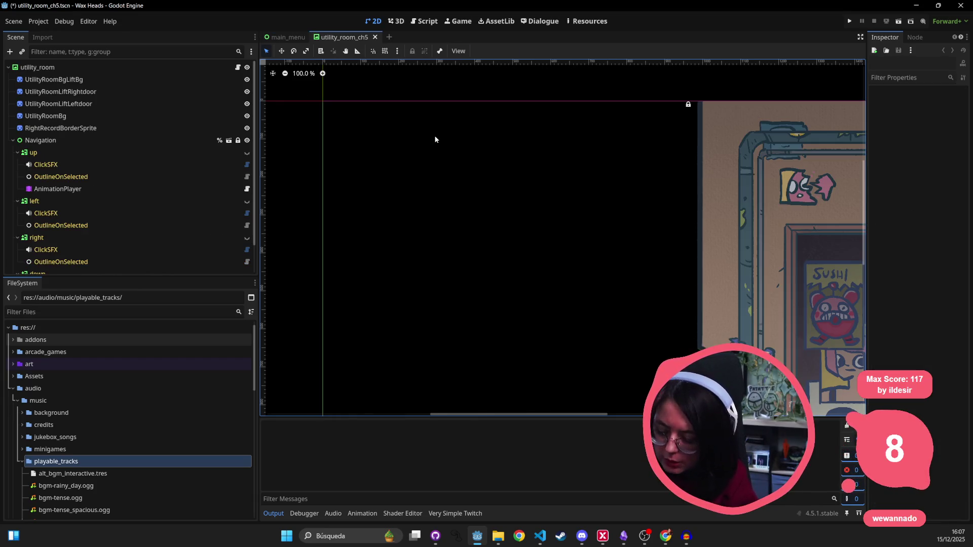
# - Open the upstairs_02 scene to inspect it, then close its tab
pyautogui.hotkey('shift', 'alt', 'o')
pyautogui.write('upsta')
pyautogui.press('Down')
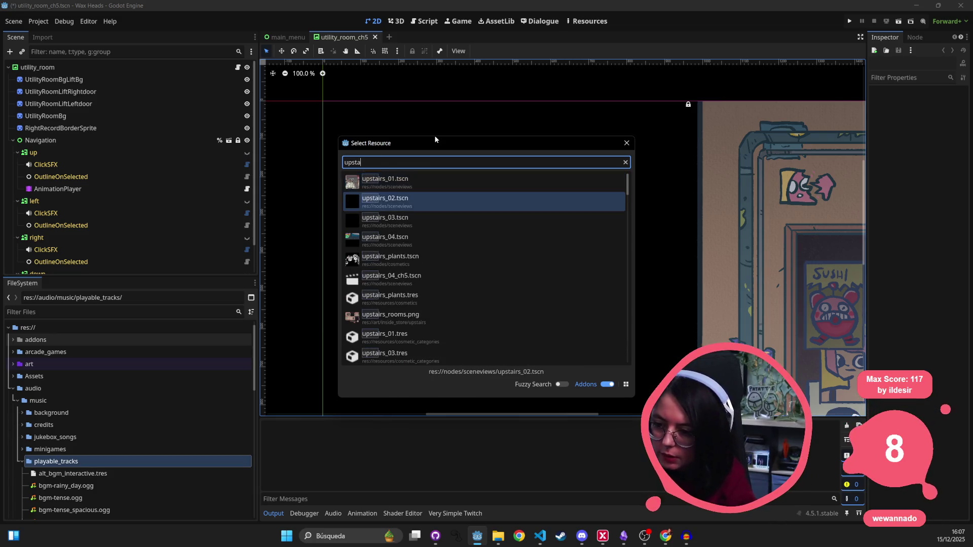
pyautogui.press('Return')
pyautogui.scroll(-5, 578, 247)
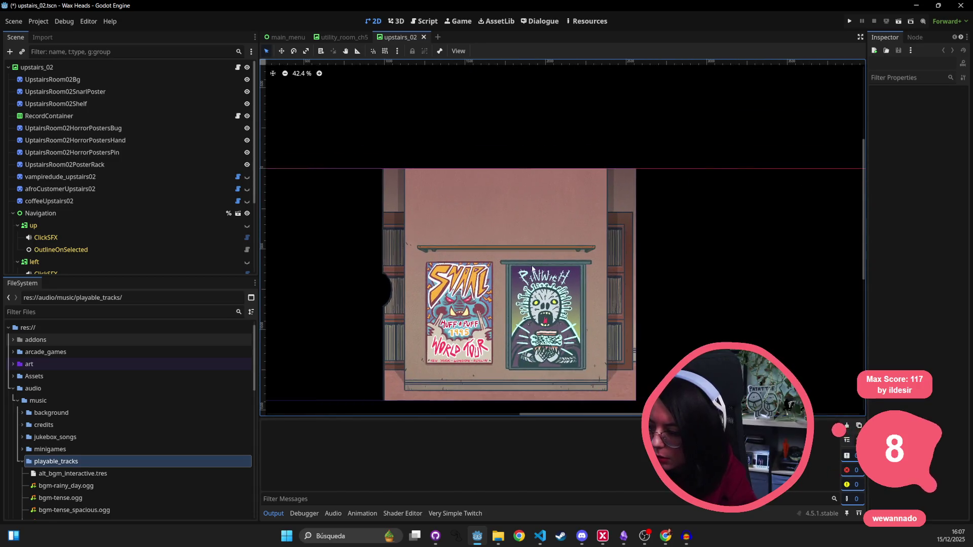
pyautogui.middleClick(412, 37)
# - Open upstairs_01, bring its room into view, then close its tab
pyautogui.hotkey('shift', 'alt', 'o')
pyautogui.write('upstairs')
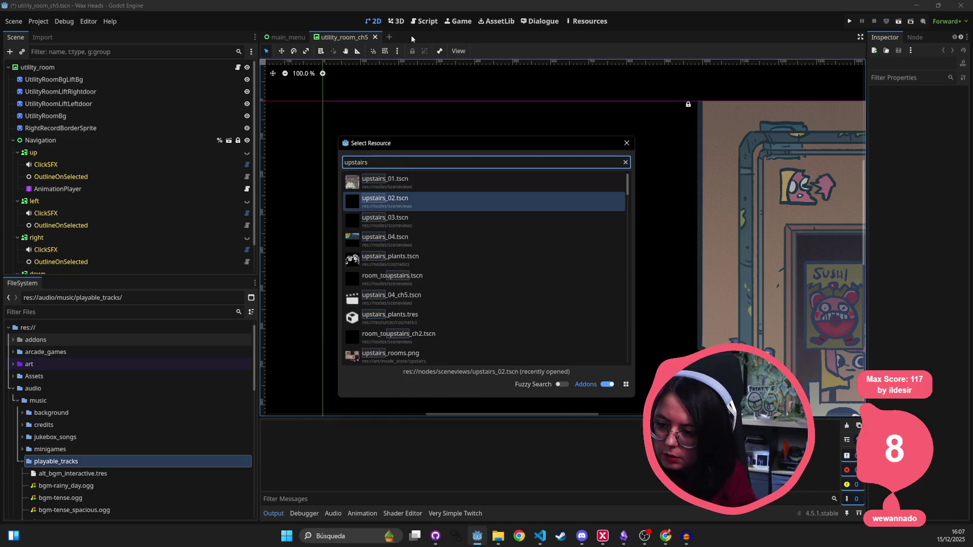
pyautogui.press('Up')
pyautogui.press('Down')
pyautogui.press('Return')
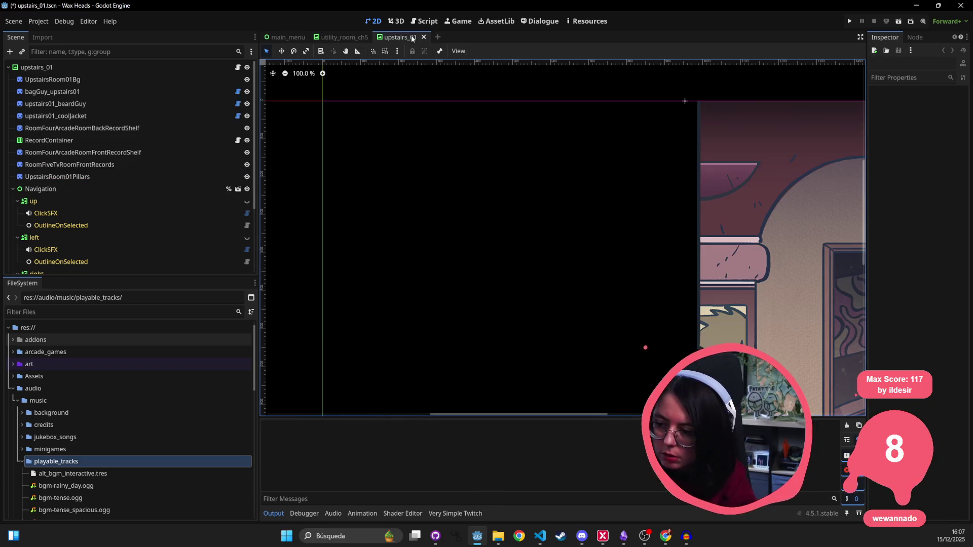
pyautogui.scroll(-5, 666, 260)
pyautogui.moveTo(666, 260); pyautogui.dragTo(512, 303)
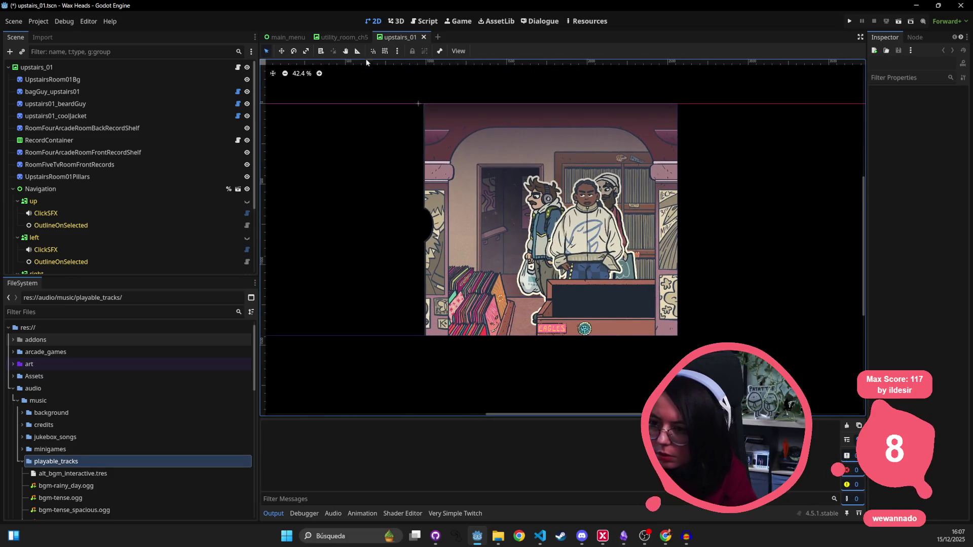
pyautogui.middleClick(394, 40)
# - Quick Open the upstairs_03 scene by searching 'upstairs_0'
pyautogui.hotkey('ctrl', 'shift', 'o')
pyautogui.write('upstairs_0')
pyautogui.press('Down')
pyautogui.press('Down')
pyautogui.press('Return')
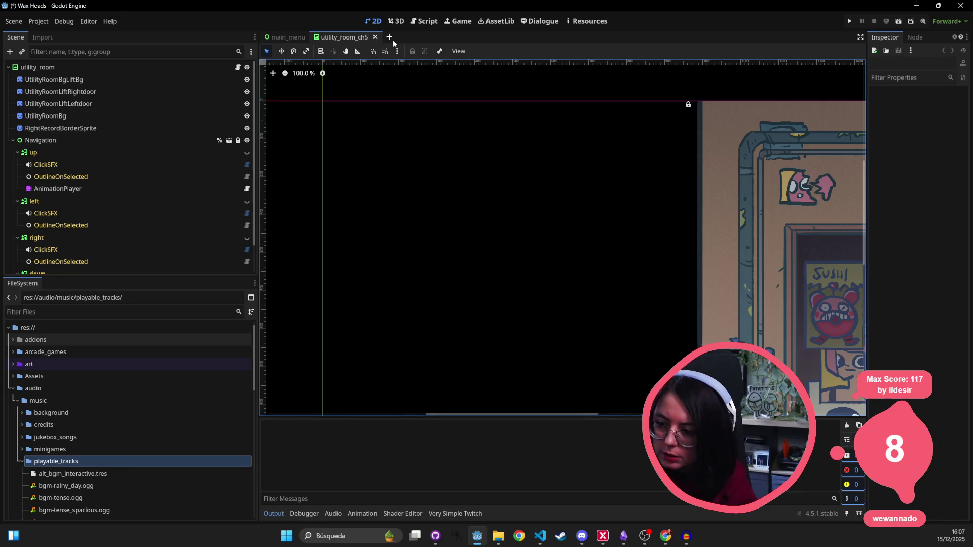
# - Inspect and close upstairs_03, then open, view and close upstairs_04_ch5
pyautogui.moveTo(735, 208); pyautogui.dragTo(433, 262)
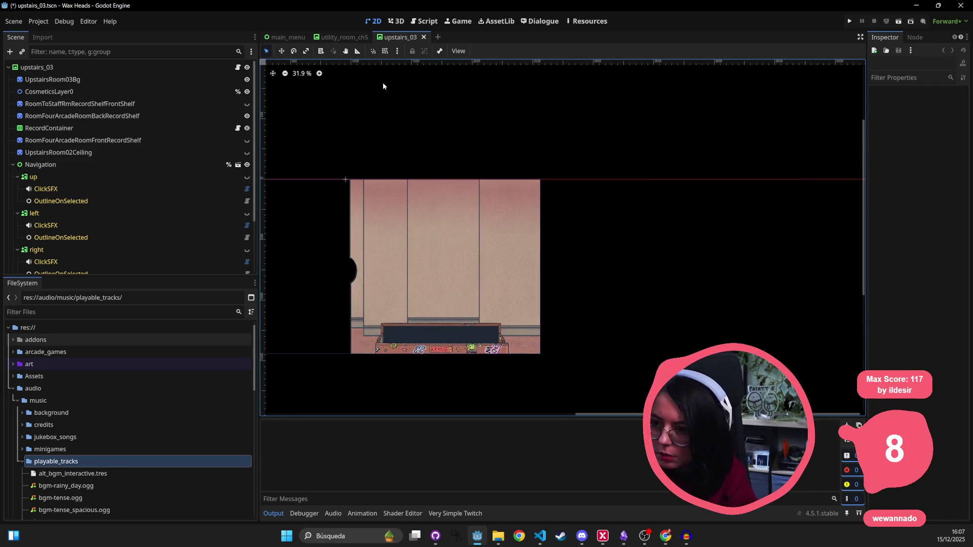
pyautogui.middleClick(408, 37)
pyautogui.hotkey('ctrl', 'shift', 'o')
pyautogui.write('upstairs')
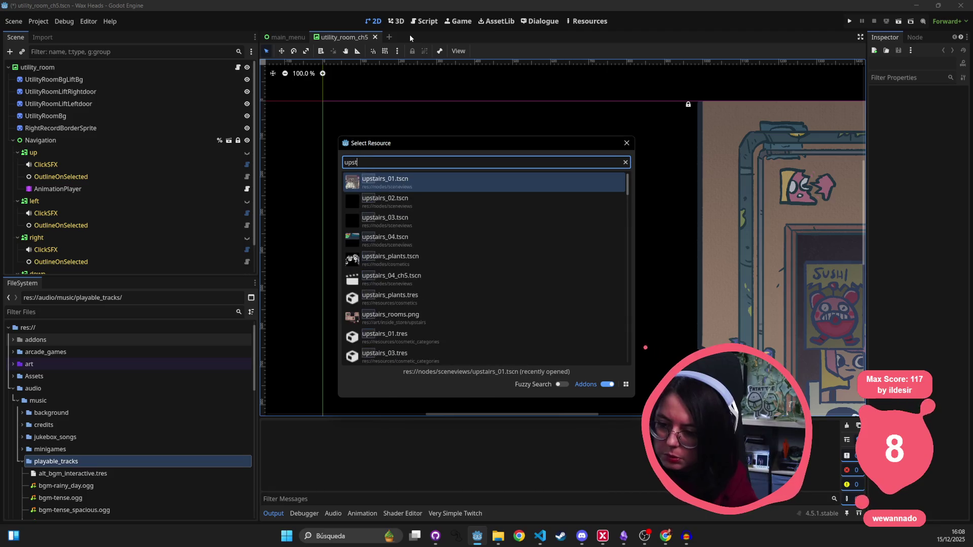
pyautogui.press('Down')
pyautogui.press('Down')
pyautogui.press('Down')
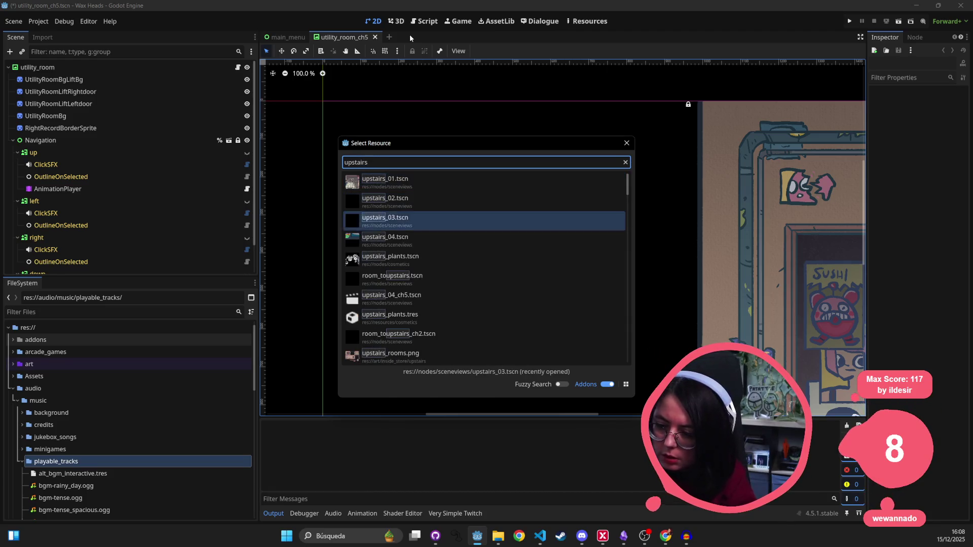
pyautogui.press('Return')
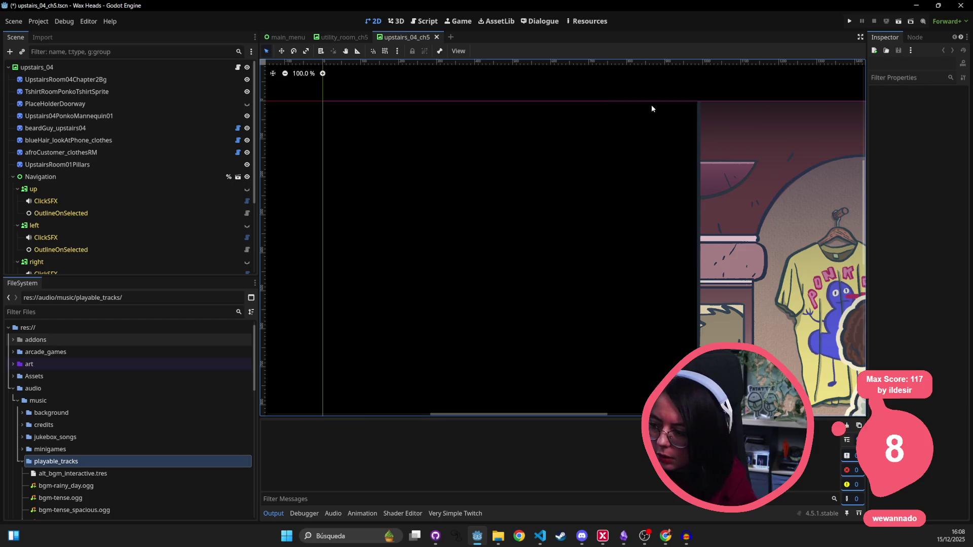
pyautogui.moveTo(658, 158); pyautogui.dragTo(507, 206)
pyautogui.middleClick(416, 37)
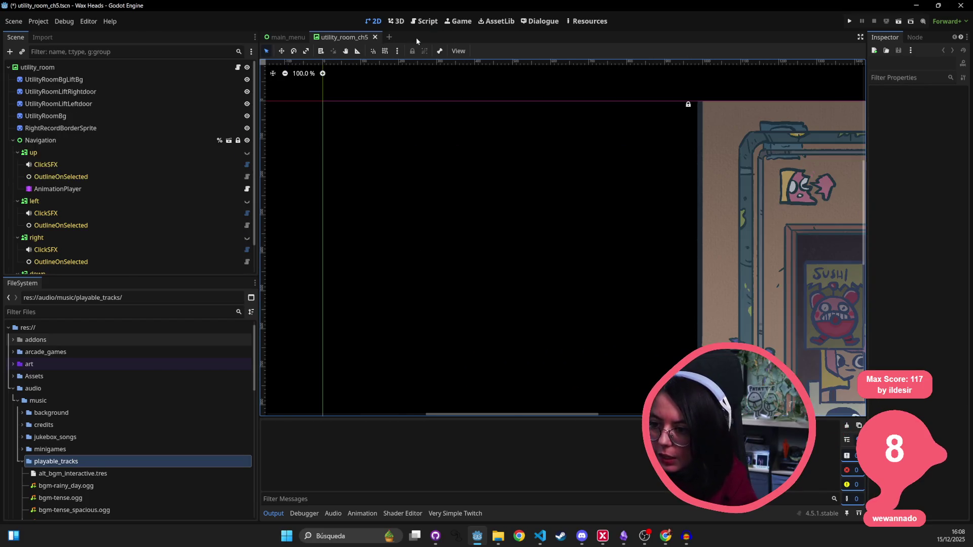
# - Reopen upstairs_04_ch5 from the 'upstairs' Quick Open results
pyautogui.hotkey('ctrl', 'shift', 'o')
pyautogui.write('upstairs')
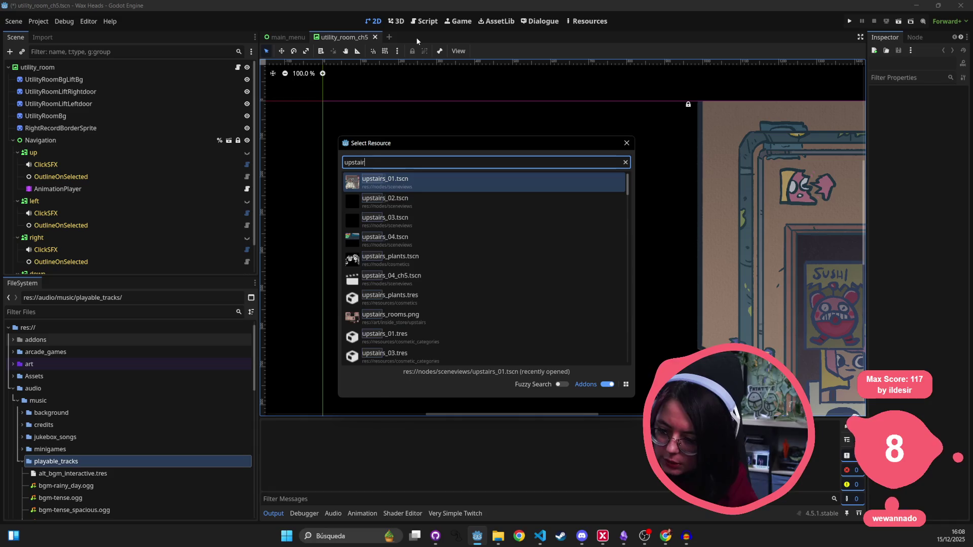
pyautogui.press('Down')
pyautogui.press('Down')
pyautogui.press('Down')
pyautogui.press('Down')
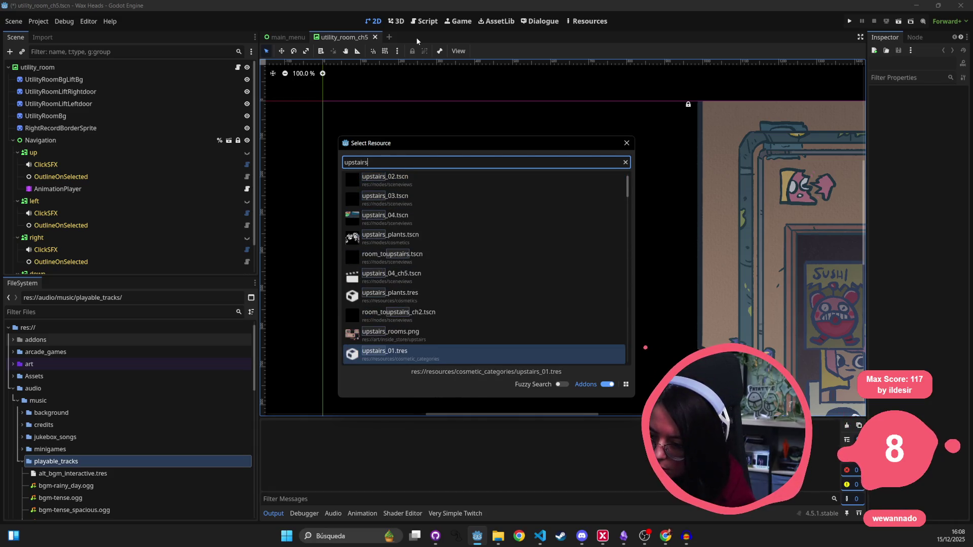
pyautogui.press('Down')
pyautogui.press('Down')
pyautogui.press('Down')
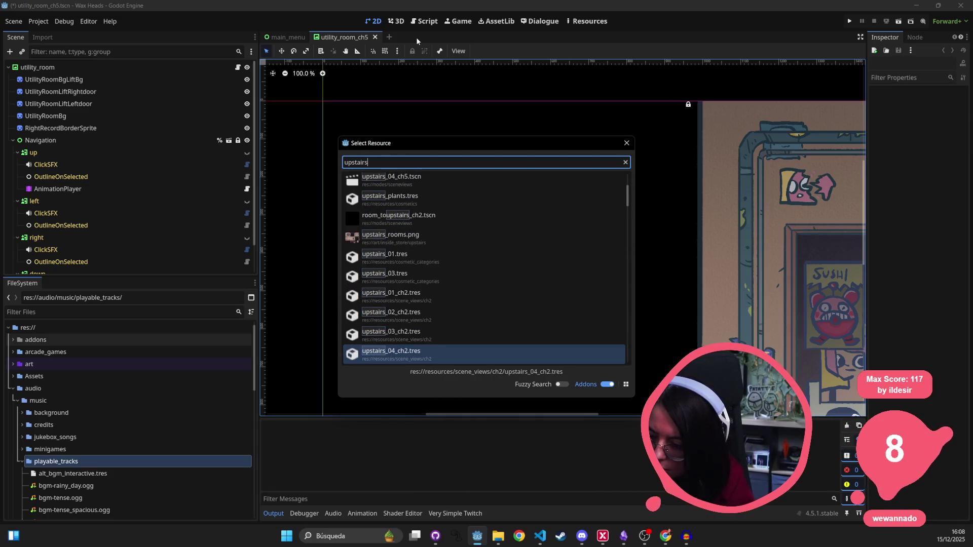
pyautogui.press('Down')
pyautogui.press('Up')
pyautogui.press('Up')
pyautogui.press('Up')
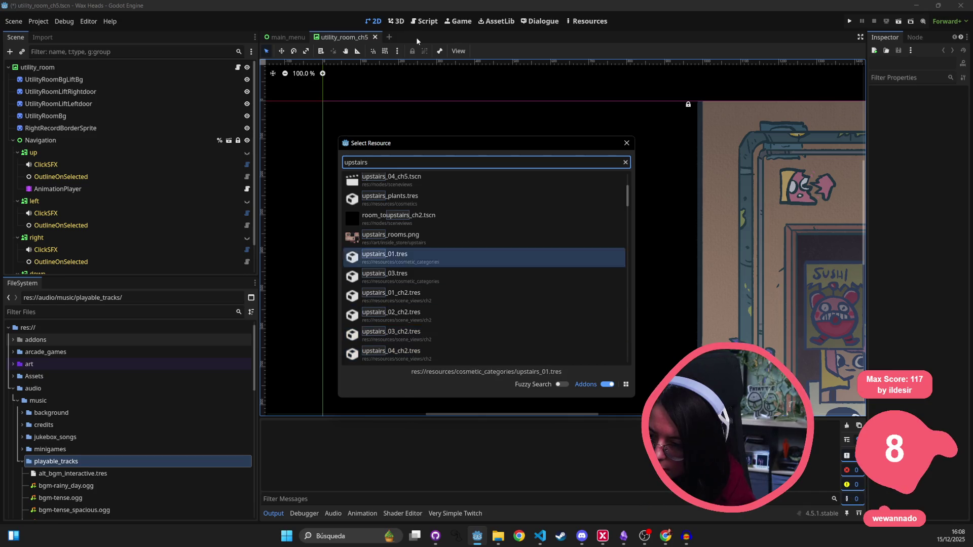
pyautogui.press('Down')
pyautogui.press('Down')
pyautogui.press('Down')
pyautogui.press('Down')
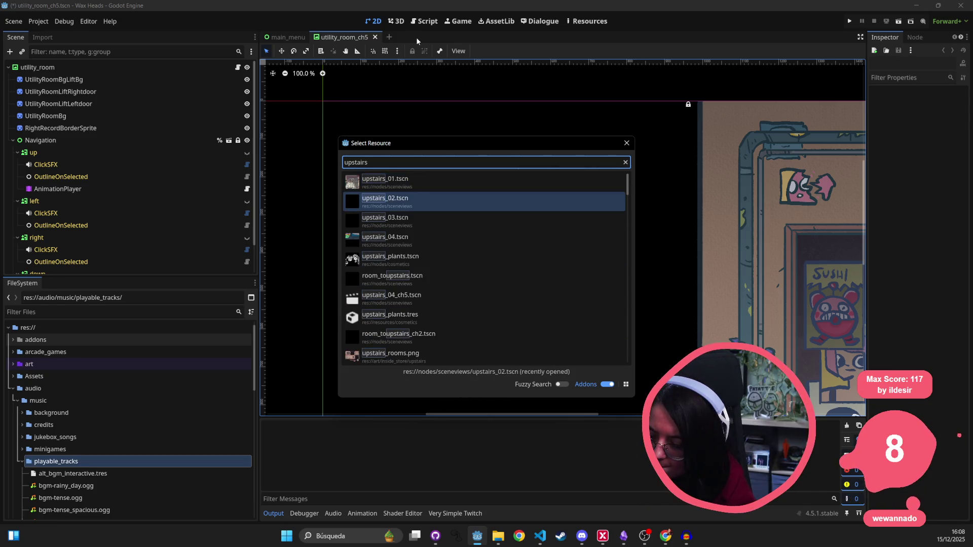
pyautogui.press('Down')
pyautogui.press('Down')
pyautogui.press('Down')
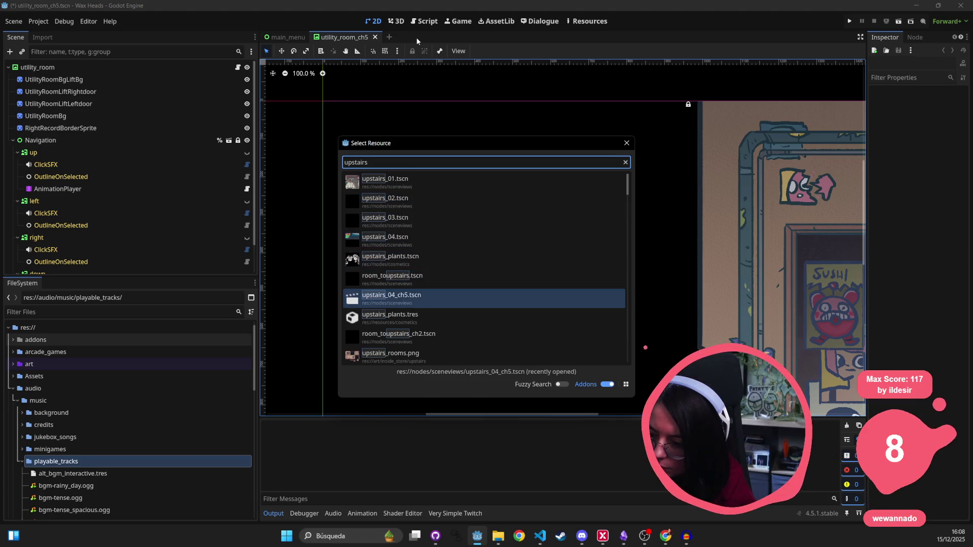
pyautogui.press('Return')
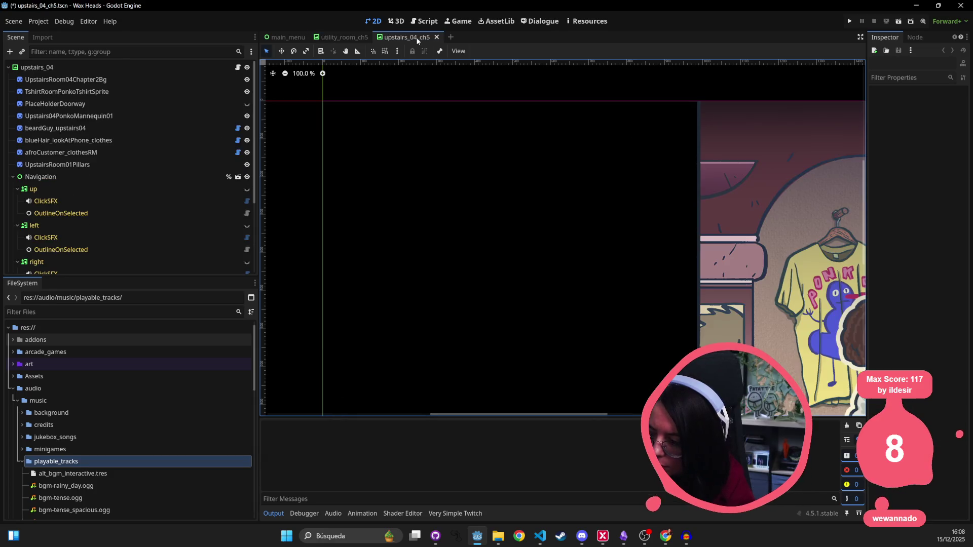
# - Inspect the clothes shop room, then close the upstairs_04_ch5 and main_menu tabs
pyautogui.scroll(-3, 657, 242)
pyautogui.moveTo(657, 243); pyautogui.dragTo(299, 277)
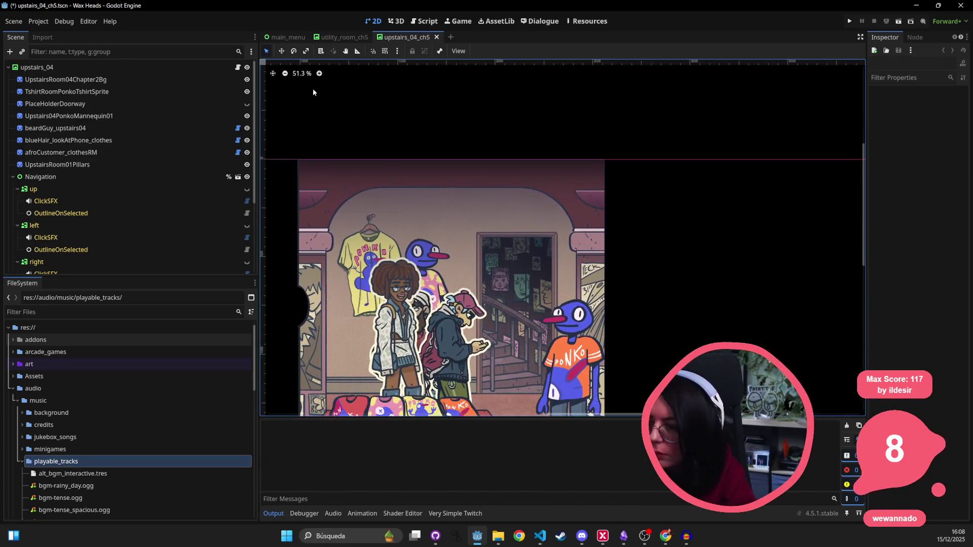
pyautogui.click(437, 37)
pyautogui.middleClick(280, 40)
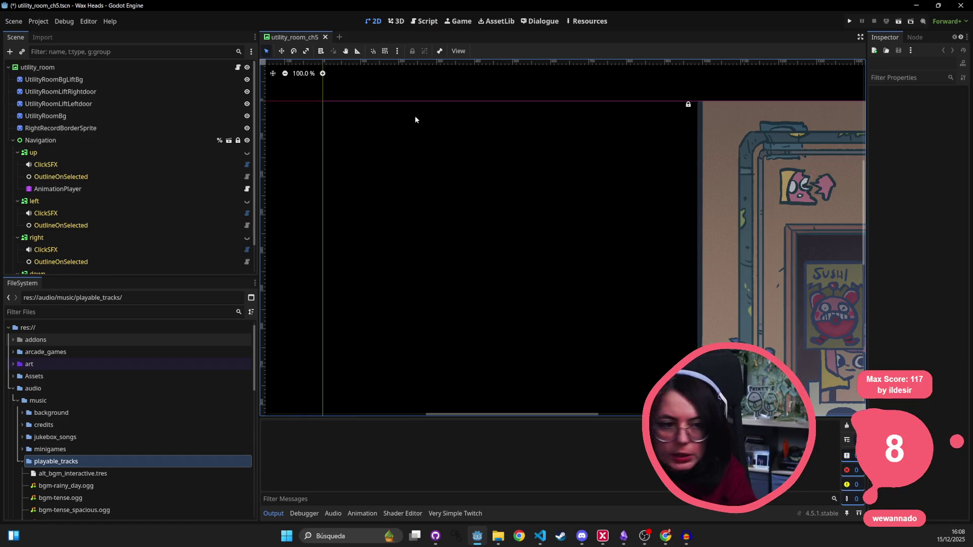
# - Open the secondfloor_02 scene via Quick Open by searching 'second_f'
pyautogui.hotkey('alt', 'shift', 'o')
pyautogui.write('u')
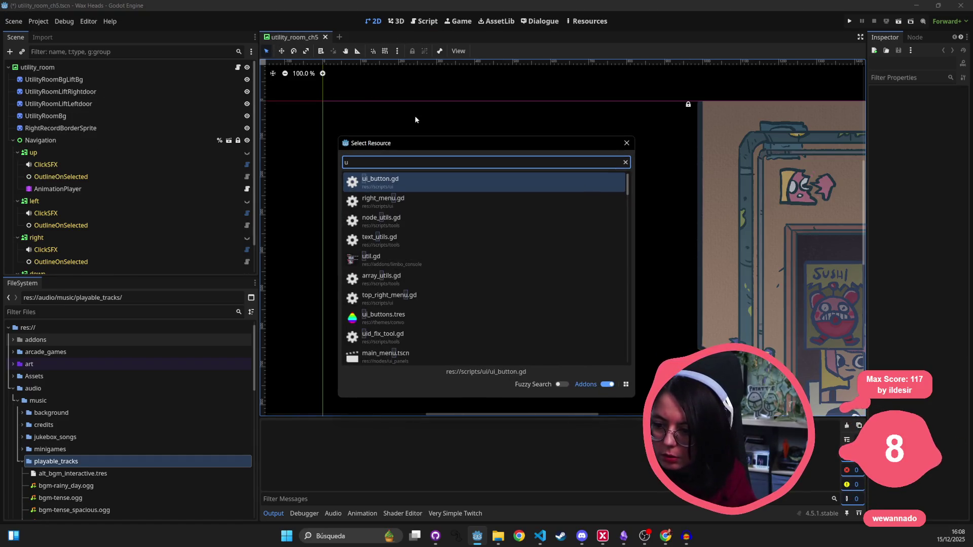
pyautogui.write('p')
pyautogui.press('BackSpace')
pyautogui.press('BackSpace')
pyautogui.write('second_')
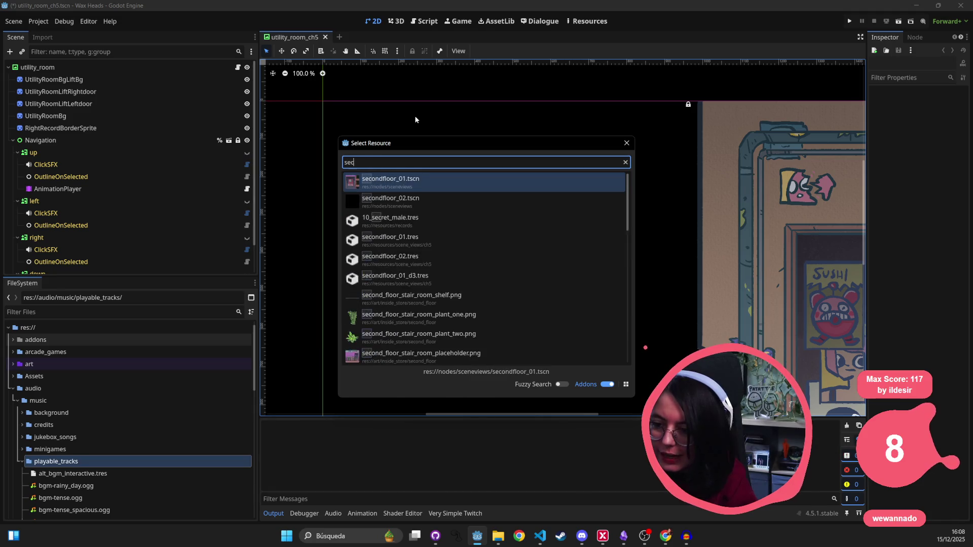
pyautogui.press('BackSpace')
pyautogui.write('f')
pyautogui.press('Down')
pyautogui.press('Return')
pyautogui.scroll(-2, 513, 173)
pyautogui.hscroll(2, 592, 216)
# - Open secondfloor_01, bring its room into view, and close the secondfloor_02 tab
pyautogui.hotkey('alt', 'shift', 'o')
pyautogui.write('secondf')
pyautogui.press('Return')
pyautogui.scroll(2, 592, 216)
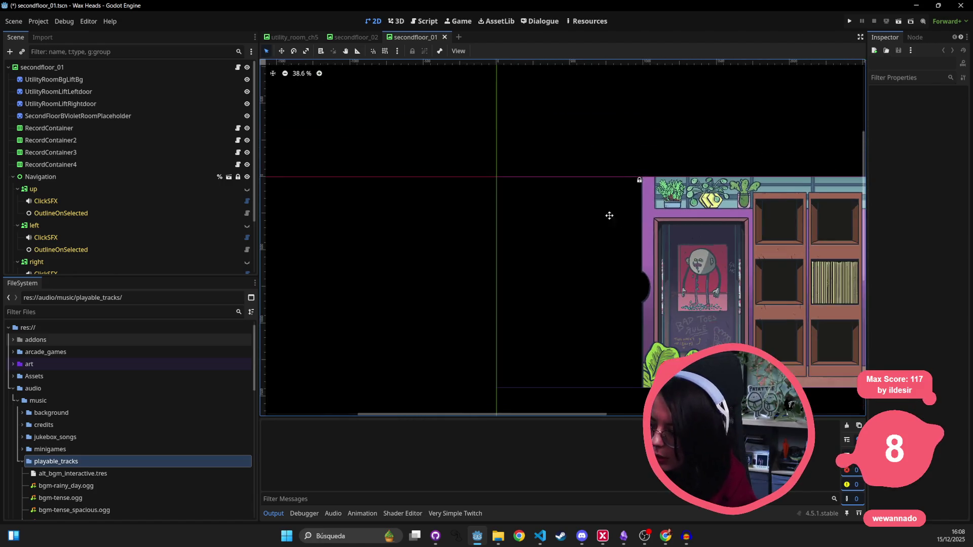
pyautogui.moveTo(624, 217); pyautogui.dragTo(432, 199)
pyautogui.click(384, 37)
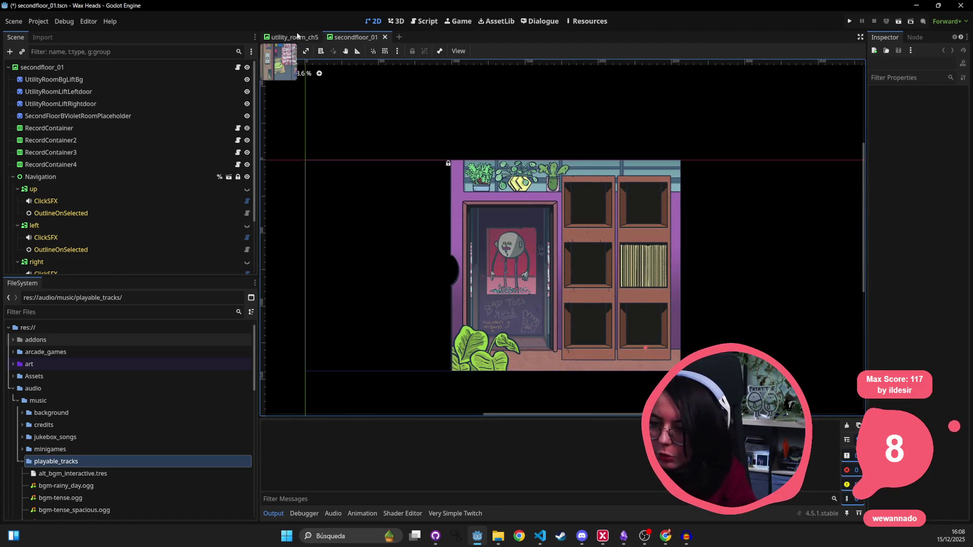
# - Compare the utility_room_ch5 elevator doors, then return to the secondfloor_01 scene
pyautogui.click(300, 36)
pyautogui.click(355, 37)
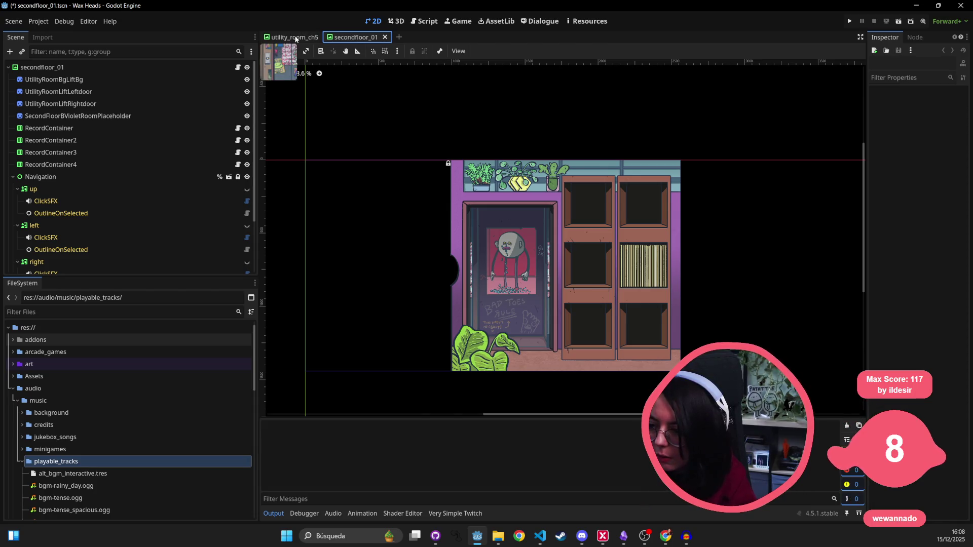
pyautogui.click(296, 38)
pyautogui.scroll(5, 530, 188)
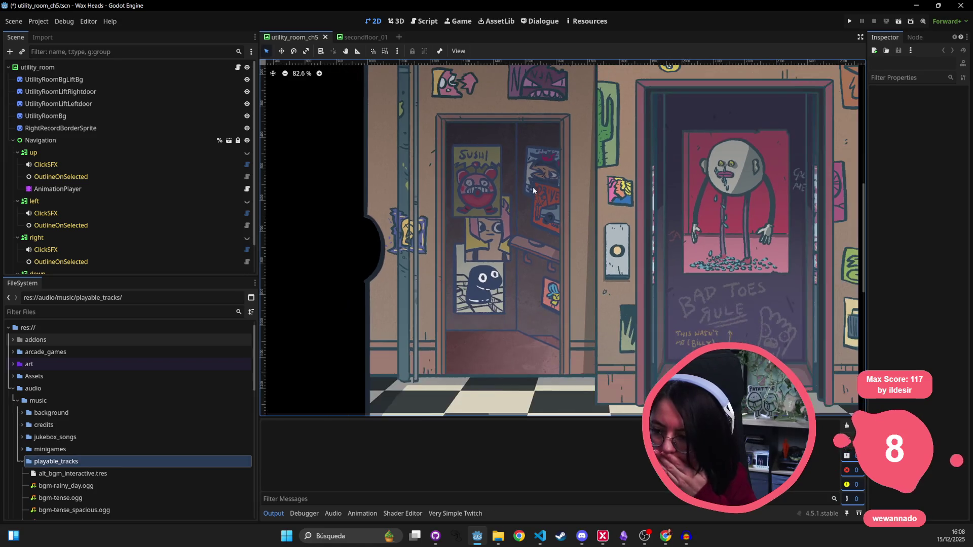
pyautogui.hscroll(1, 614, 209)
pyautogui.moveTo(615, 209); pyautogui.dragTo(372, 207)
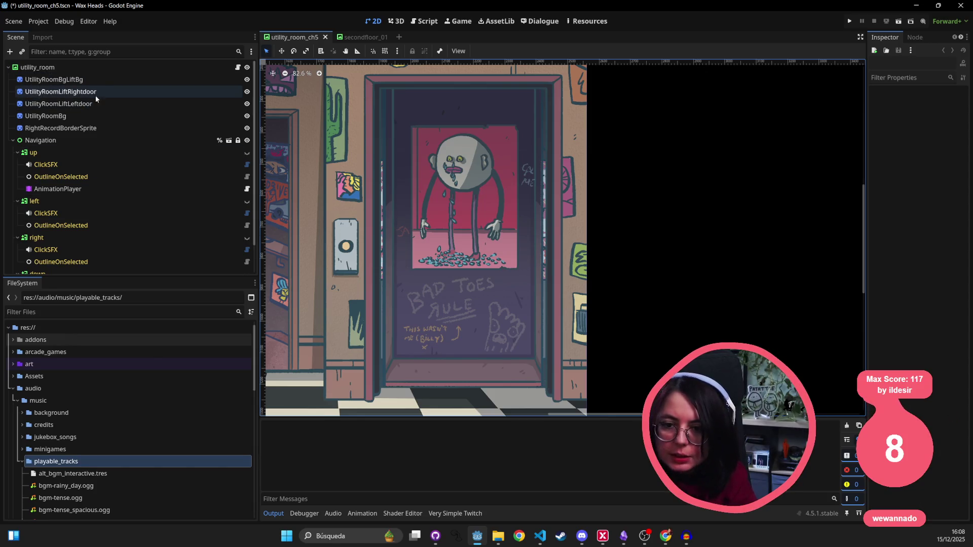
pyautogui.click(370, 39)
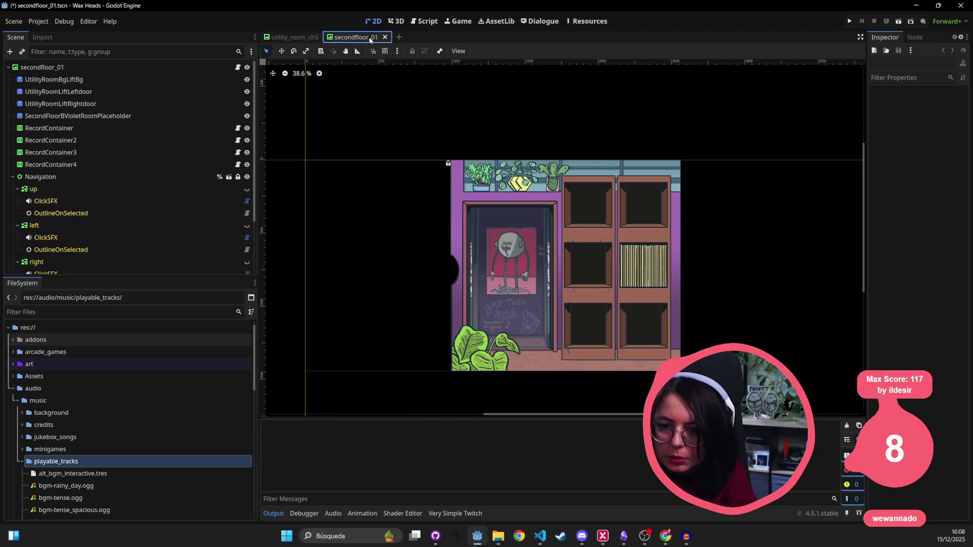
# - In utility_room_ch5, select the door AnimationPlayer and pick its go_to_room animation
pyautogui.click(105, 102)
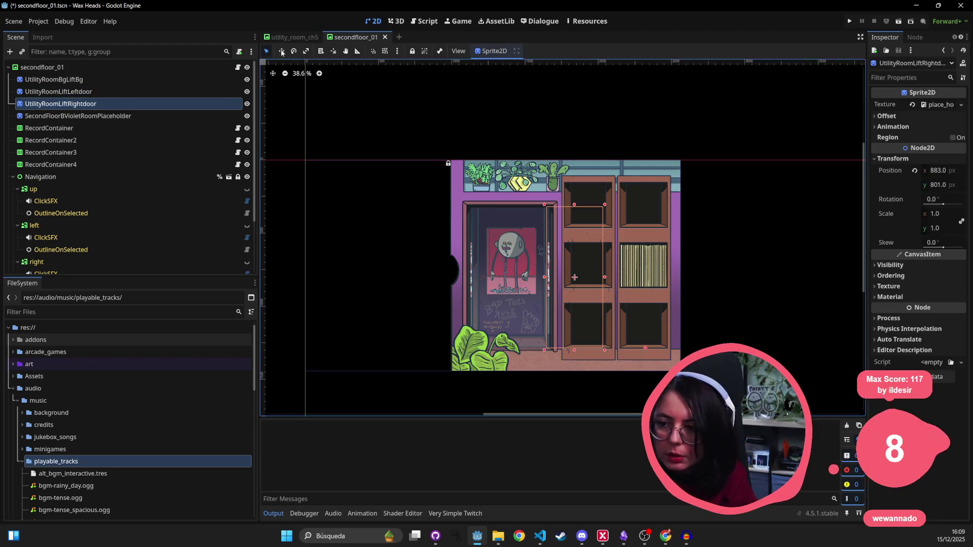
pyautogui.click(292, 37)
pyautogui.click(77, 104)
pyautogui.click(77, 92)
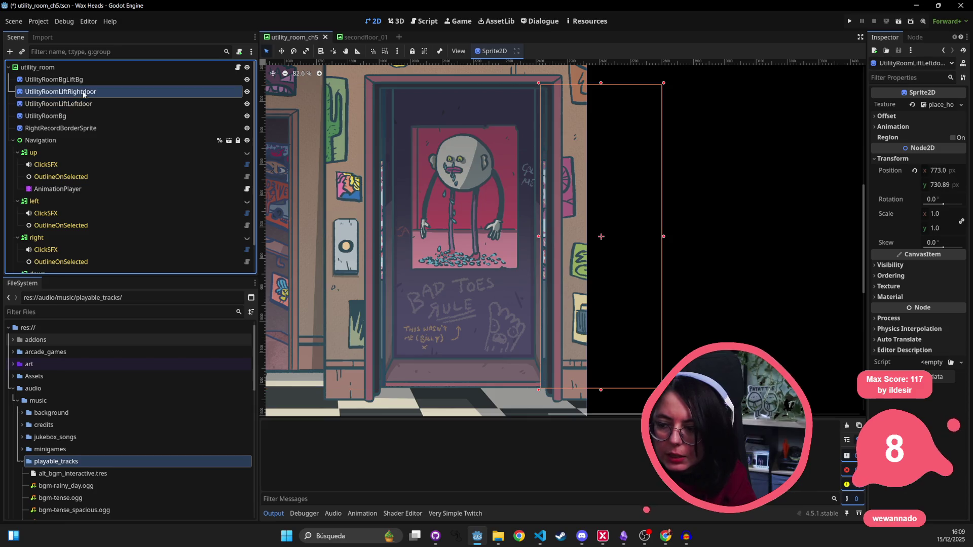
pyautogui.click(45, 188)
pyautogui.click(421, 423)
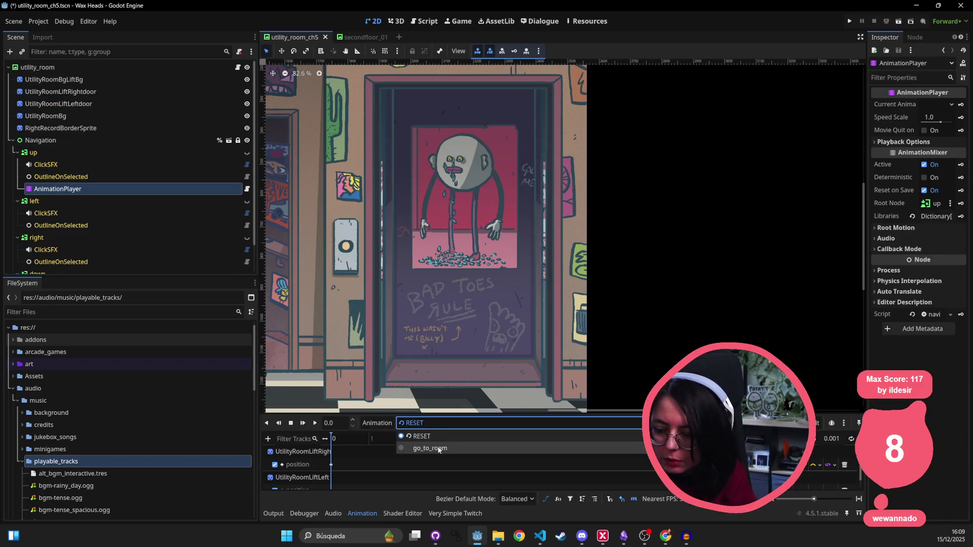
pyautogui.click(439, 449)
# - Rename the go_to_room animation to 'default' and save the scene
pyautogui.click(377, 423)
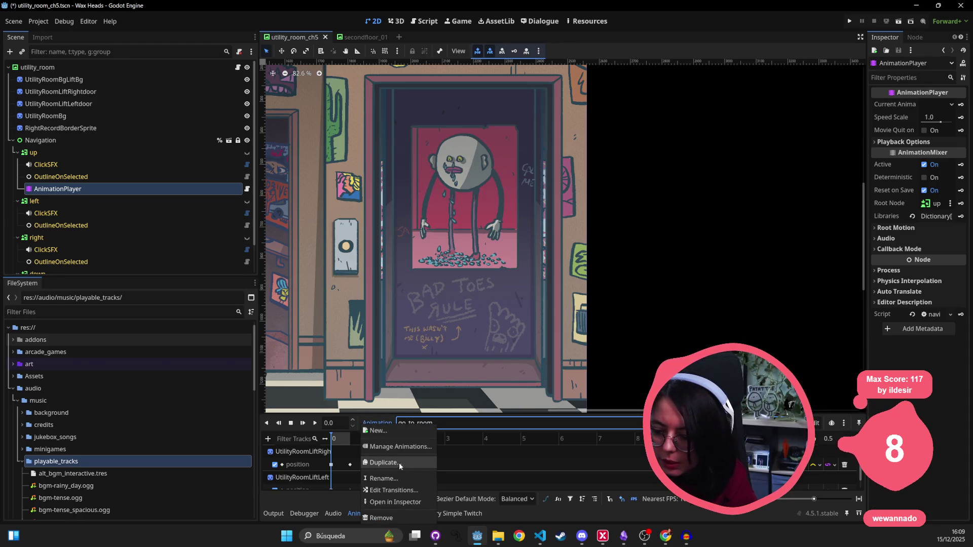
pyautogui.click(390, 479)
pyautogui.write('default')
pyautogui.click(459, 287)
pyautogui.hotkey('ctrl', 's')
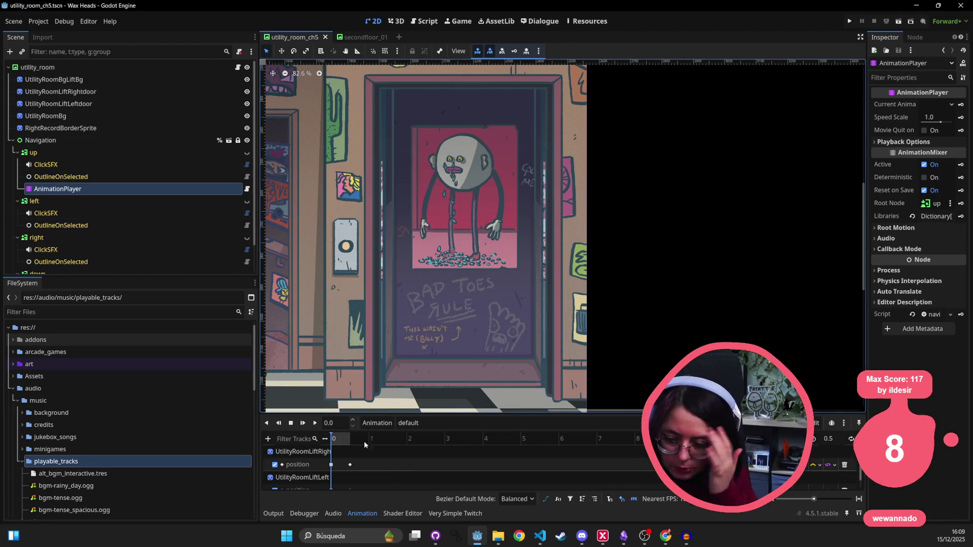
# - Preview the default animation closing the doors, then rewind it to 0 with doors open
pyautogui.click(313, 425)
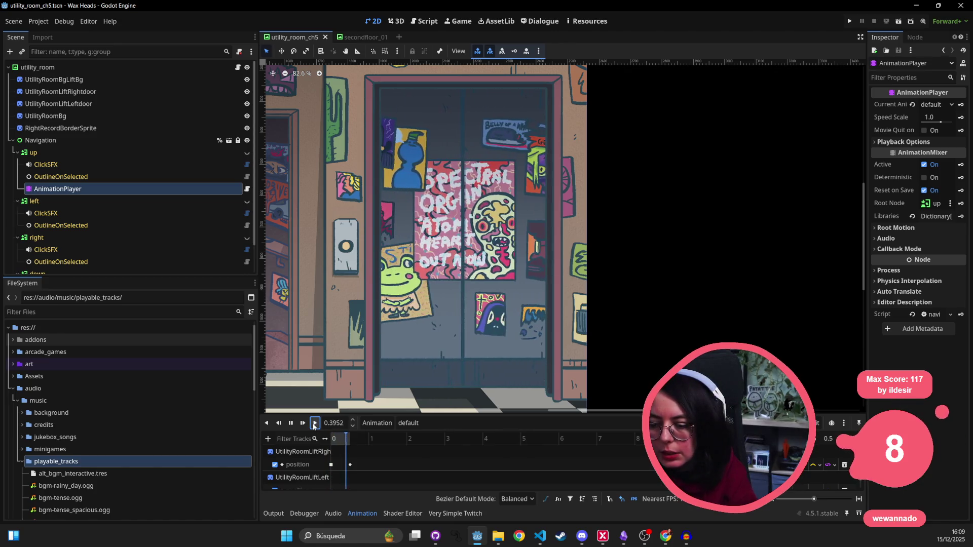
pyautogui.scroll(-1, 426, 390)
pyautogui.scroll(-1, 413, 461)
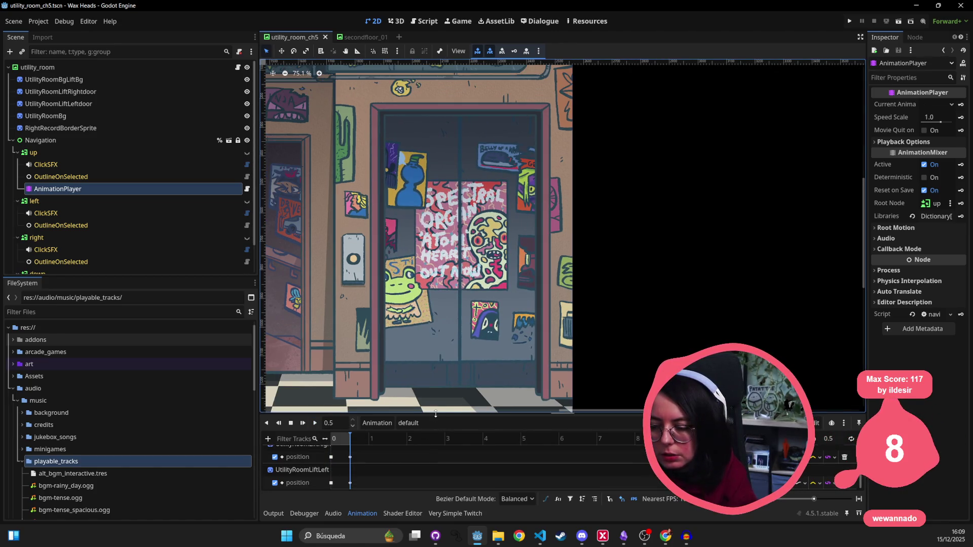
pyautogui.moveTo(436, 413); pyautogui.dragTo(454, 272)
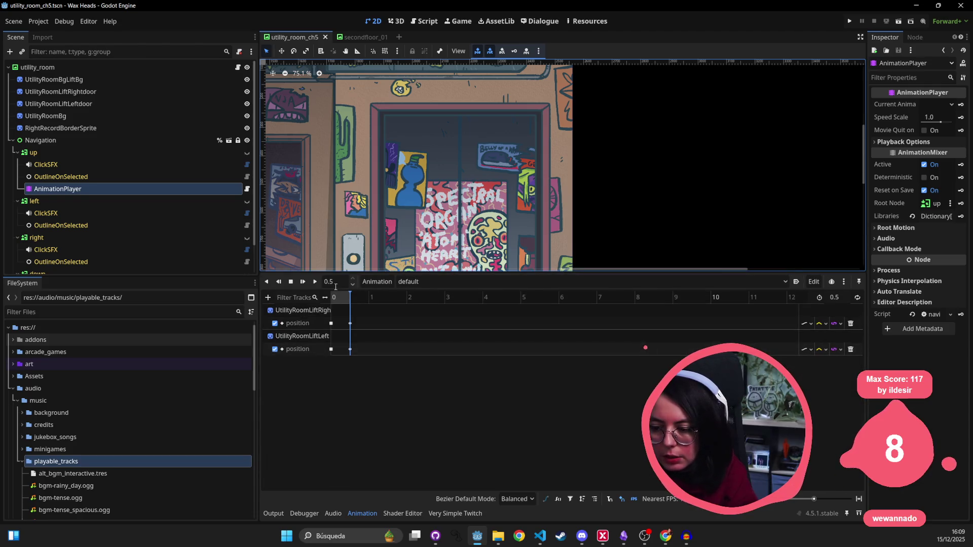
pyautogui.moveTo(348, 299); pyautogui.dragTo(298, 292)
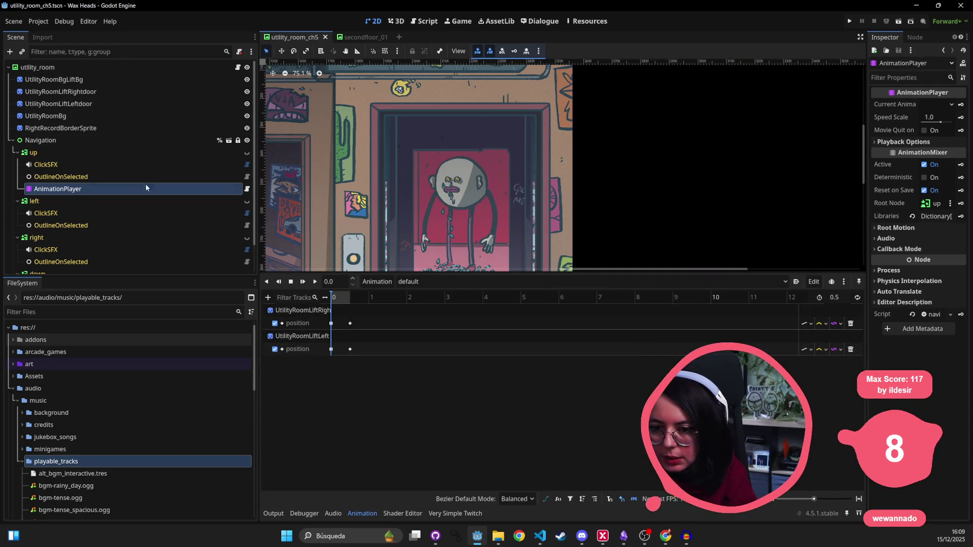
pyautogui.click(47, 67)
# - Add an AudioStreamPlayer2D child node to the utility_room root
pyautogui.rightClick(47, 68)
pyautogui.click(80, 91)
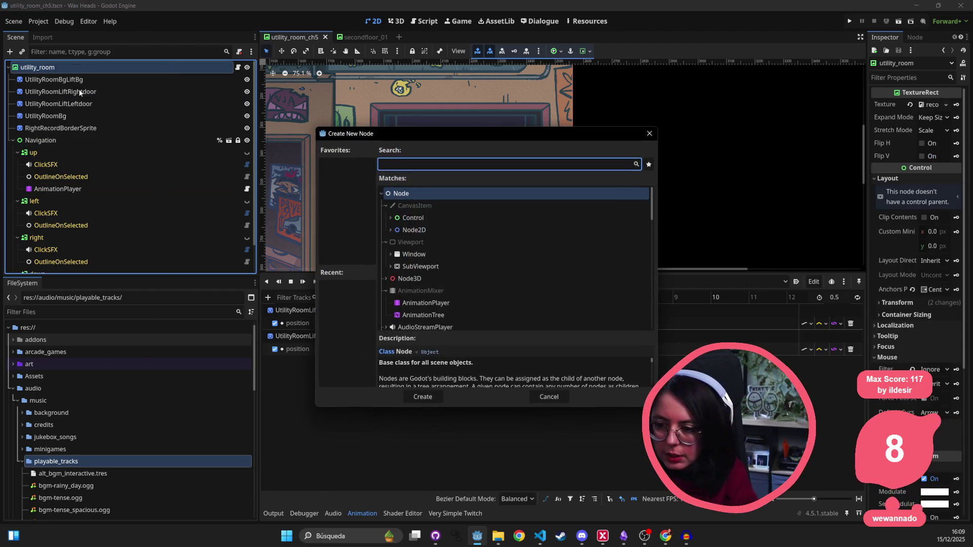
pyautogui.write('aud')
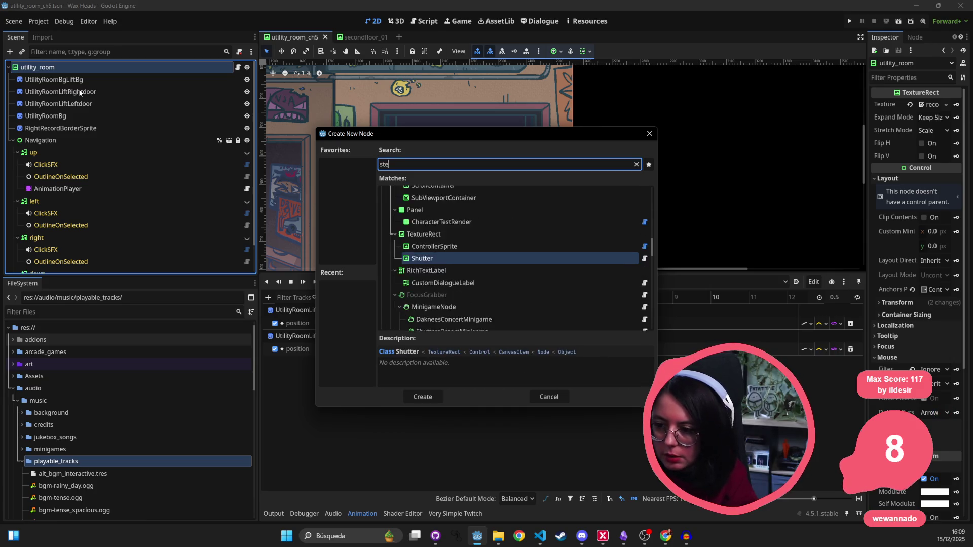
pyautogui.write('ios')
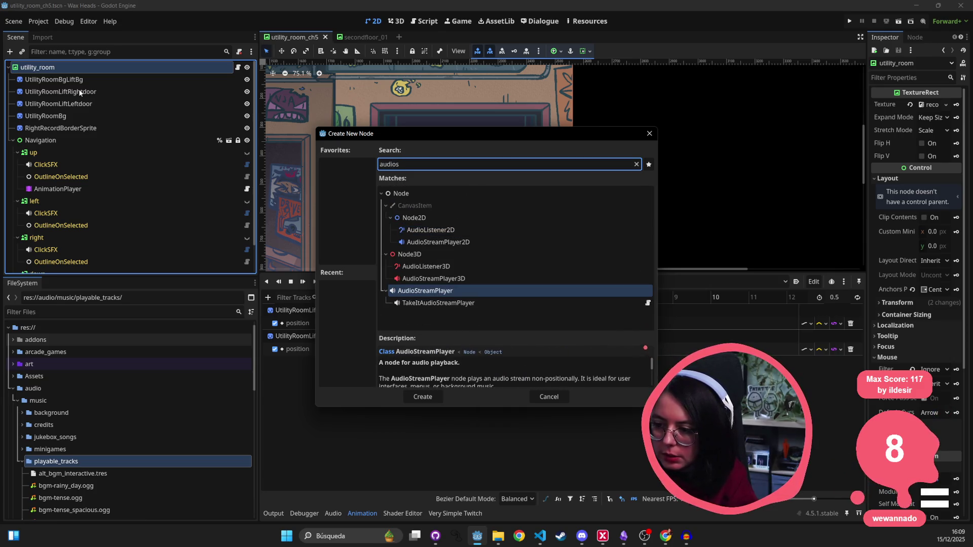
pyautogui.press('Down')
pyautogui.press('Up')
pyautogui.press('Up')
pyautogui.press('Up')
pyautogui.press('Return')
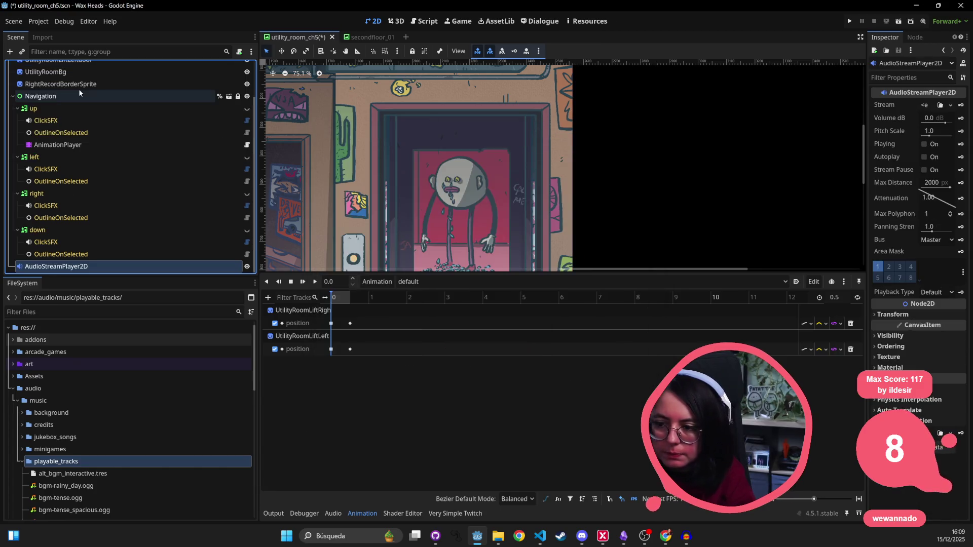
# - Position the AudioStreamPlayer2D over the right lift door and save the scene
pyautogui.scroll(-6, 445, 123)
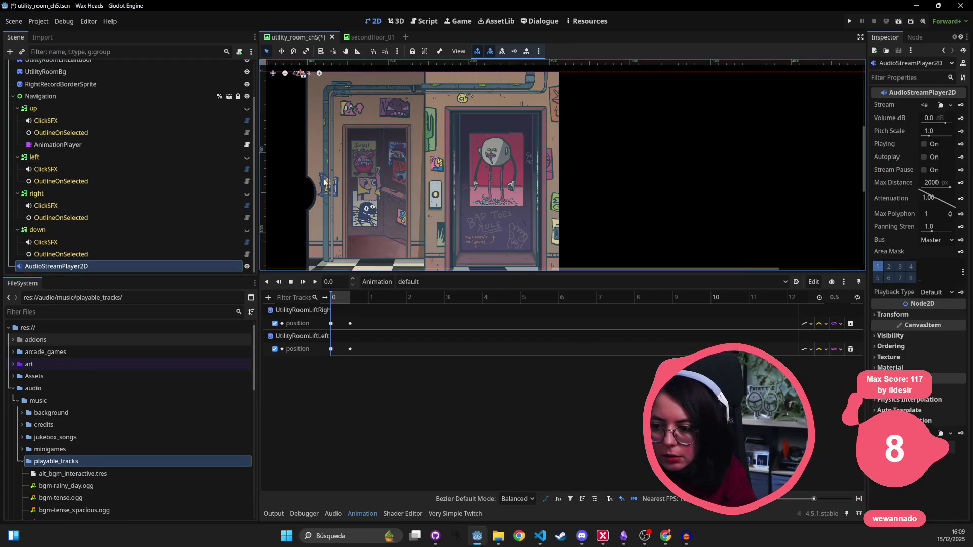
pyautogui.scroll(-2, 327, 175)
pyautogui.moveTo(310, 106)
pyautogui.mouseDown()
pyautogui.moveTo(439, 188)
pyautogui.moveTo(441, 180)
pyautogui.mouseUp()
pyautogui.scroll(3, 491, 197)
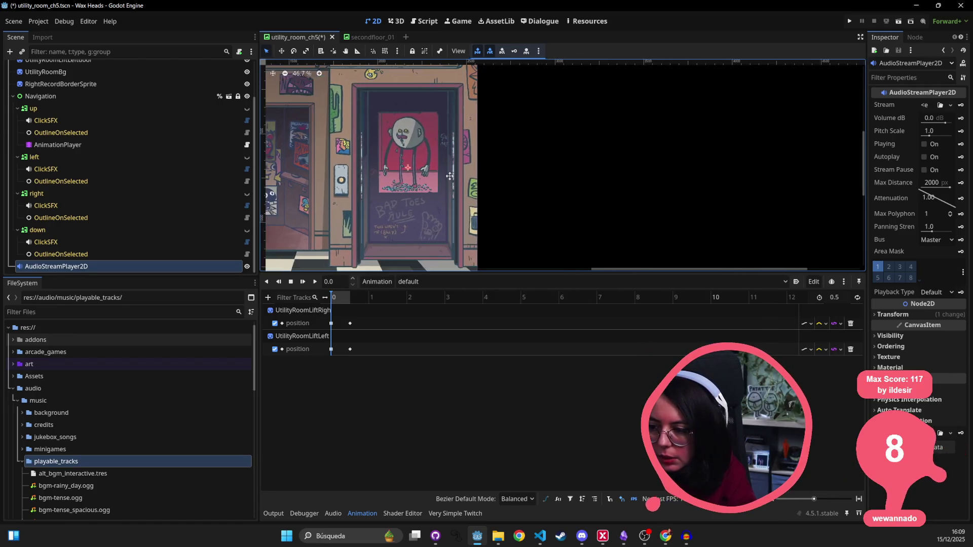
pyautogui.hotkey('ctrl', 's')
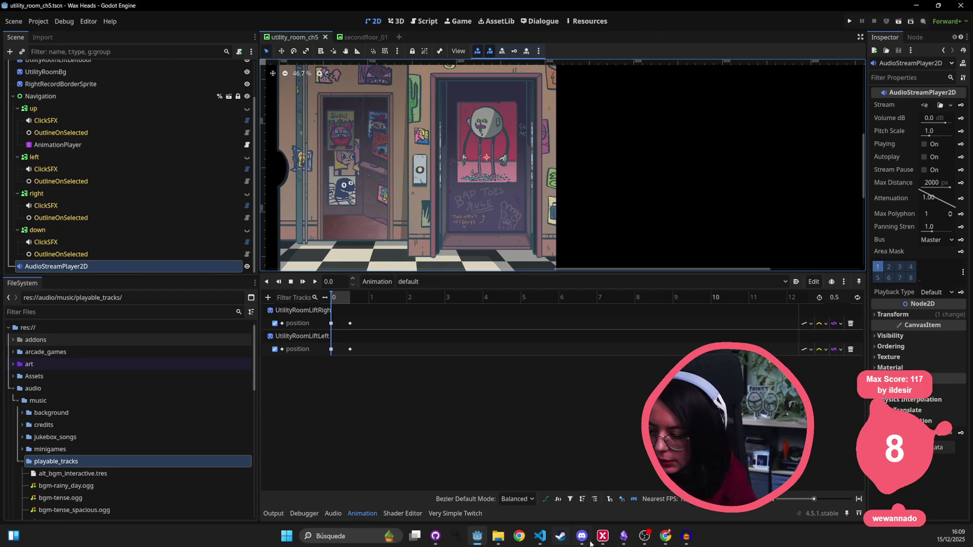
pyautogui.click(687, 536)
# - Start the audio export from the File menu with the file name elevator_door_close
pyautogui.click(20, 18)
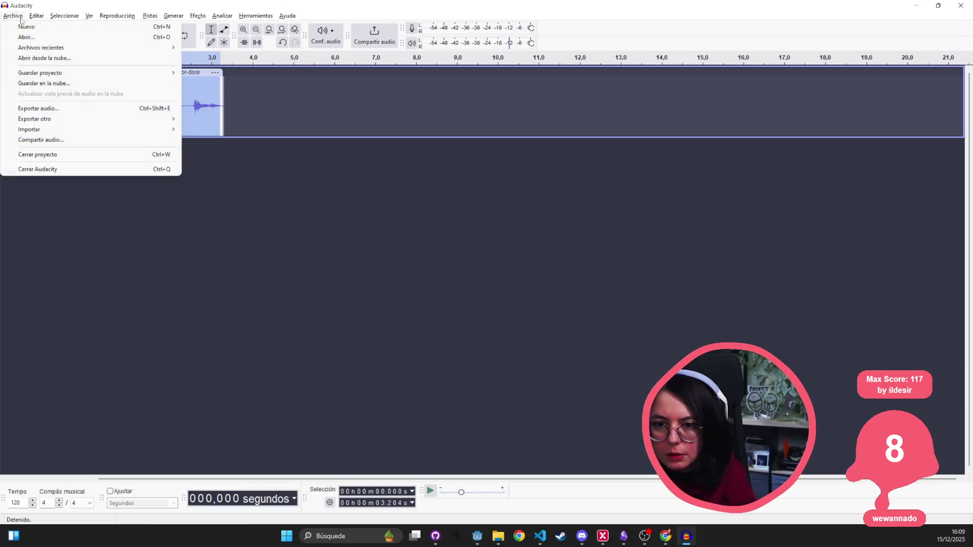
pyautogui.click(51, 108)
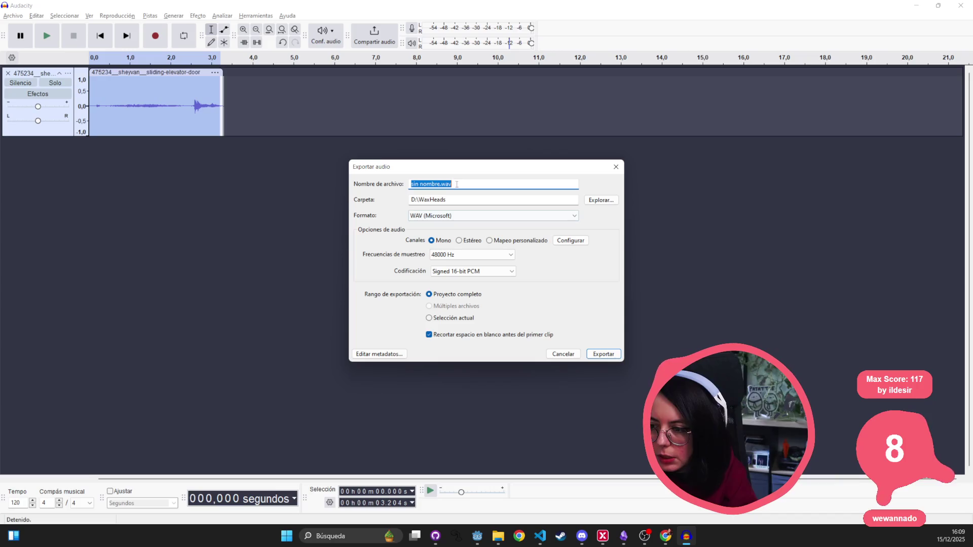
pyautogui.click(441, 185)
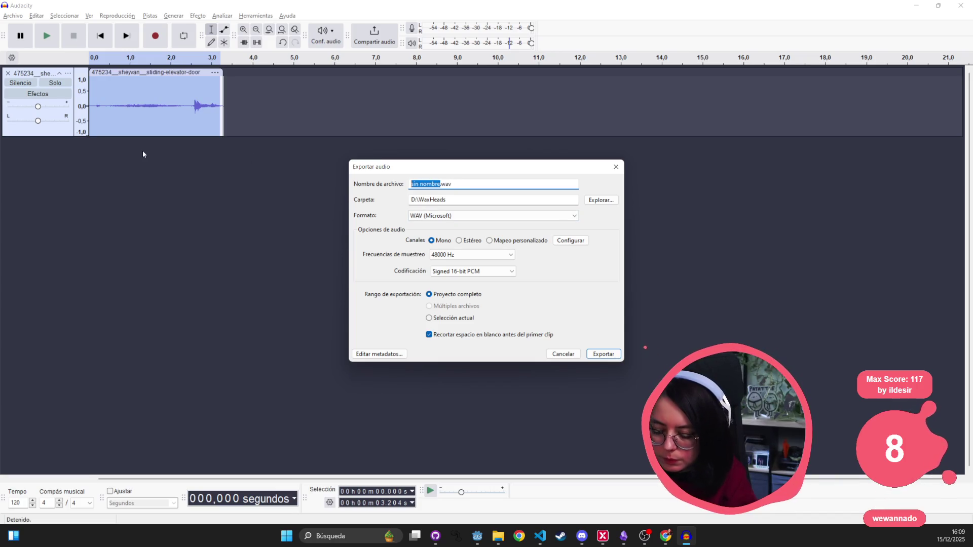
pyautogui.write('elevator_door_close')
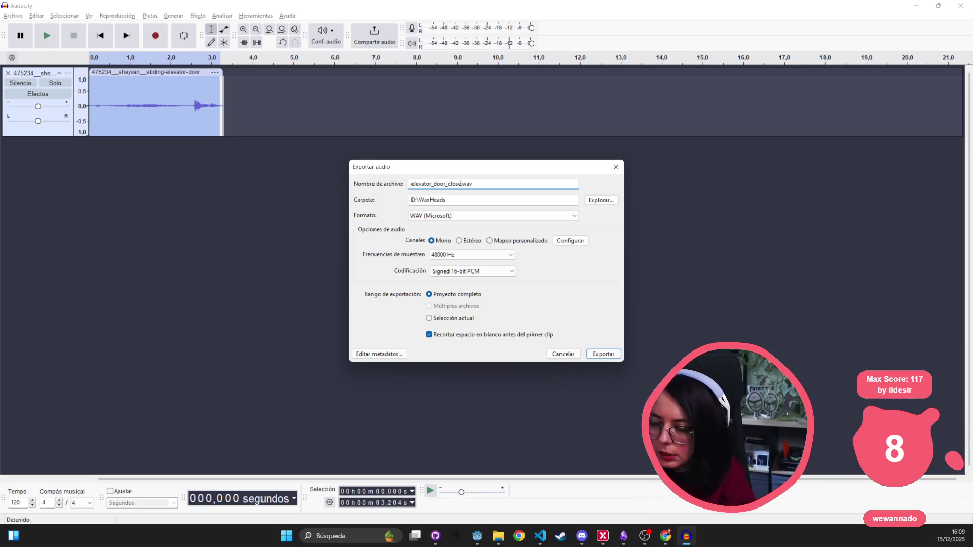
# - Browse to the wax-heads project folder for the export, deleting its Assets folder along the way
pyautogui.click(601, 201)
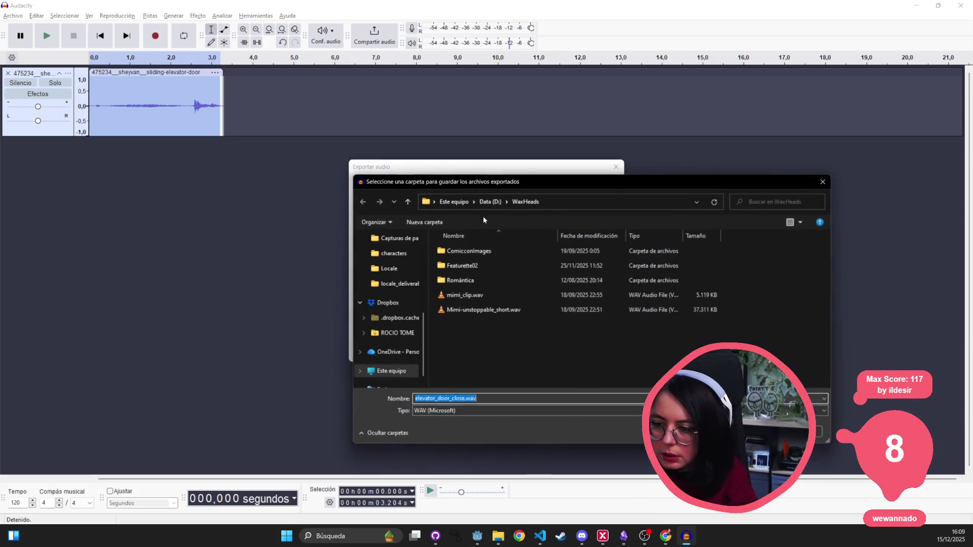
pyautogui.scroll(5, 386, 273)
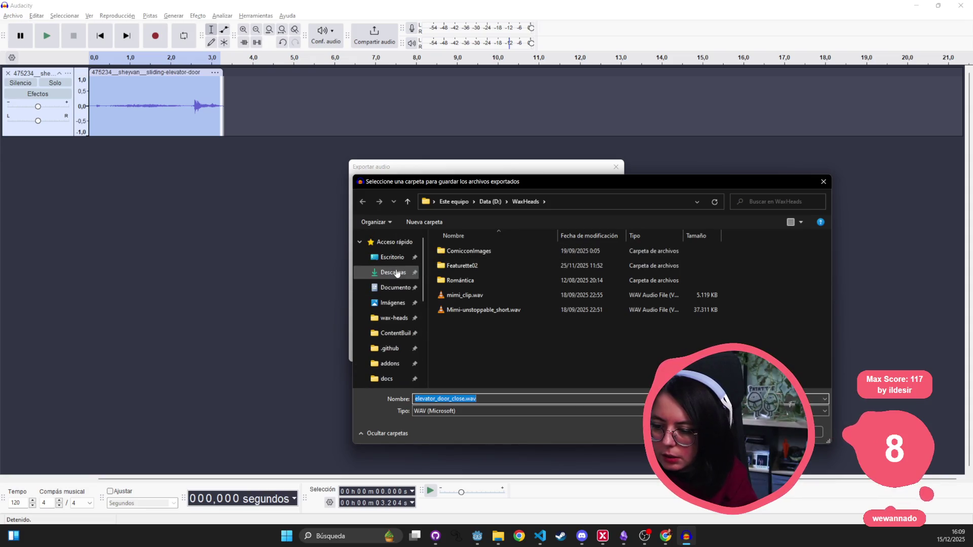
pyautogui.scroll(-10, 396, 294)
pyautogui.click(395, 355)
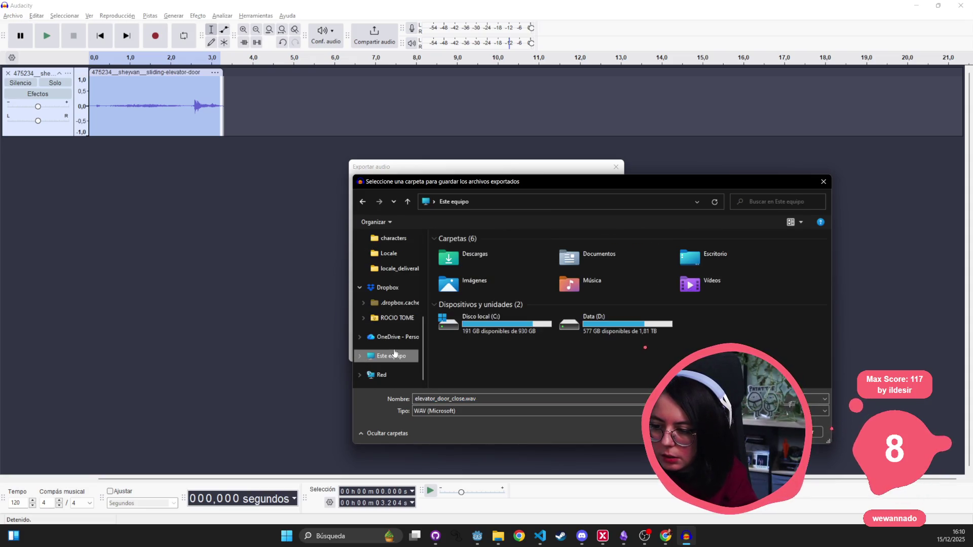
pyautogui.scroll(10, 395, 325)
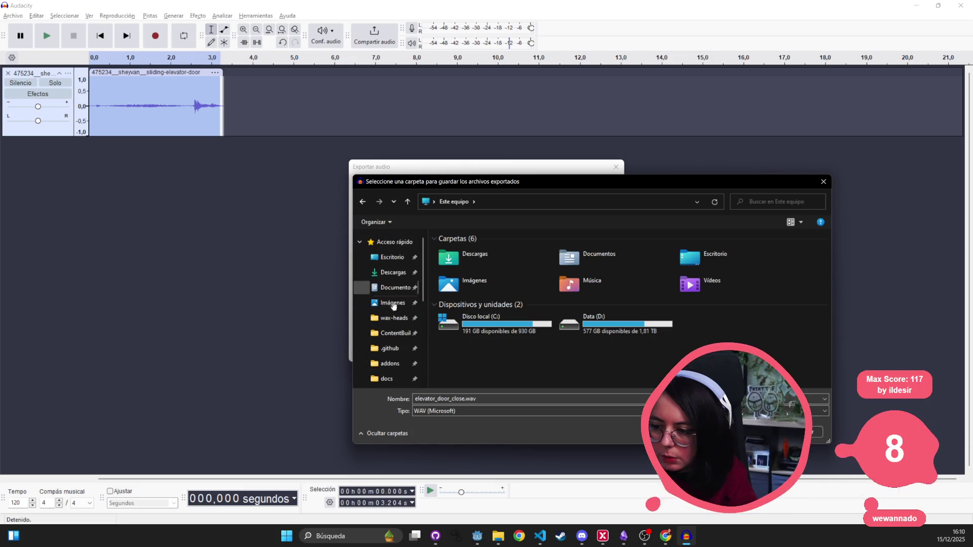
pyautogui.click(385, 318)
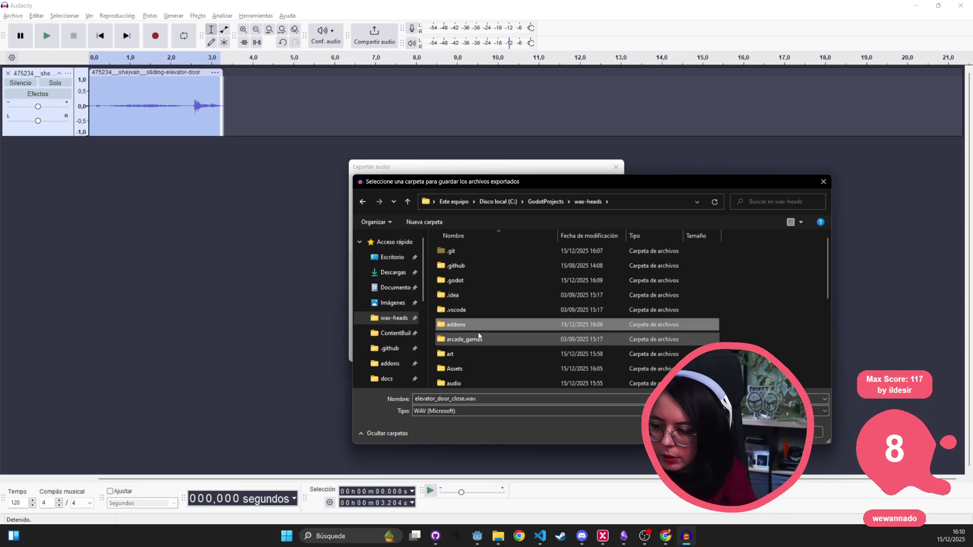
pyautogui.scroll(-2, 478, 336)
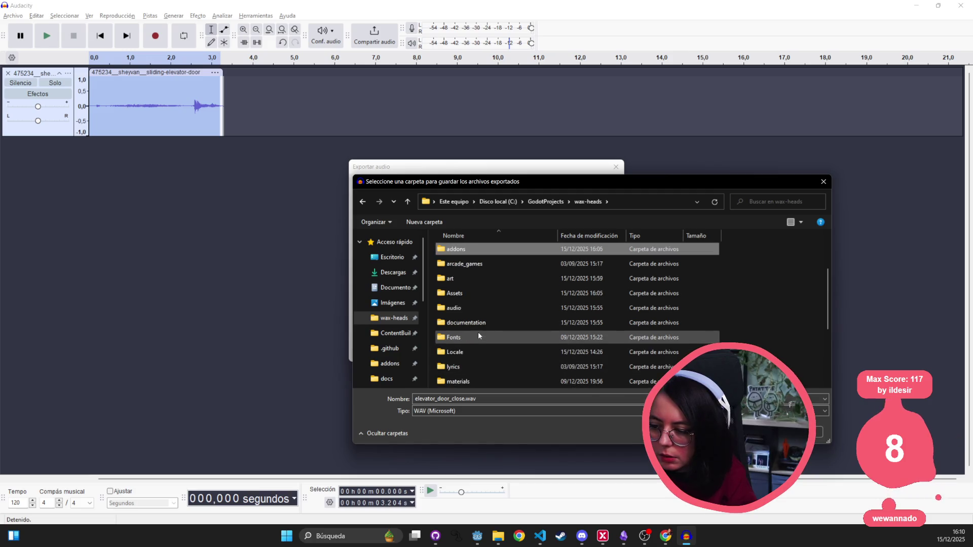
pyautogui.scroll(2, 479, 336)
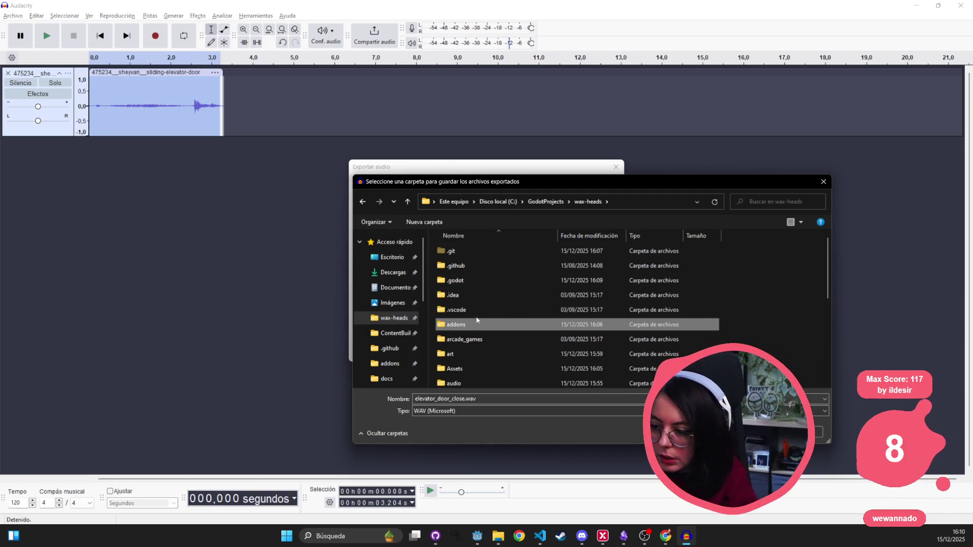
pyautogui.scroll(-1, 466, 345)
pyautogui.click(451, 339)
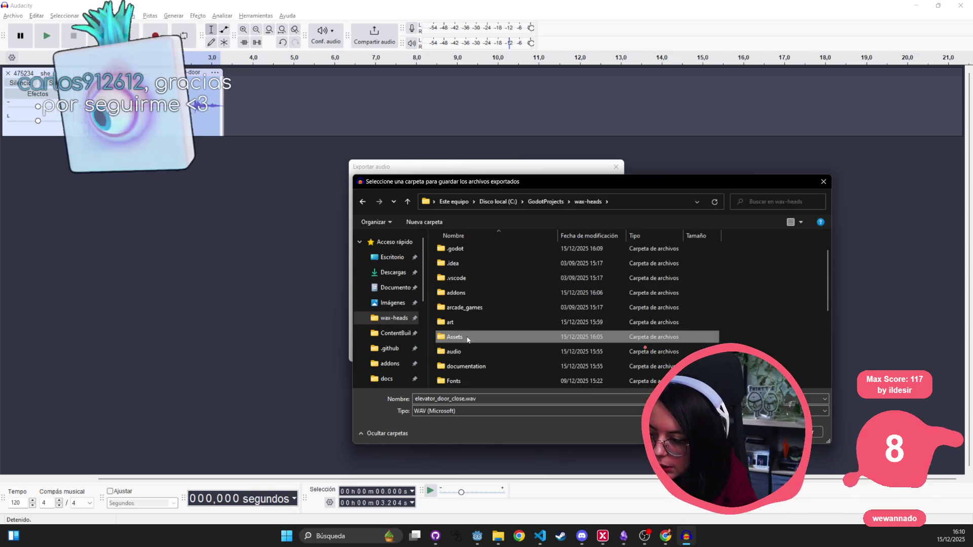
pyautogui.rightClick(450, 340)
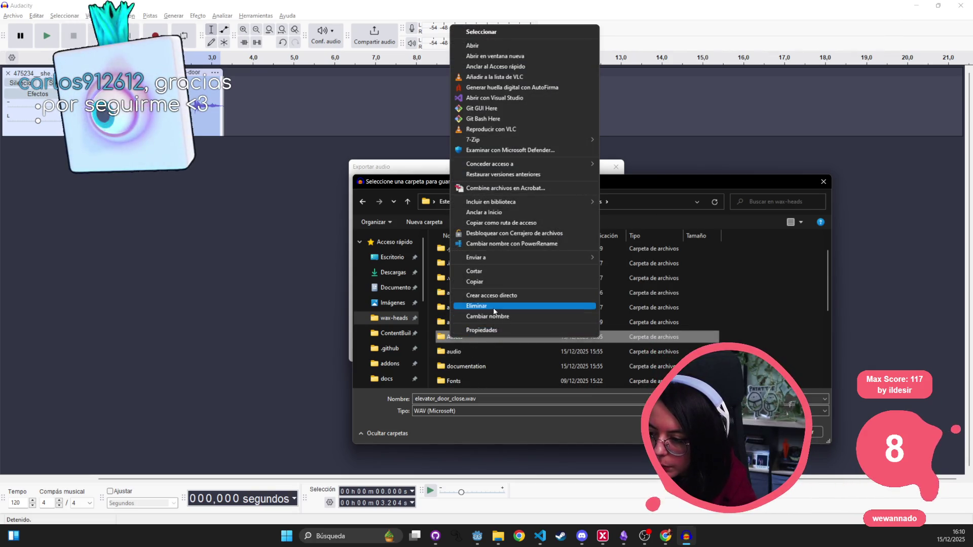
pyautogui.click(495, 310)
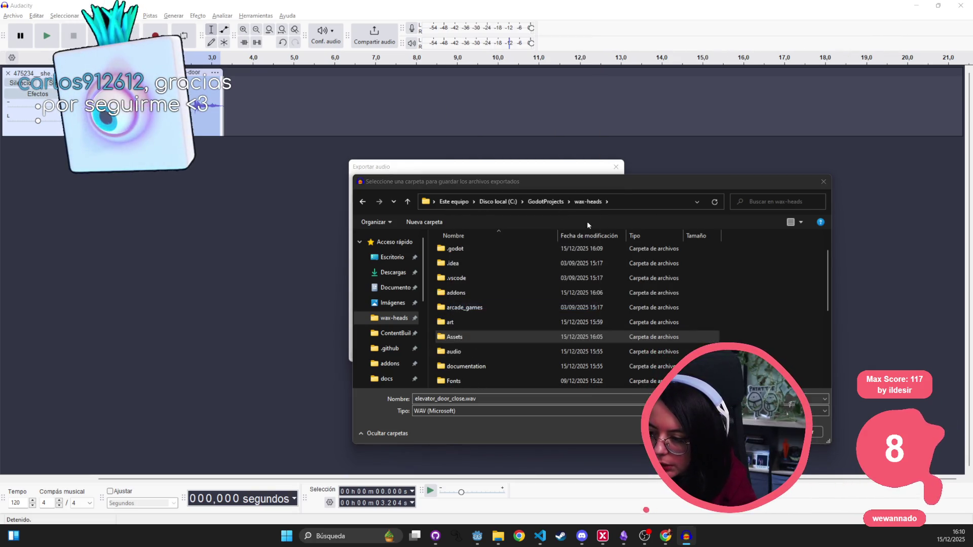
# - Open wax-heads\audio\sfx and confirm it as the export folder
pyautogui.click(478, 295)
pyautogui.click(469, 310)
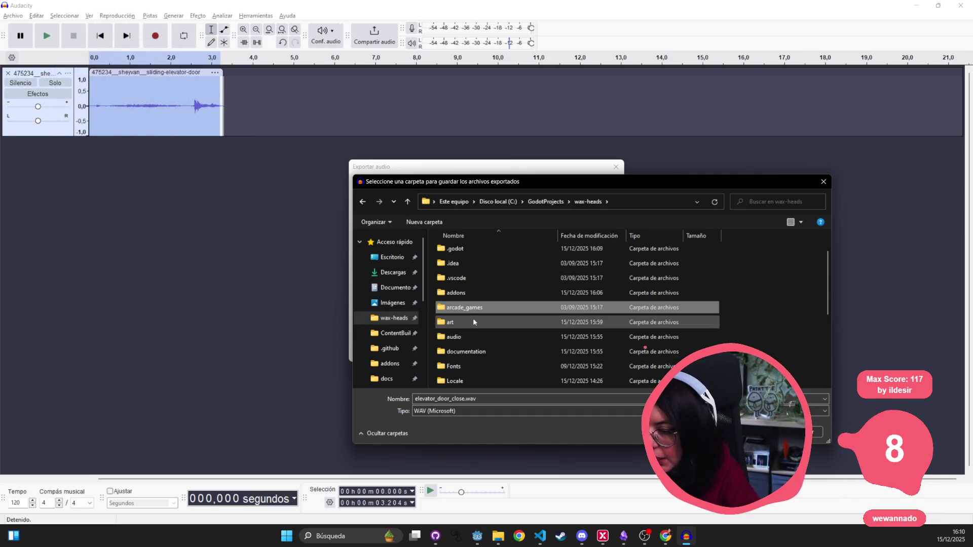
pyautogui.doubleClick(464, 337)
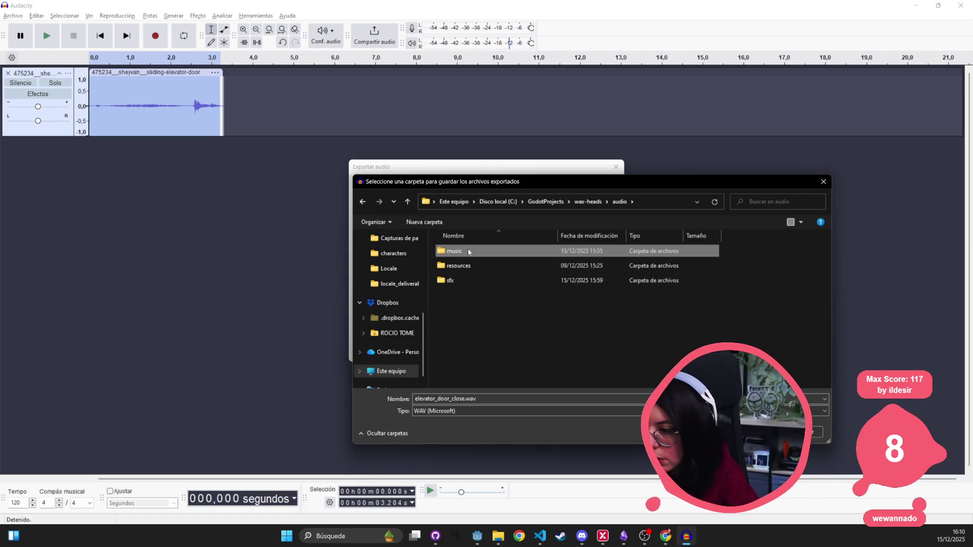
pyautogui.doubleClick(451, 251)
pyautogui.click(620, 201)
pyautogui.doubleClick(476, 280)
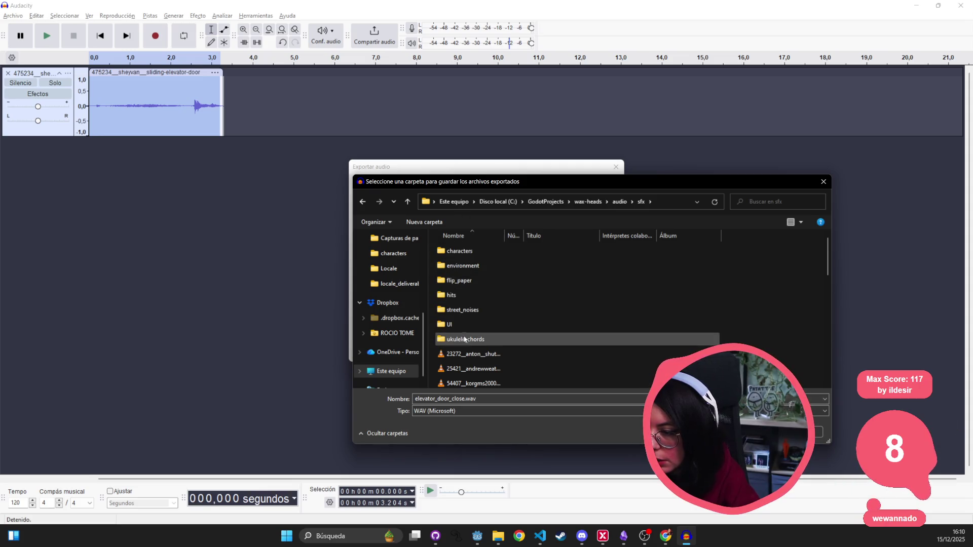
pyautogui.scroll(-10, 466, 345)
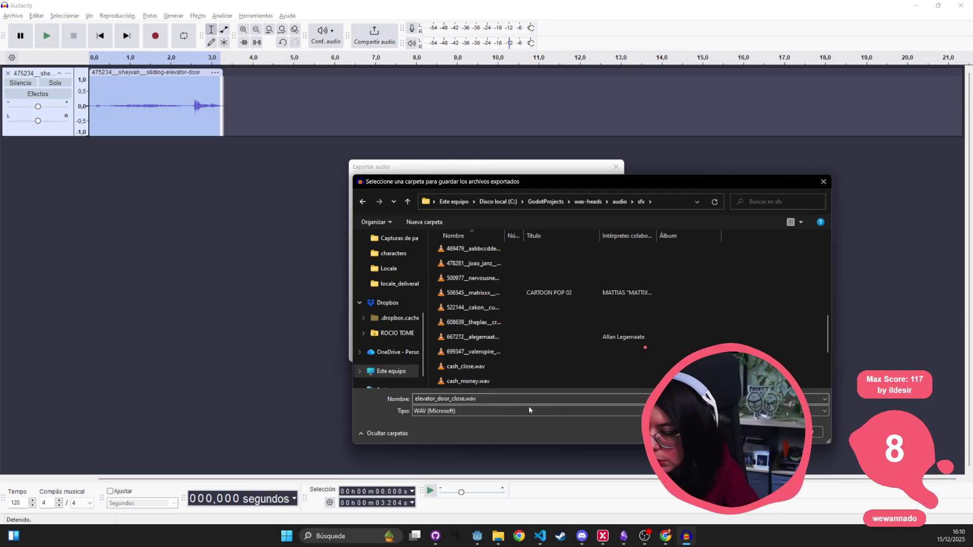
pyautogui.press('Return')
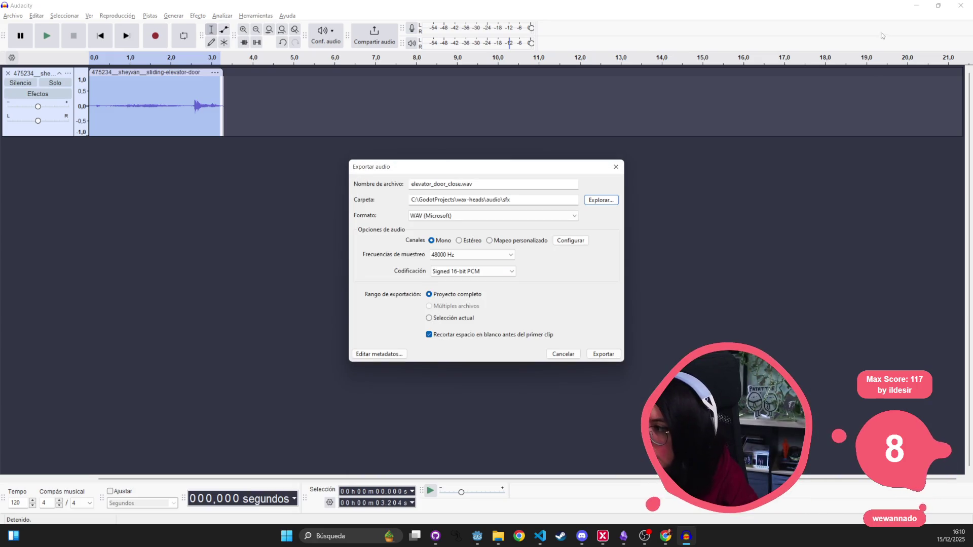
# - Switch the format to Ogg Vorbis and export elevator_door_close.ogg into the sfx folder
pyautogui.click(533, 198)
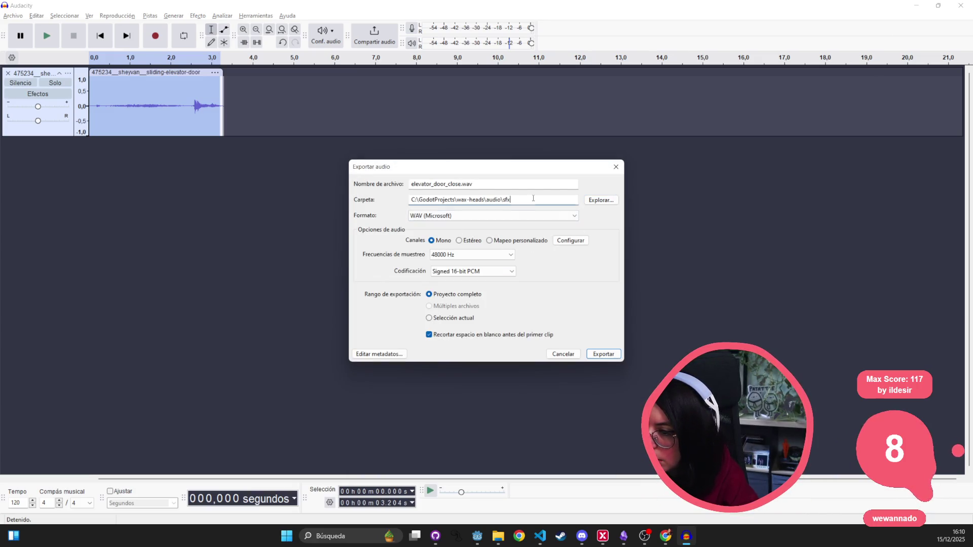
pyautogui.click(594, 201)
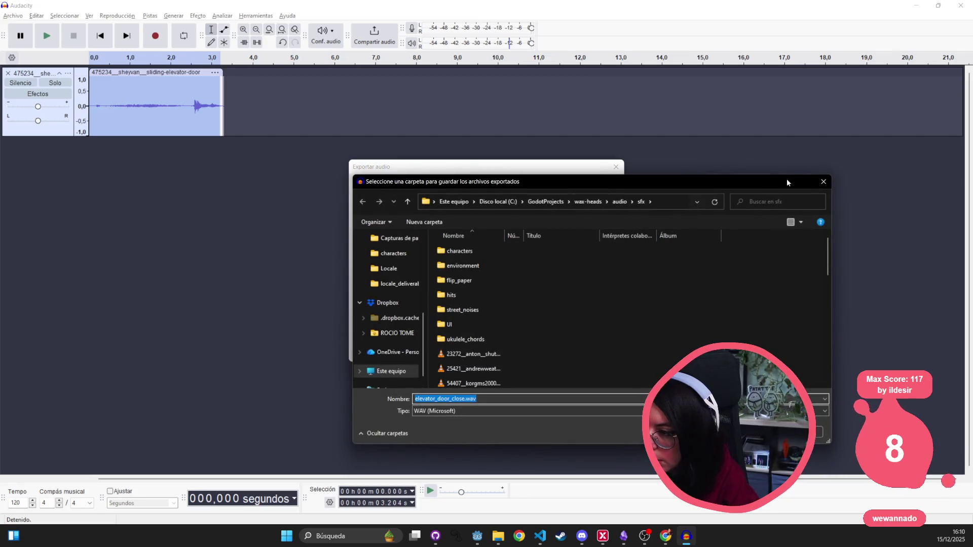
pyautogui.click(822, 182)
pyautogui.click(500, 185)
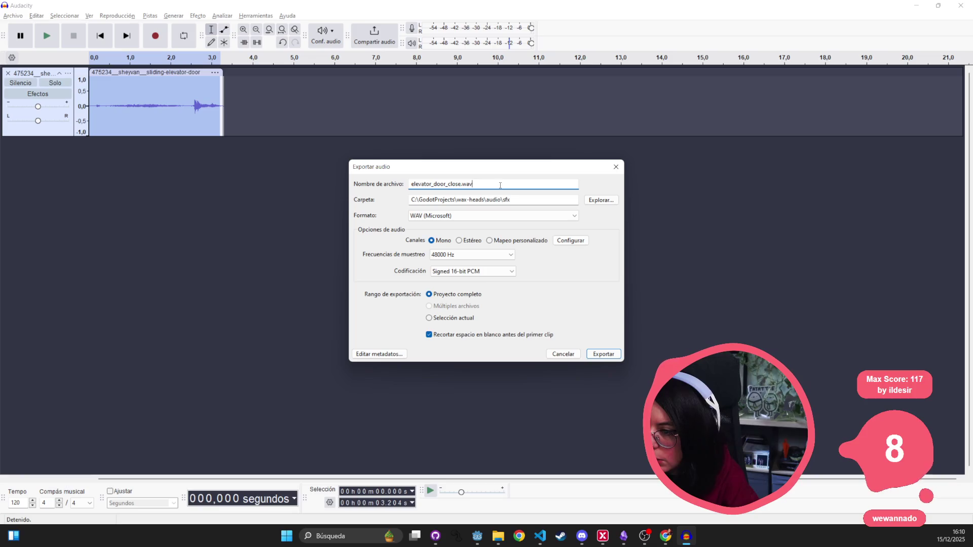
pyautogui.click(450, 216)
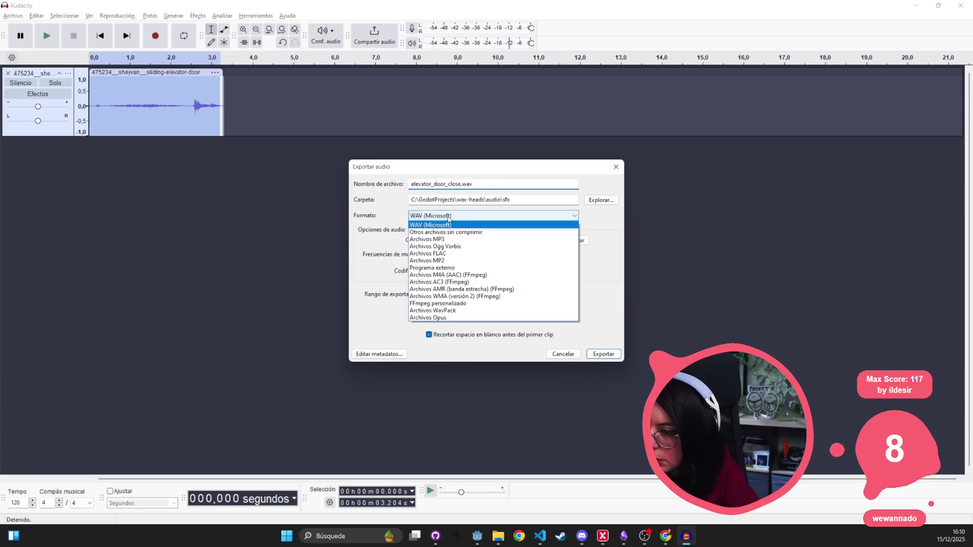
pyautogui.click(463, 247)
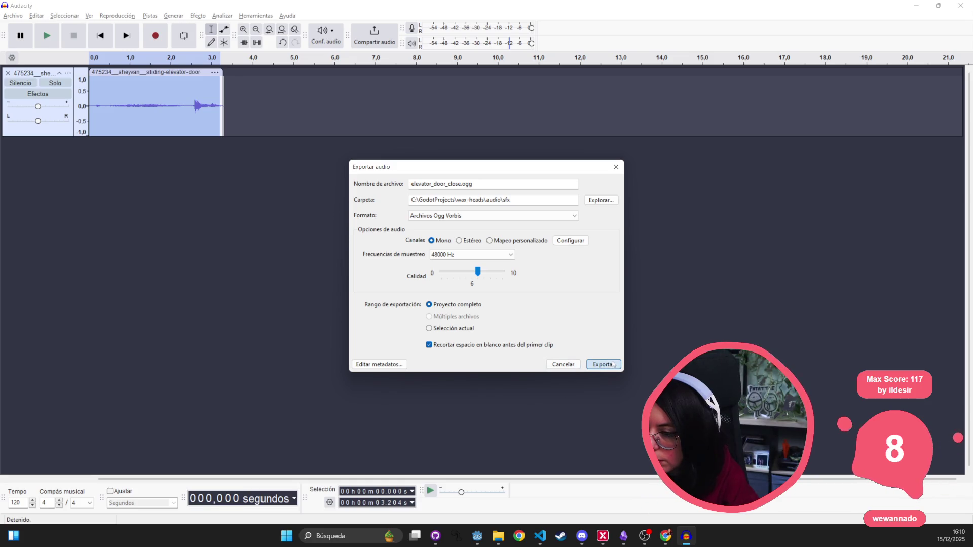
pyautogui.click(472, 217)
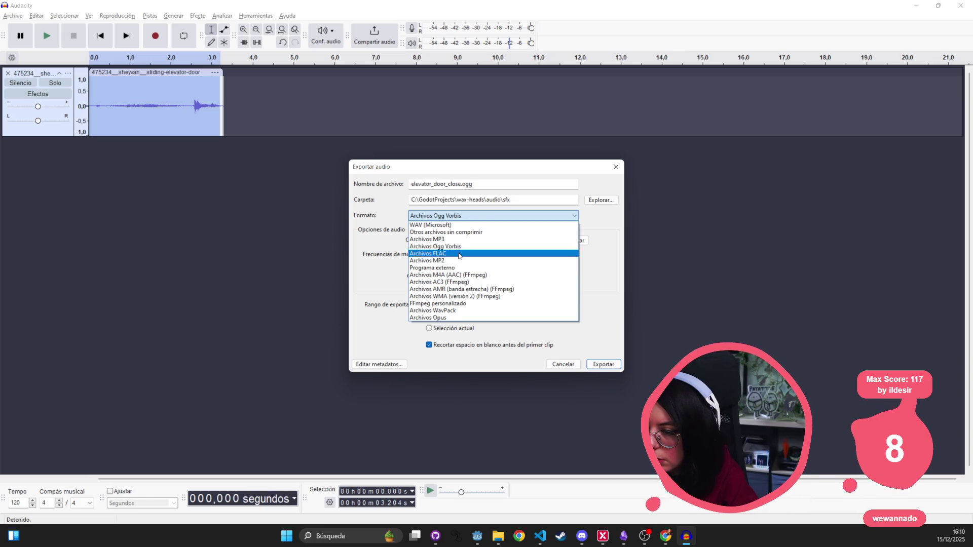
pyautogui.click(459, 216)
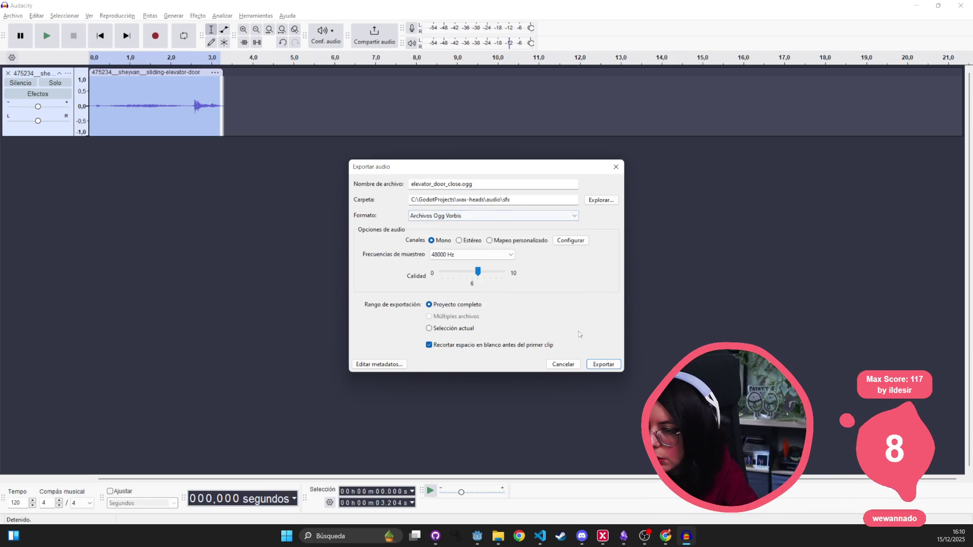
pyautogui.click(609, 366)
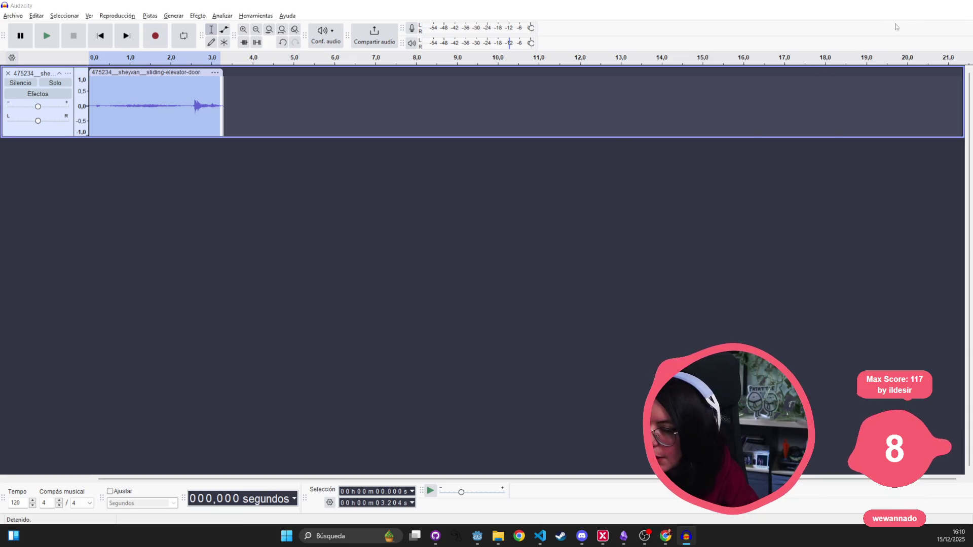
pyautogui.click(919, 7)
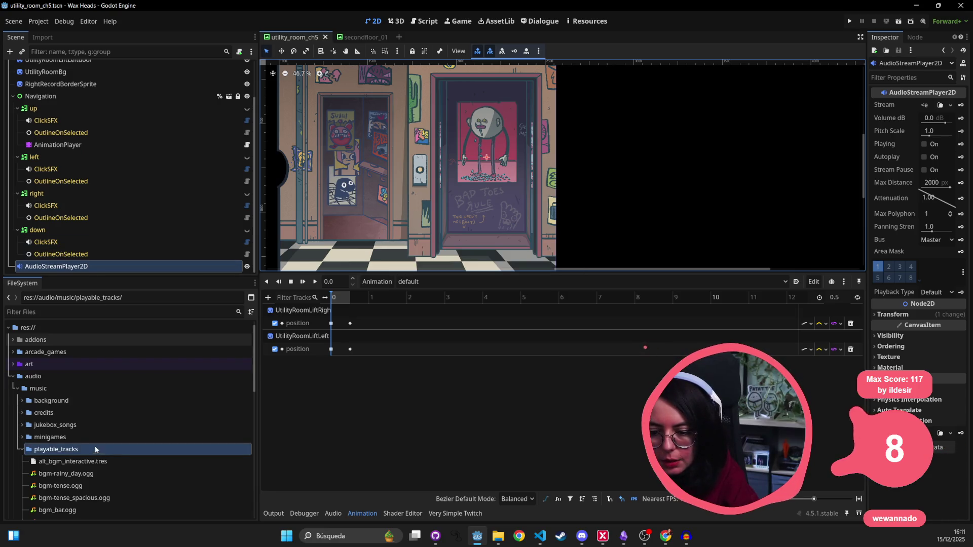
# - Expand res://audio/sfx in the FileSystem dock and select elevator_door_close.ogg
pyautogui.scroll(-2, 102, 476)
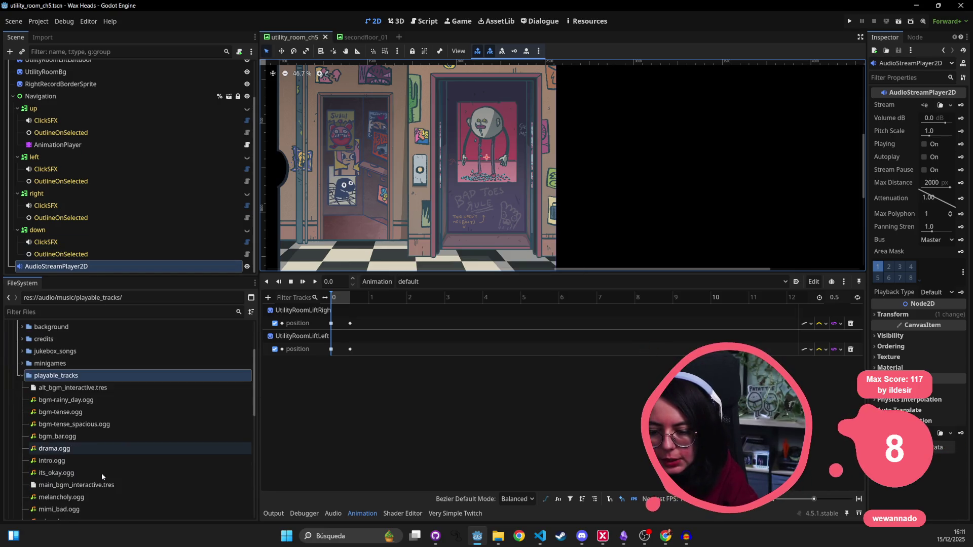
pyautogui.scroll(-4, 102, 473)
pyautogui.click(22, 376)
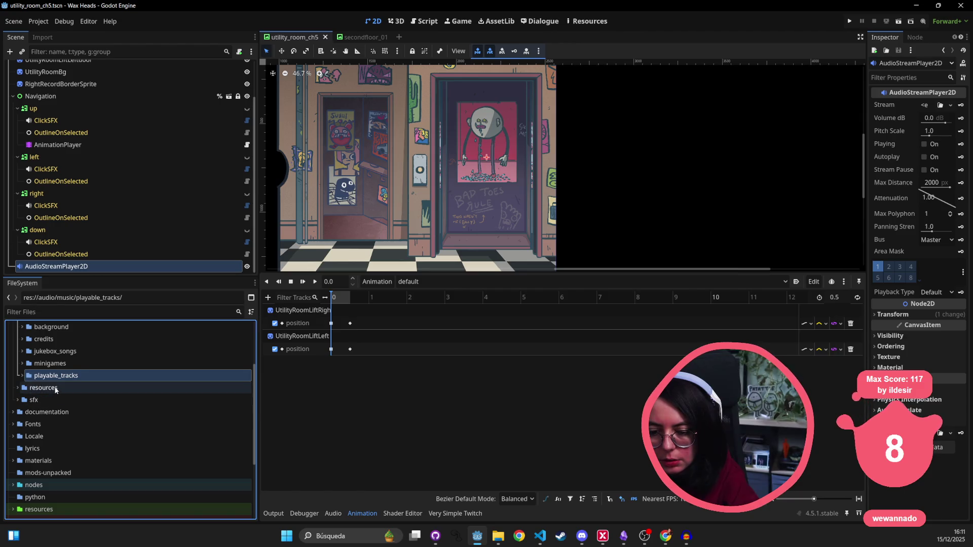
pyautogui.click(51, 400)
pyautogui.click(19, 400)
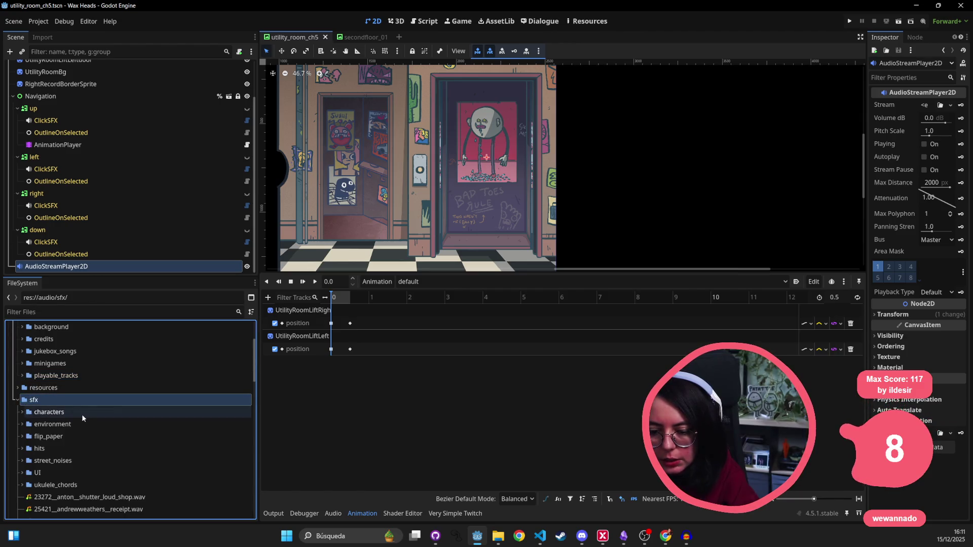
pyautogui.scroll(-5, 81, 414)
pyautogui.scroll(-5, 86, 415)
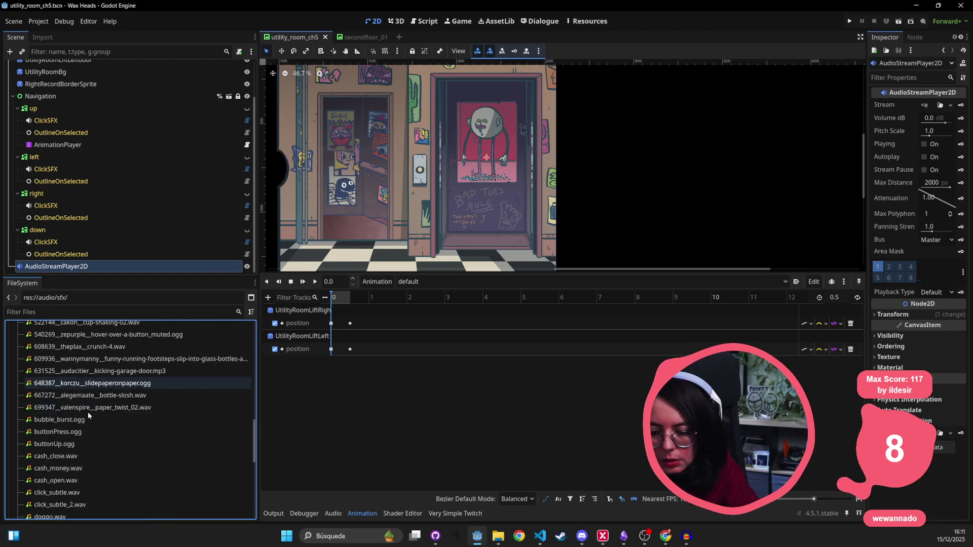
pyautogui.click(92, 503)
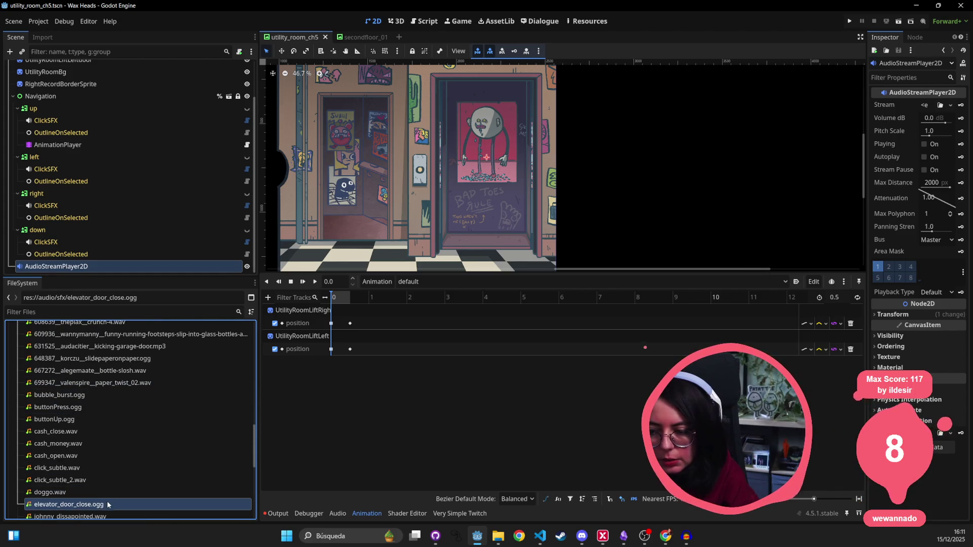
pyautogui.scroll(2, 82, 187)
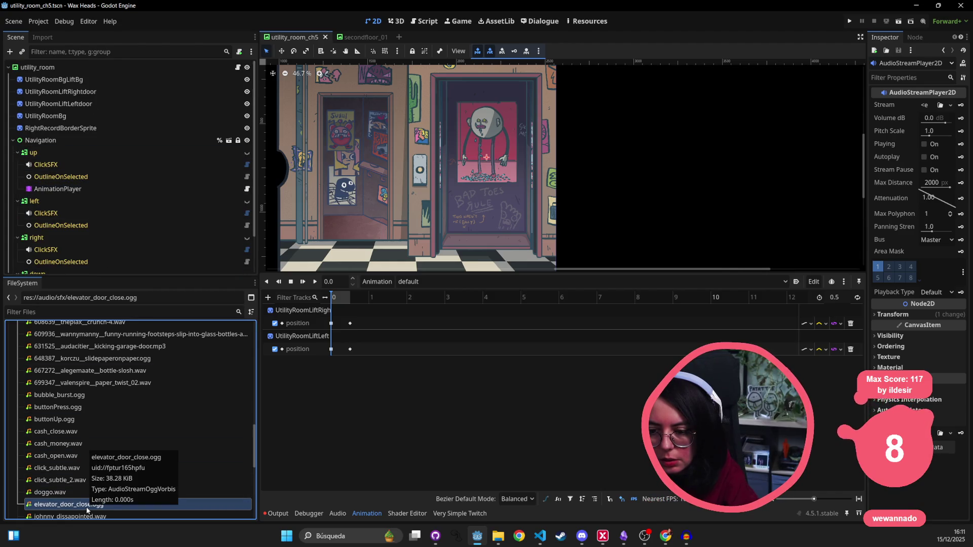
pyautogui.moveTo(88, 510)
pyautogui.mouseDown()
pyautogui.moveTo(381, 378)
pyautogui.moveTo(332, 369)
pyautogui.mouseUp()
# - Add an AudioStreamPlayer2D audio track with elevator_door_close.ogg and shift the door keyframes later
pyautogui.click(268, 298)
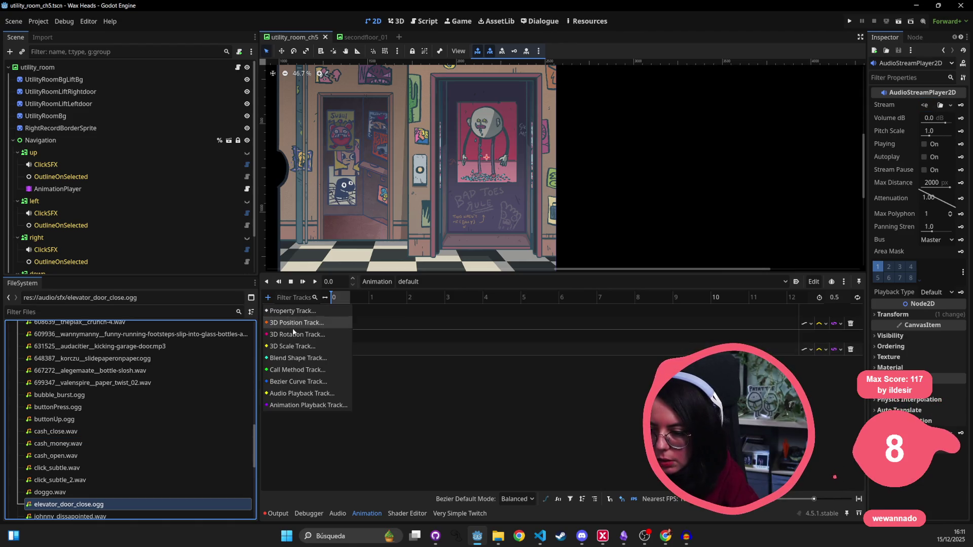
pyautogui.click(337, 394)
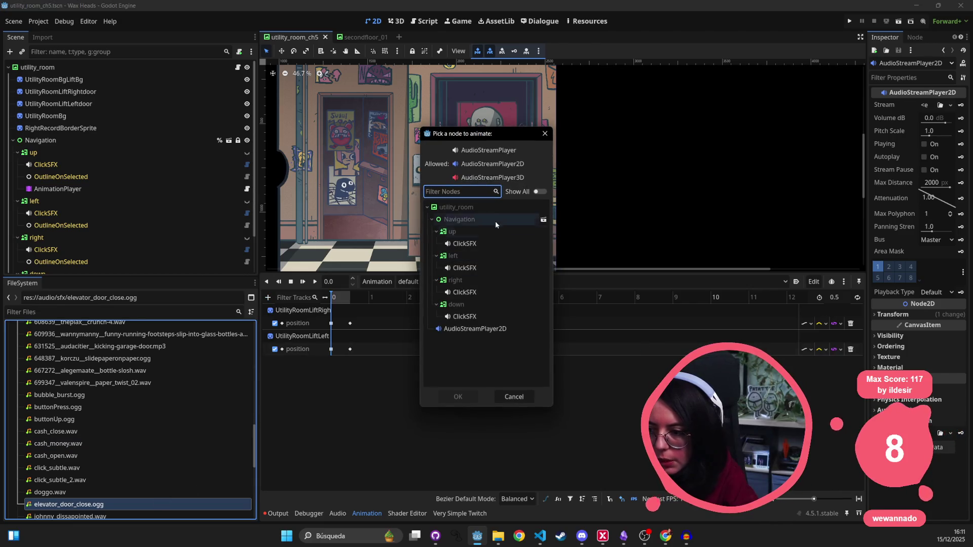
pyautogui.click(473, 332)
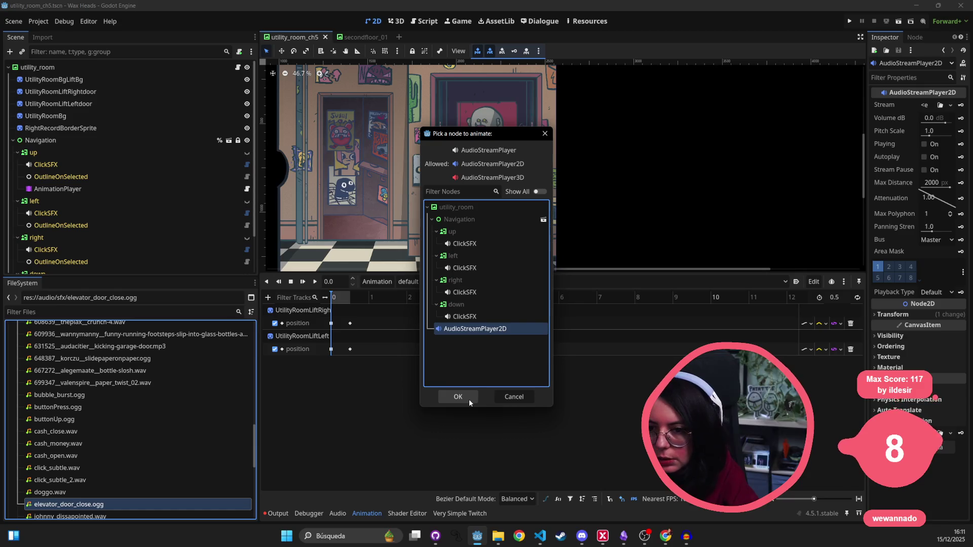
pyautogui.click(469, 400)
pyautogui.moveTo(81, 505)
pyautogui.mouseDown()
pyautogui.moveTo(343, 373)
pyautogui.moveTo(335, 383)
pyautogui.mouseUp()
pyautogui.moveTo(364, 318)
pyautogui.mouseDown()
pyautogui.moveTo(345, 357)
pyautogui.moveTo(412, 331)
pyautogui.mouseUp()
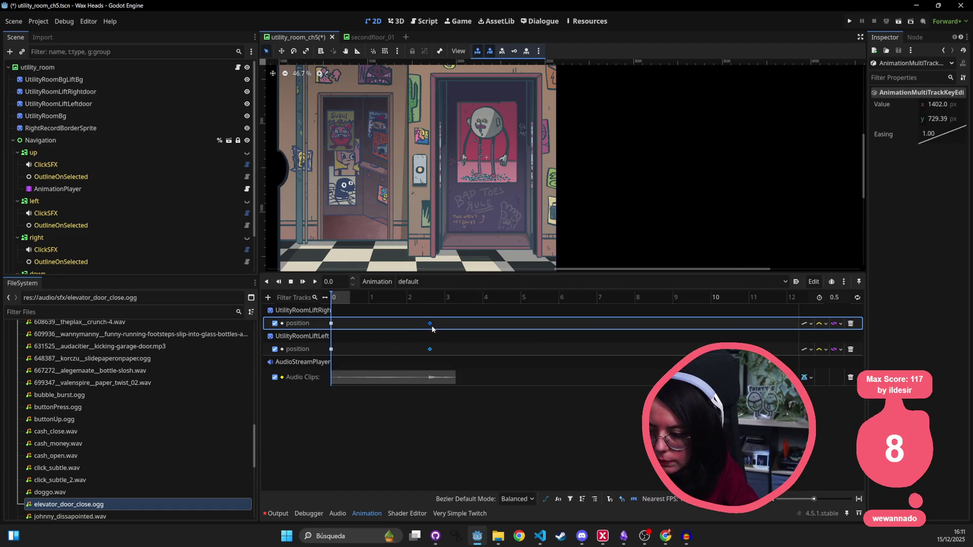
# - Set the animation length to 3.5 seconds and play it twice with the door sound
pyautogui.keyDown('ctrl'); pyautogui.click(430, 324); pyautogui.keyUp('ctrl')
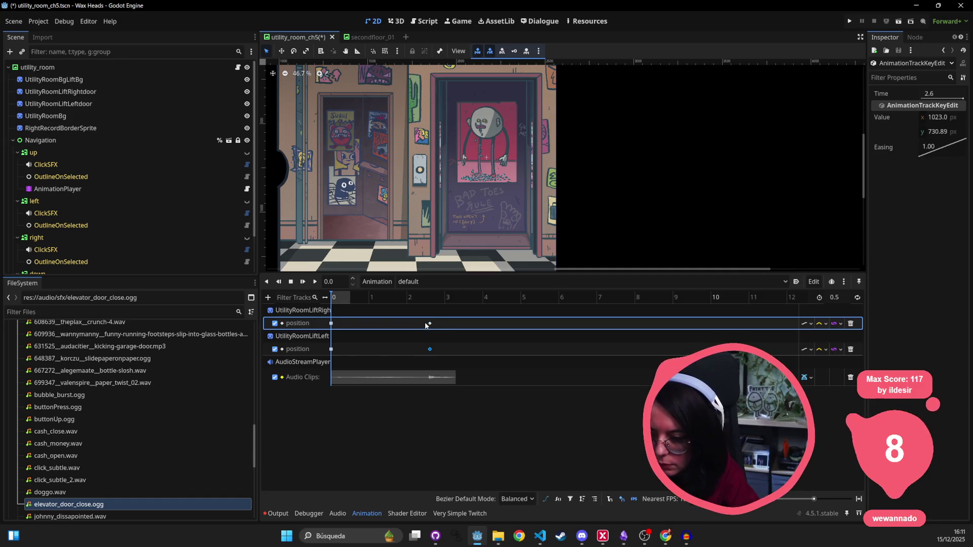
pyautogui.hotkey('ctrl', 'Right')
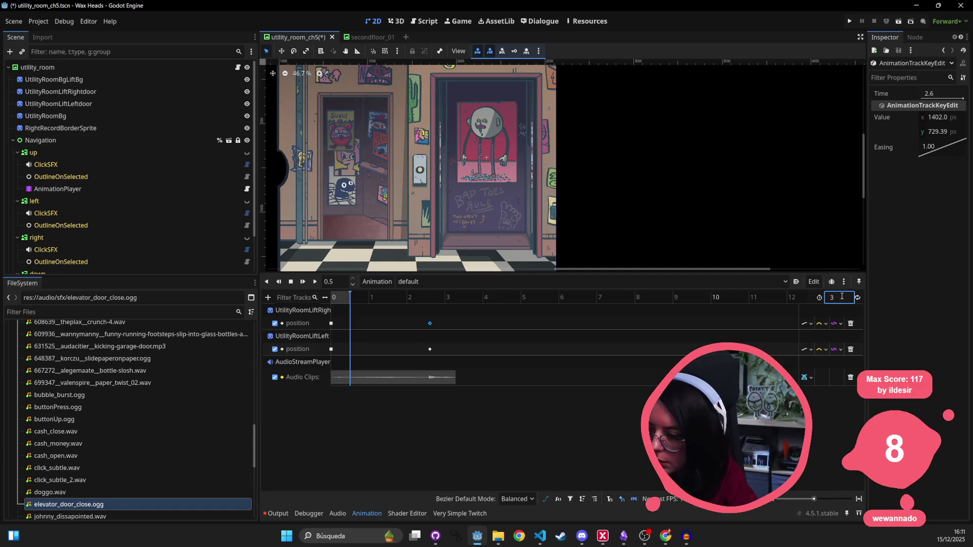
pyautogui.write('0.')
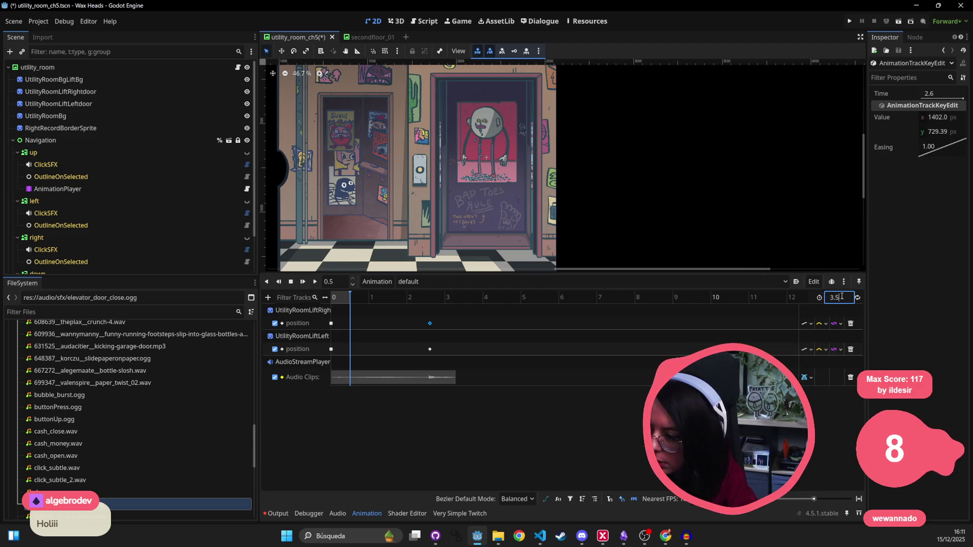
pyautogui.press('Return')
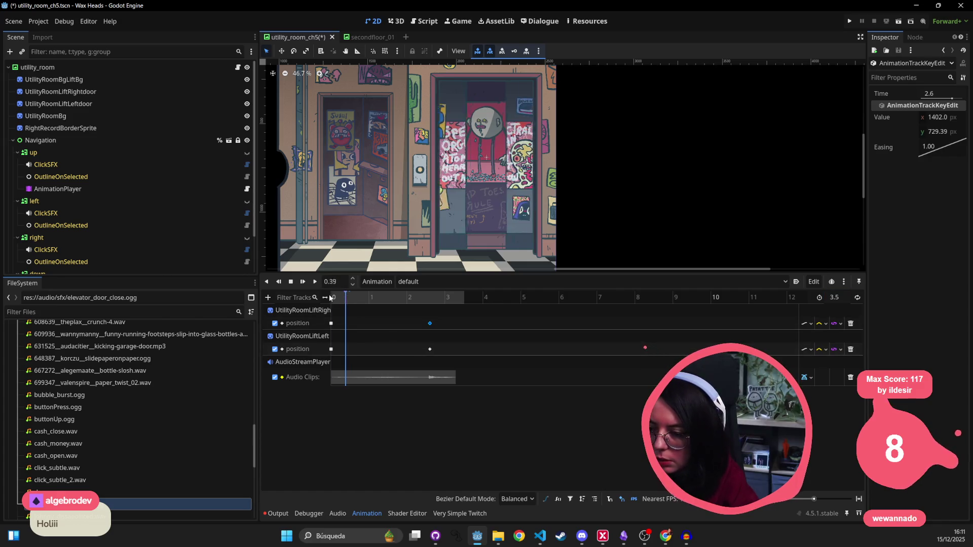
pyautogui.click(314, 282)
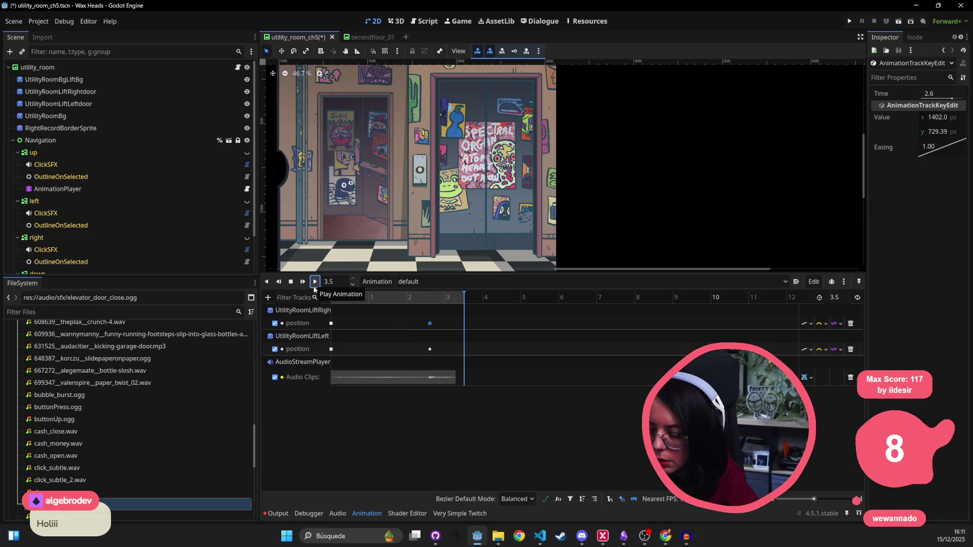
pyautogui.click(314, 286)
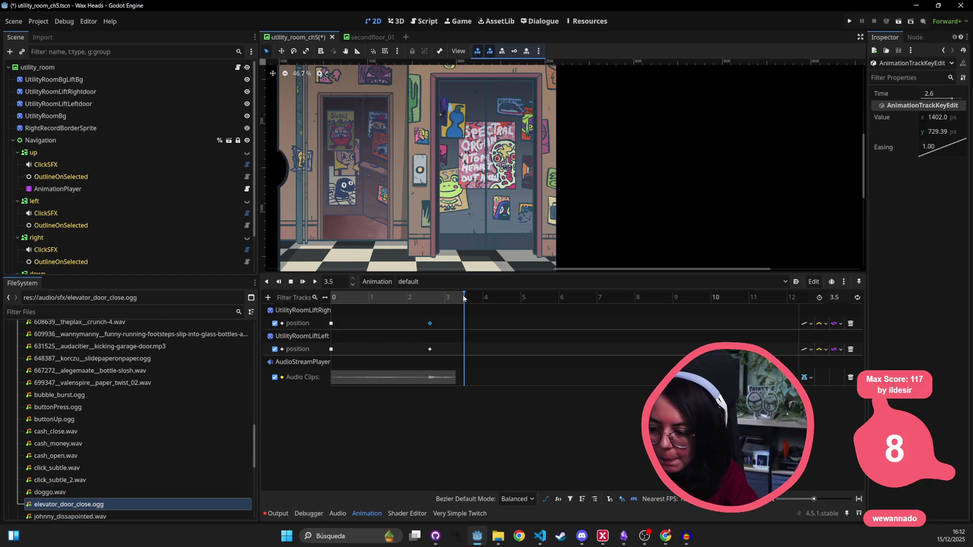
pyautogui.click(303, 281)
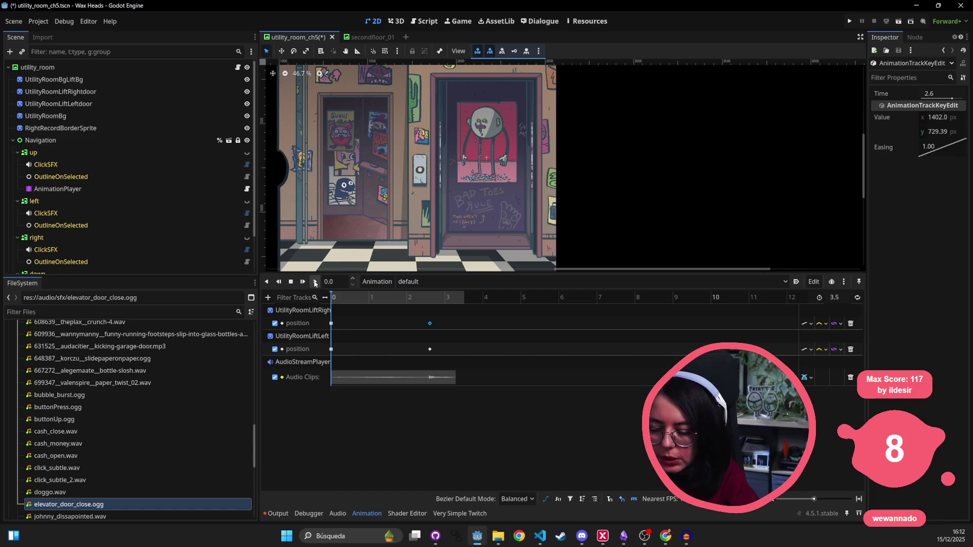
pyautogui.click(315, 282)
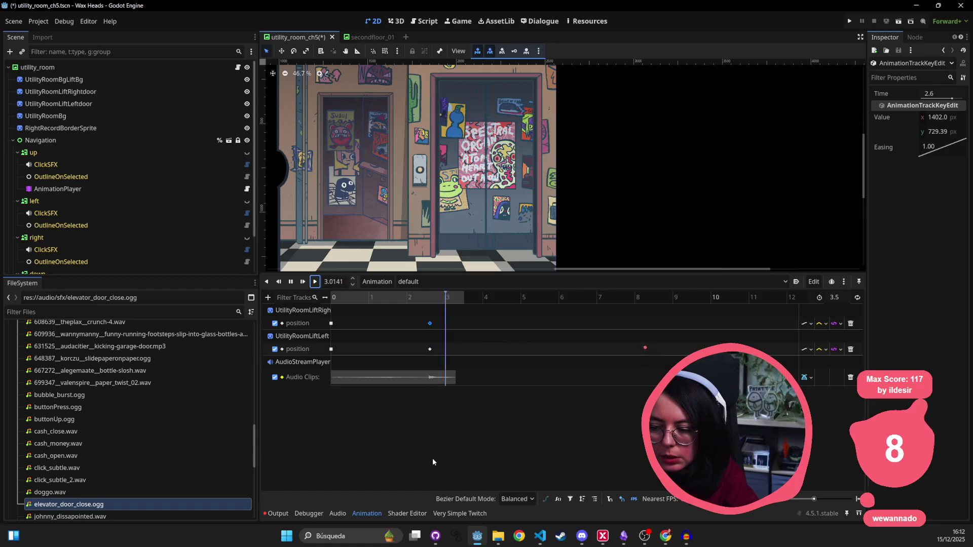
pyautogui.click(315, 286)
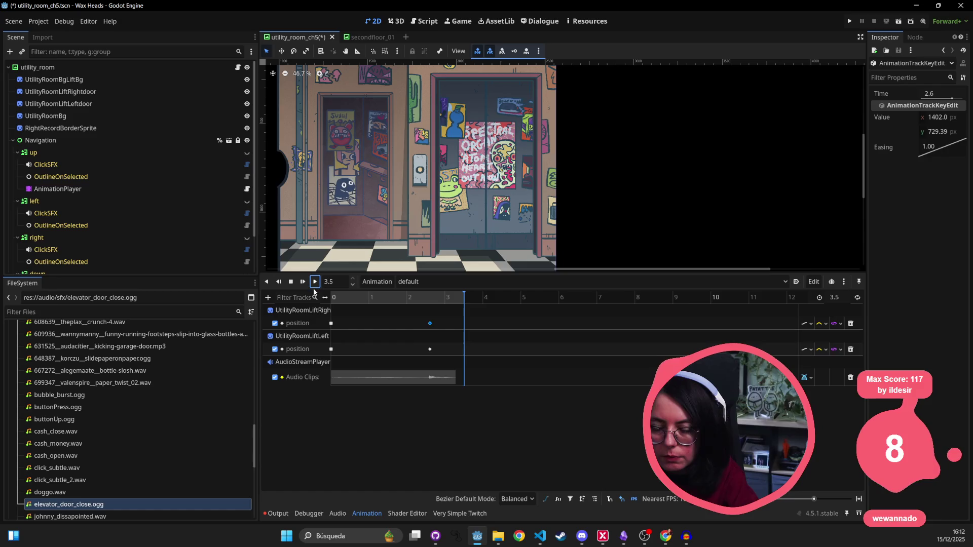
pyautogui.click(315, 284)
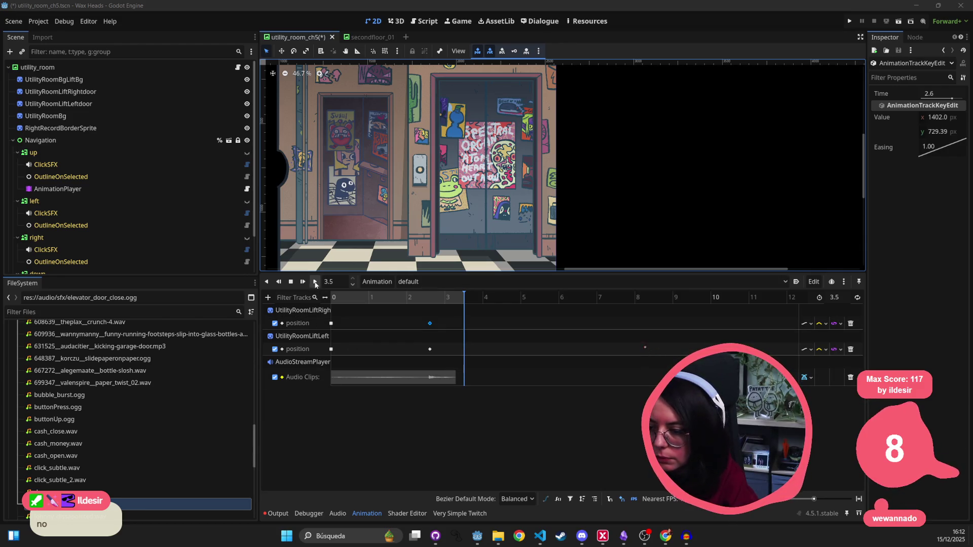
pyautogui.click(315, 282)
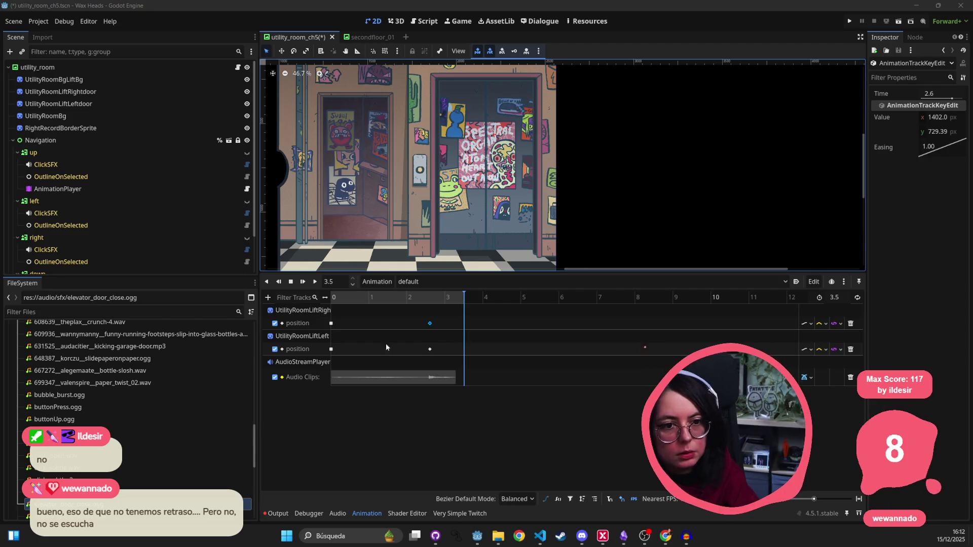
pyautogui.click(317, 282)
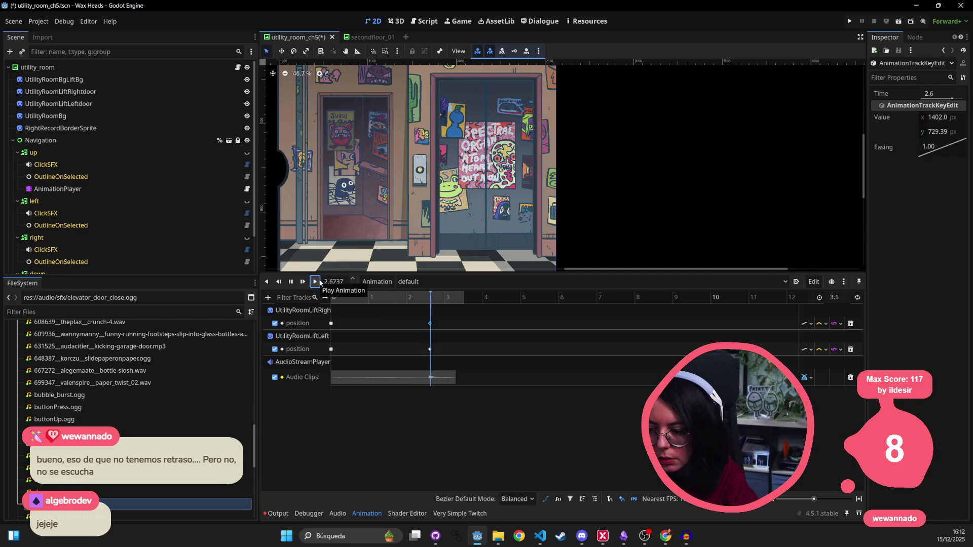
pyautogui.click(320, 285)
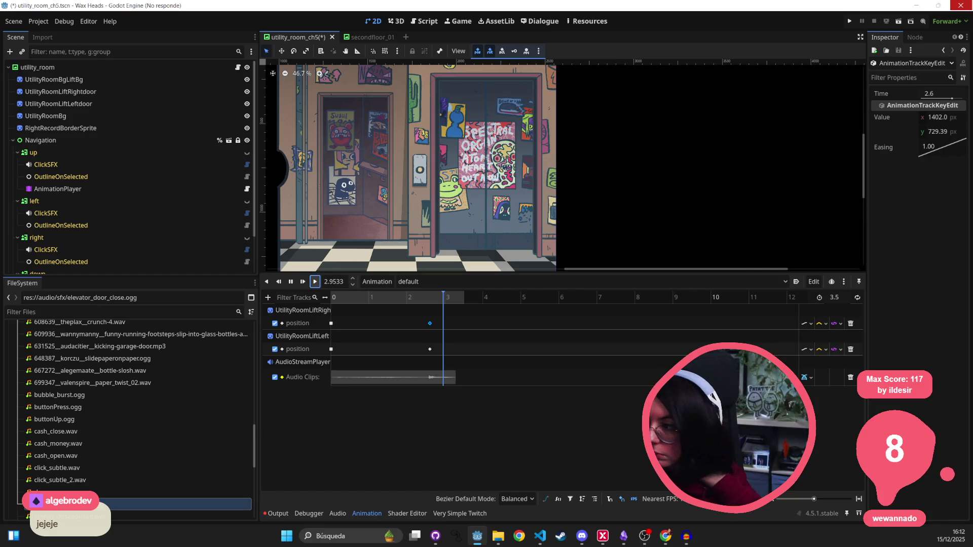
pyautogui.hotkey('alt', 'Tab')
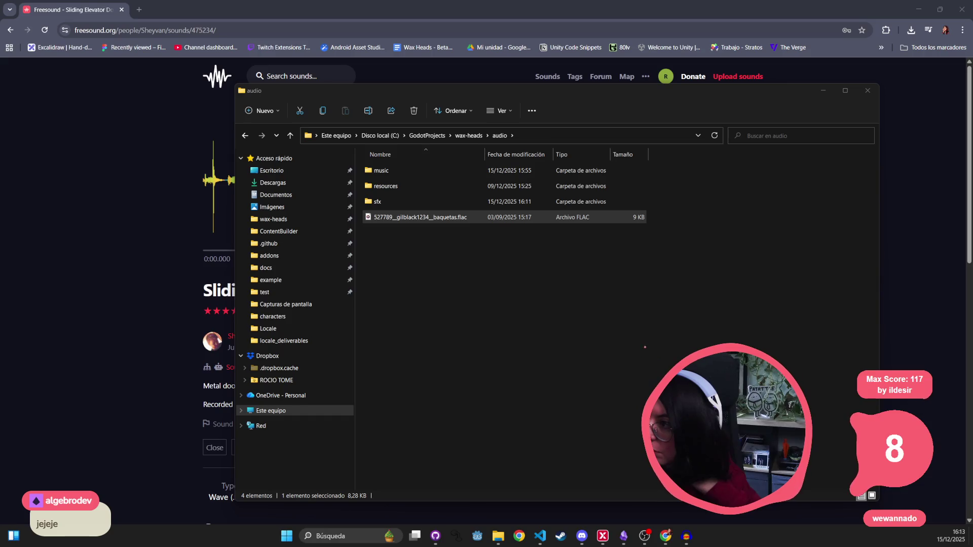
# - Bring the wax-heads audio folder window in File Explorer into focus
pyautogui.click(530, 477)
pyautogui.click(483, 543)
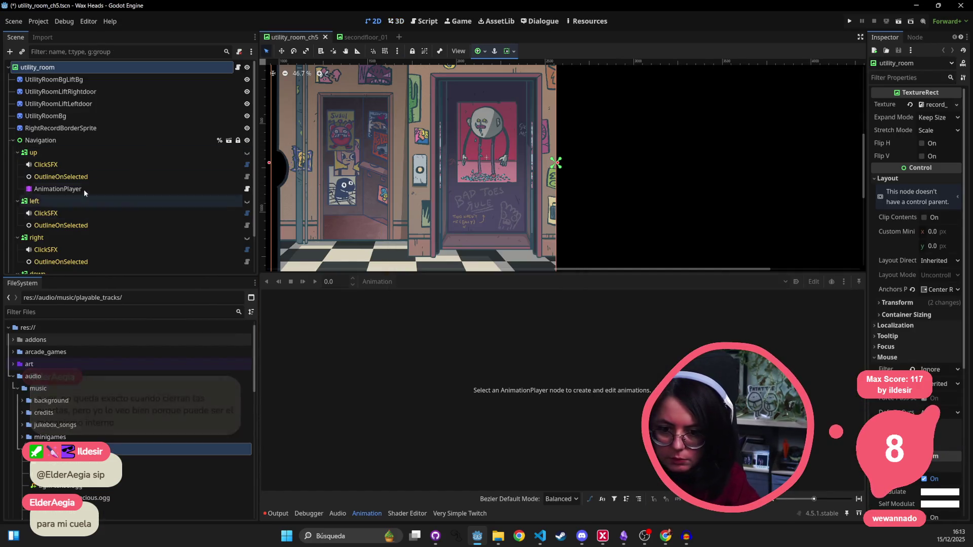
# - Switch to the default animation, add an AudioStreamPlayer2D audio playback track, and save
pyautogui.click(66, 190)
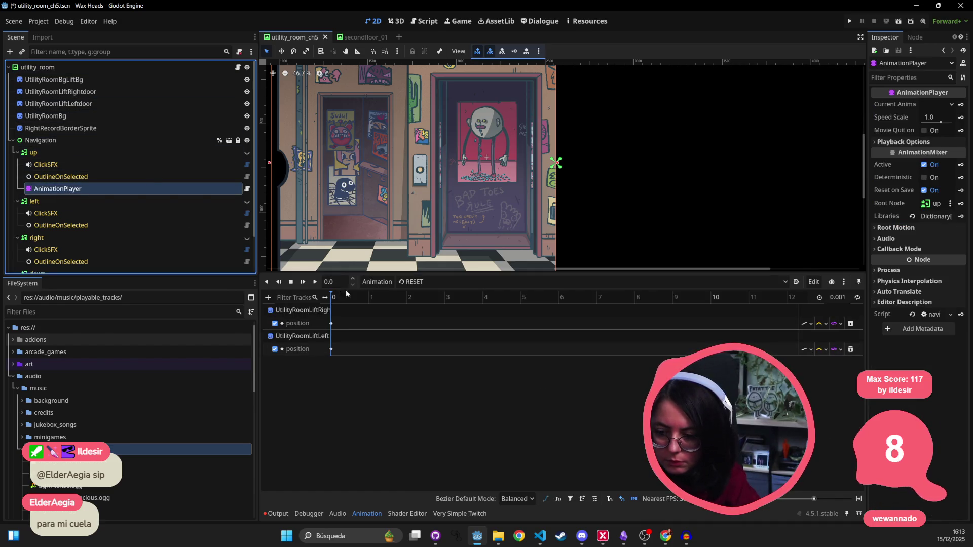
pyautogui.click(422, 280)
pyautogui.click(430, 307)
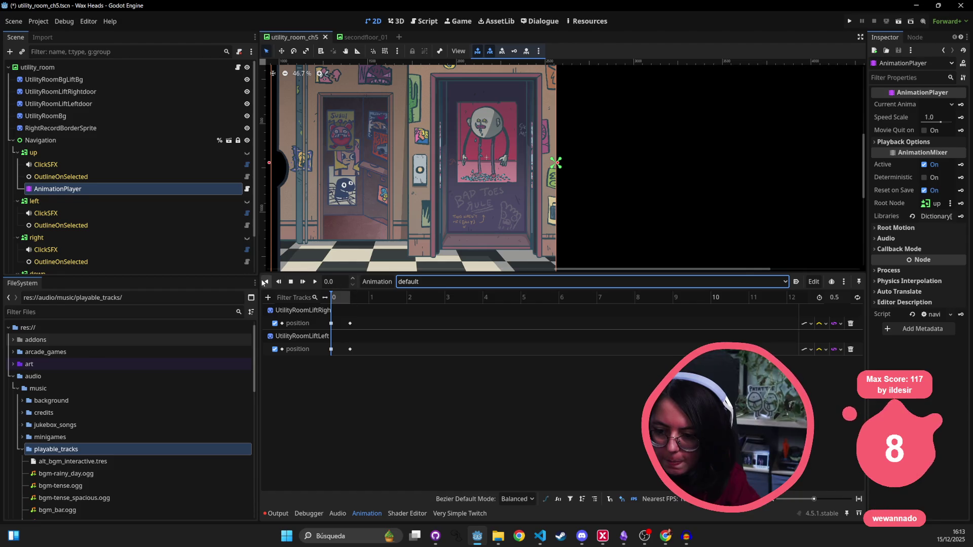
pyautogui.click(267, 297)
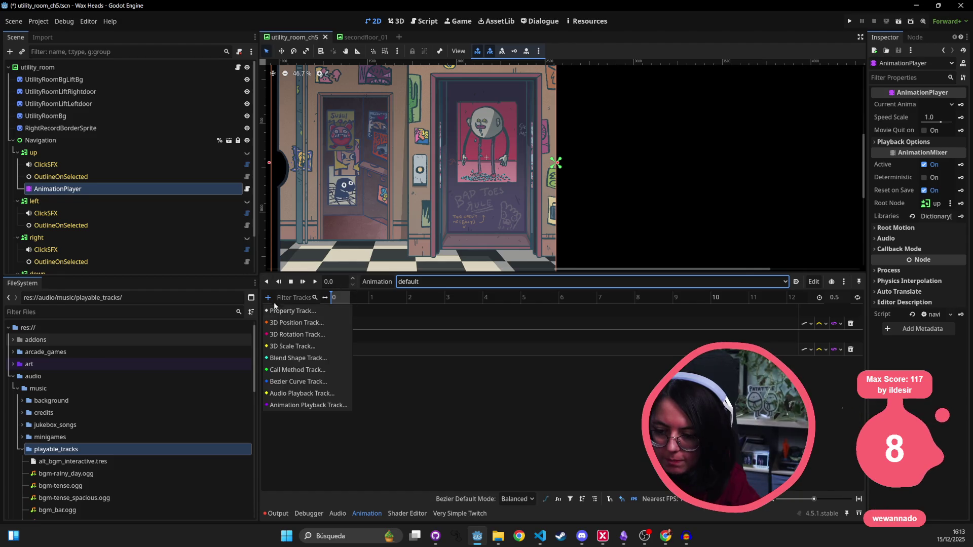
pyautogui.click(313, 393)
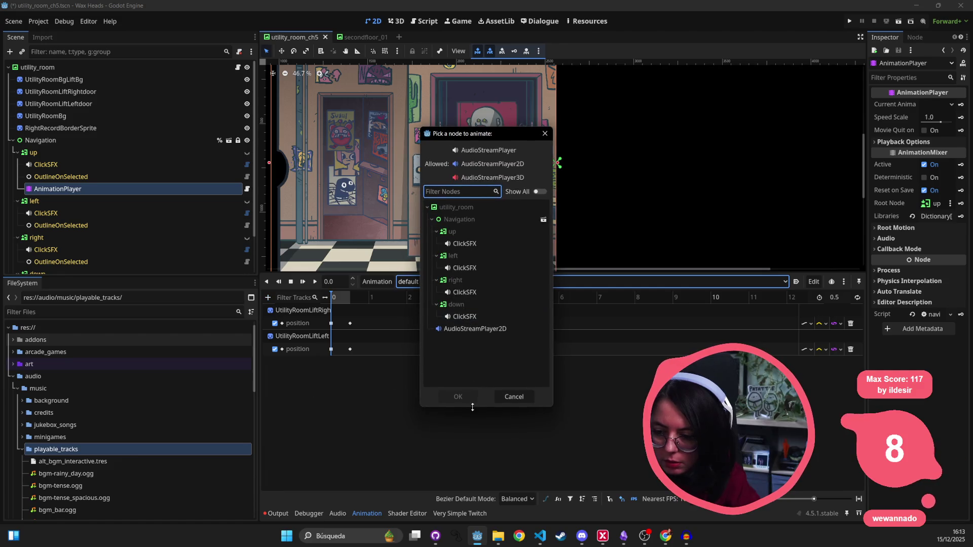
pyautogui.doubleClick(464, 327)
pyautogui.hotkey('ctrl', 's')
pyautogui.scroll(-2, 97, 198)
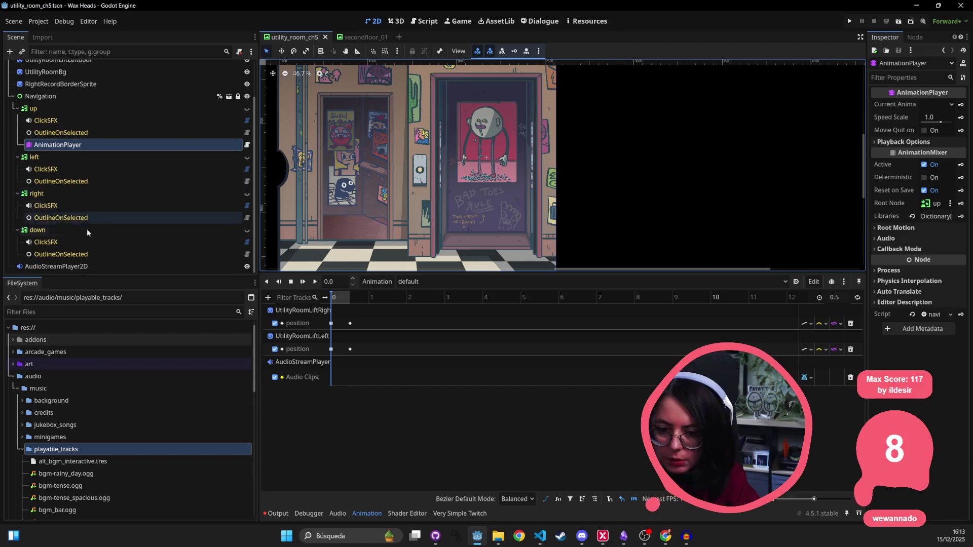
pyautogui.click(72, 267)
# - Filter the FileSystem for 'elevat' and drag elevator_door_close.ogg onto Audio Clips at 0
pyautogui.click(304, 377)
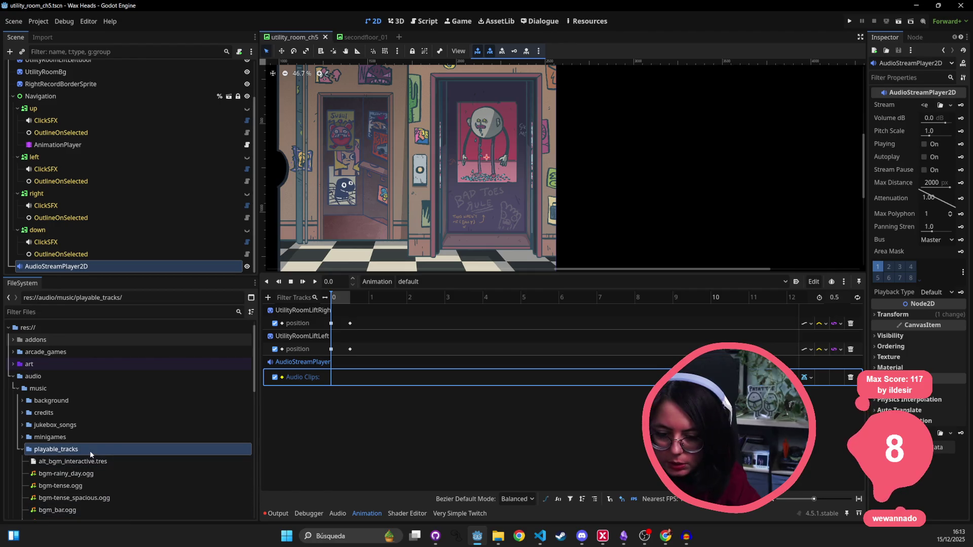
pyautogui.scroll(-5, 90, 451)
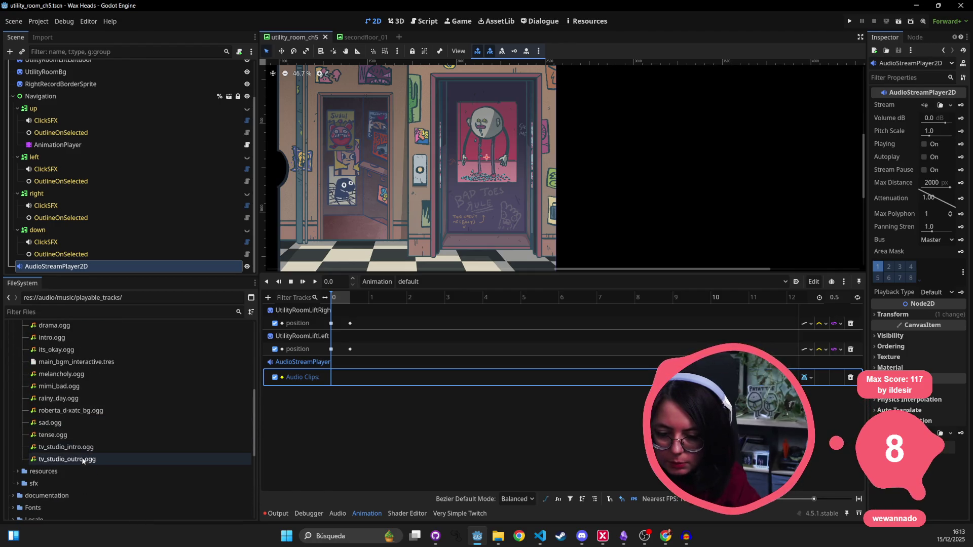
pyautogui.scroll(5, 81, 454)
pyautogui.click(70, 312)
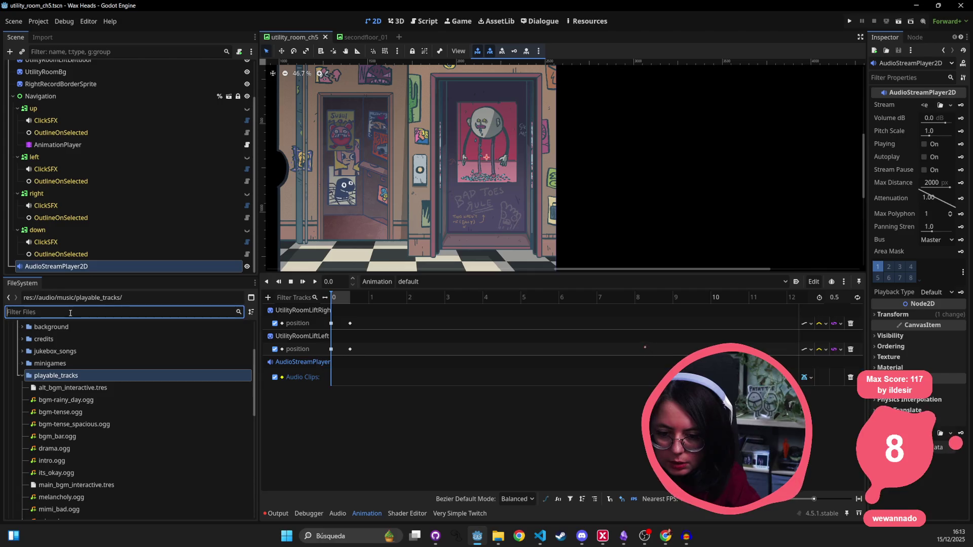
pyautogui.write('close_door')
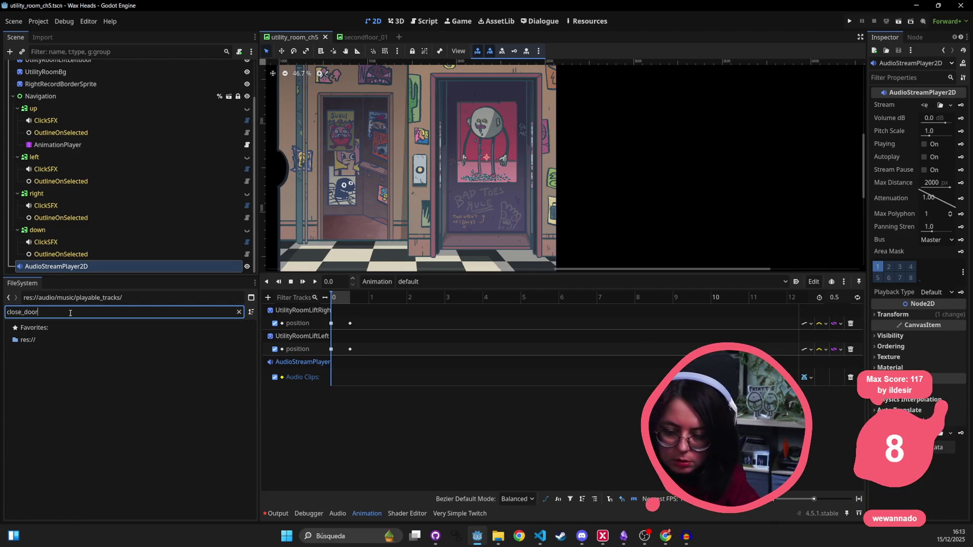
pyautogui.press('BackSpace')
pyautogui.press('BackSpace')
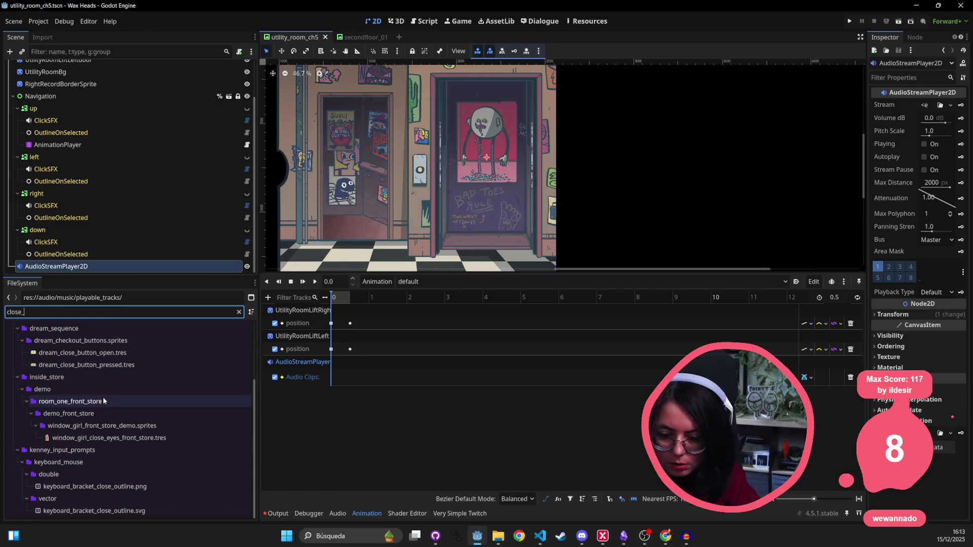
pyautogui.scroll(3, 99, 403)
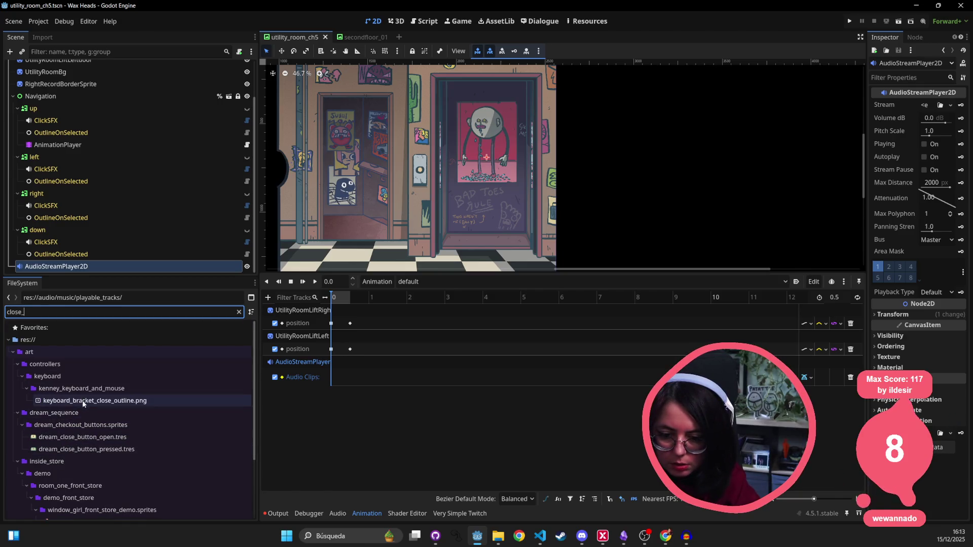
pyautogui.write('door')
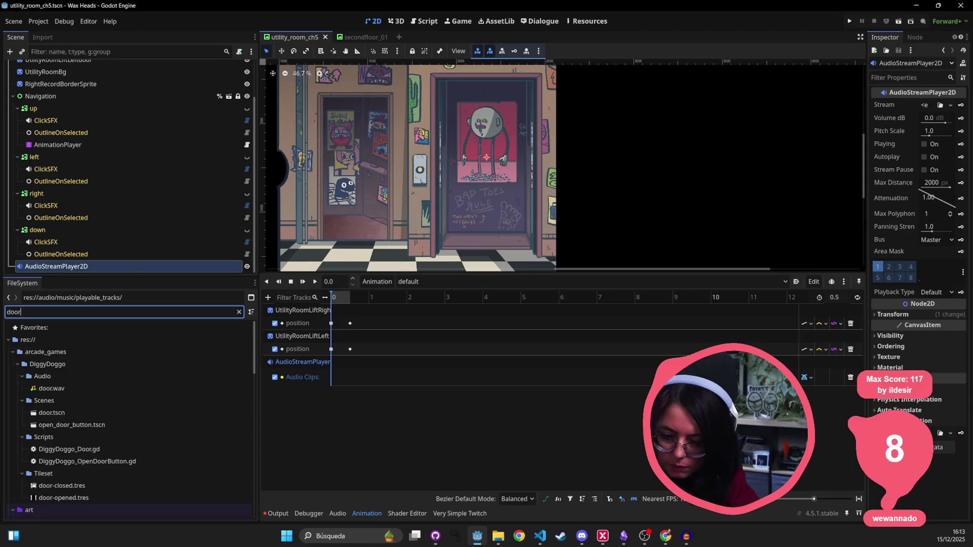
pyautogui.scroll(-5, 125, 421)
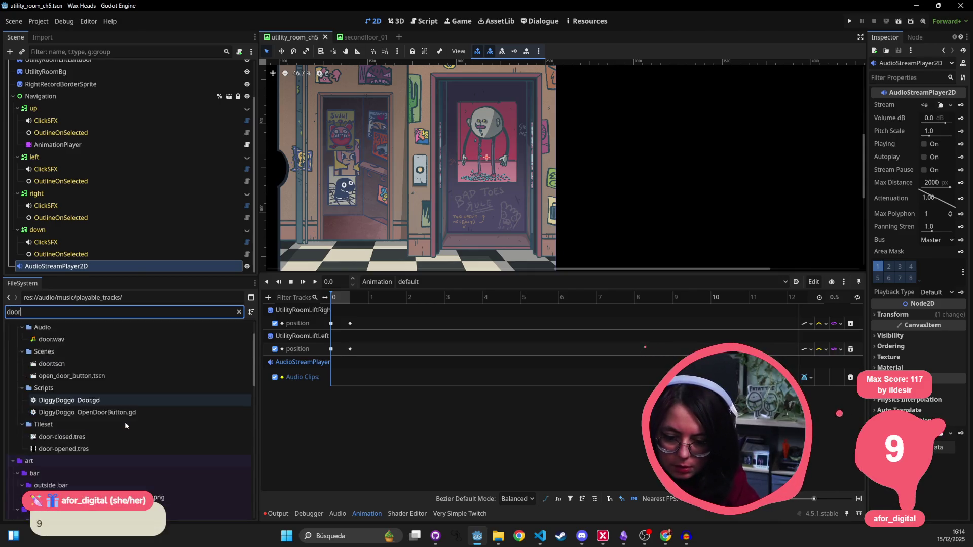
pyautogui.scroll(3, 124, 424)
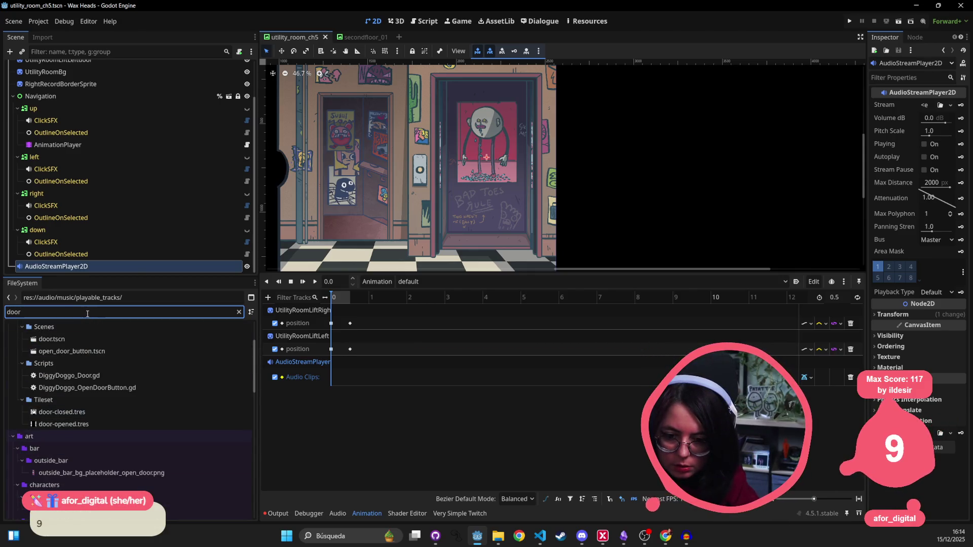
pyautogui.write('elevat')
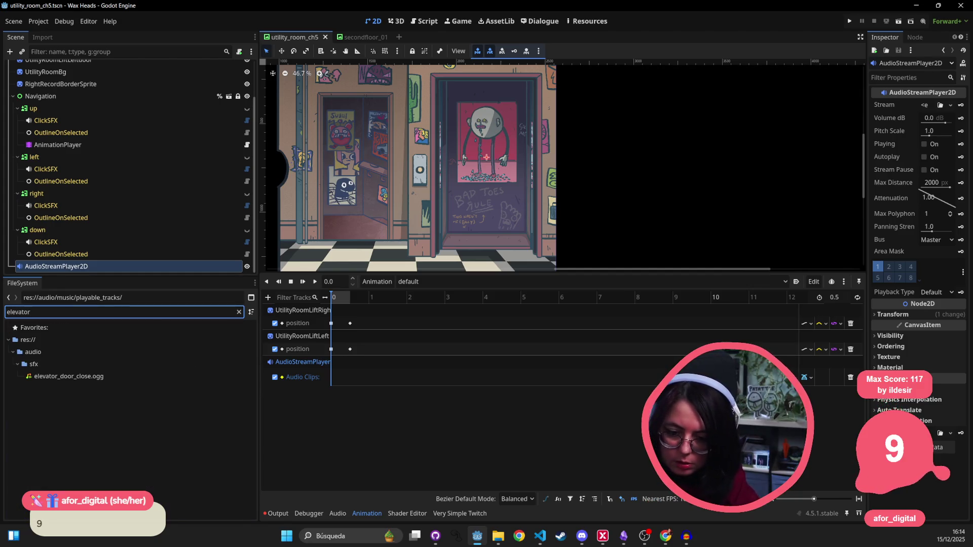
pyautogui.moveTo(111, 376); pyautogui.dragTo(333, 381)
pyautogui.scroll(3, 412, 366)
# - Move both door end keys to about 2.6 s, set length 3.5, and scrub the preview
pyautogui.moveTo(370, 309); pyautogui.dragTo(418, 379)
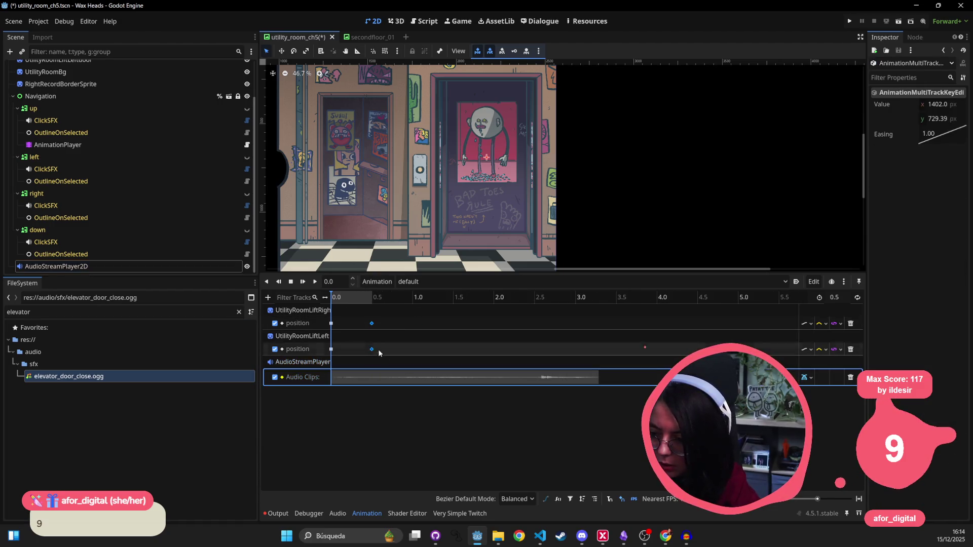
pyautogui.moveTo(372, 324); pyautogui.dragTo(462, 332)
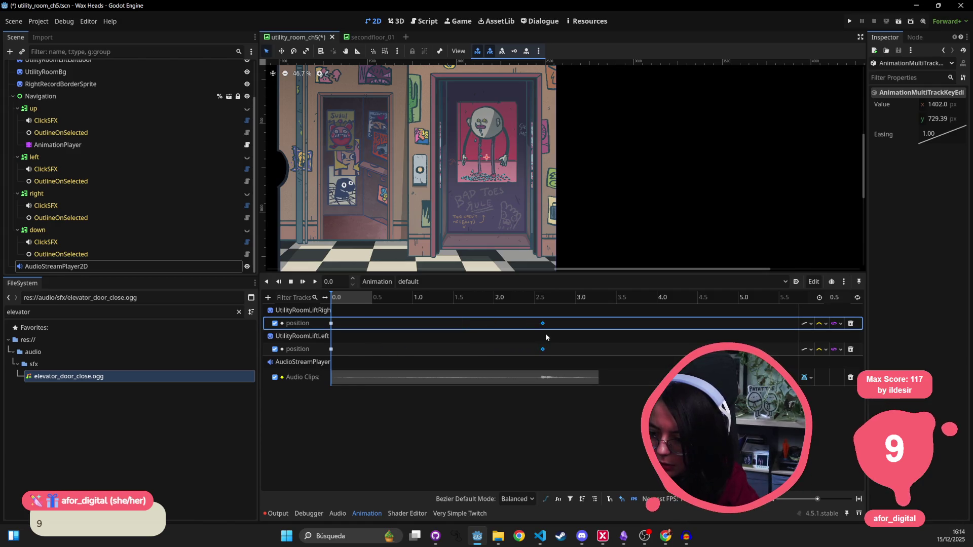
pyautogui.click(848, 296)
pyautogui.write('3.5')
pyautogui.press('Return')
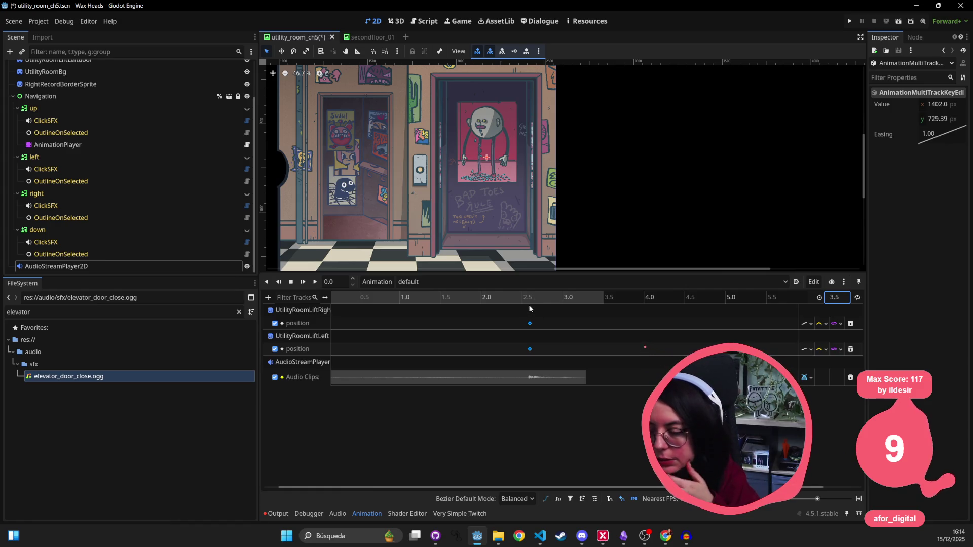
pyautogui.moveTo(531, 300); pyautogui.dragTo(586, 305)
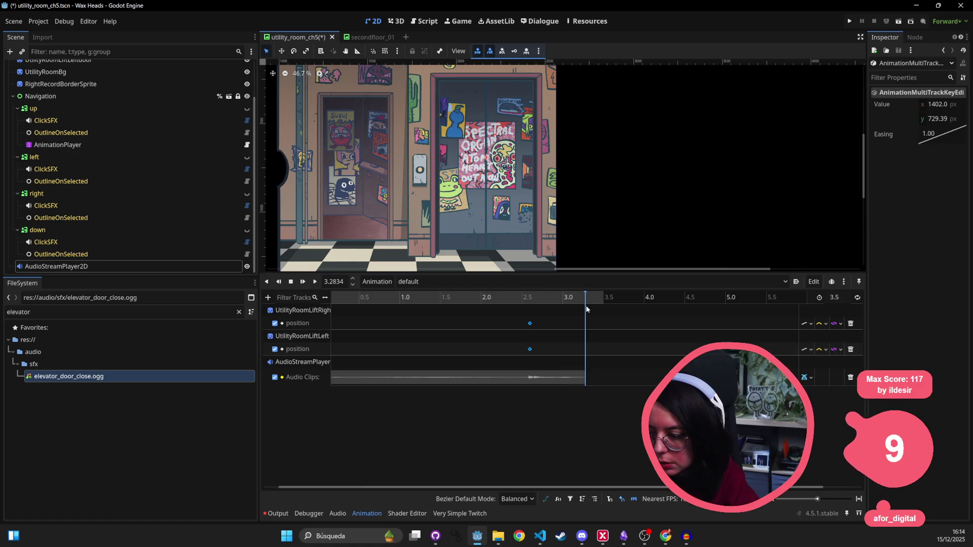
# - Duplicate both doors' 2.6 s position keys to 3.2834 s, undoing and redoing the last change
pyautogui.click(531, 325)
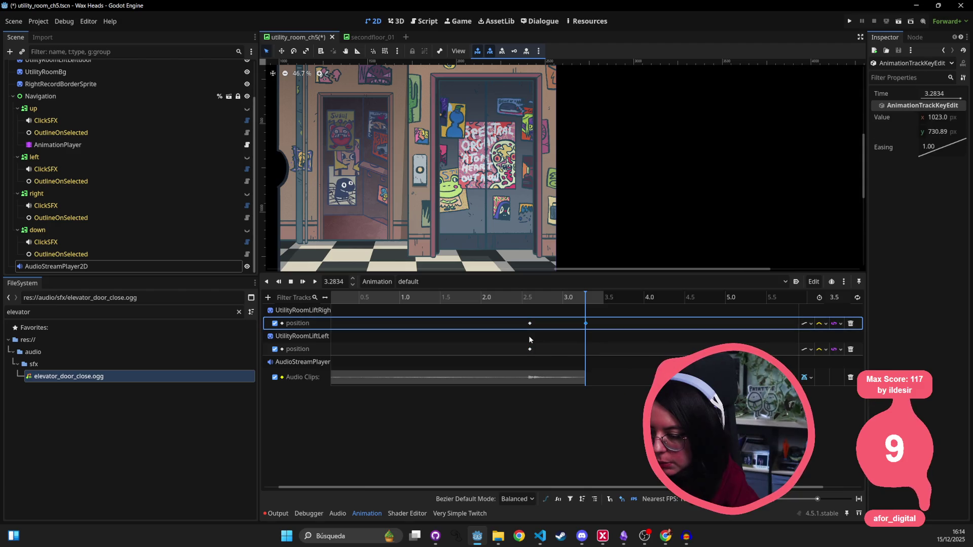
pyautogui.click(530, 349)
pyautogui.hotkey('ctrl', 'd')
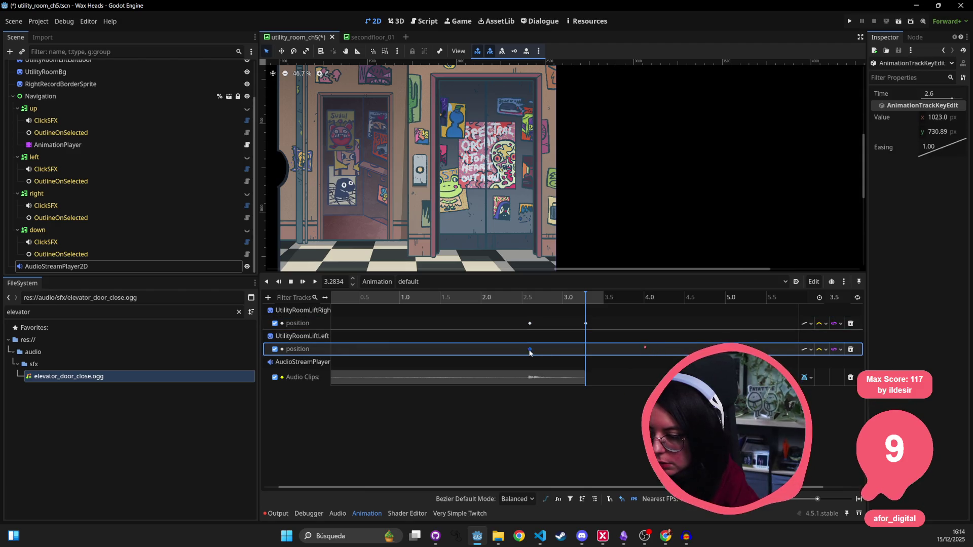
pyautogui.click(517, 324)
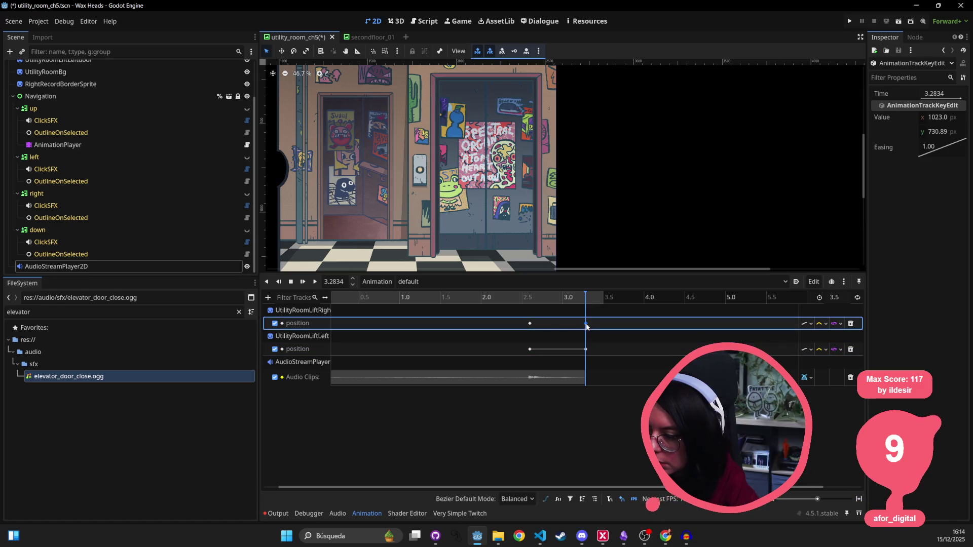
pyautogui.click(530, 324)
pyautogui.hotkey('ctrl', 'd')
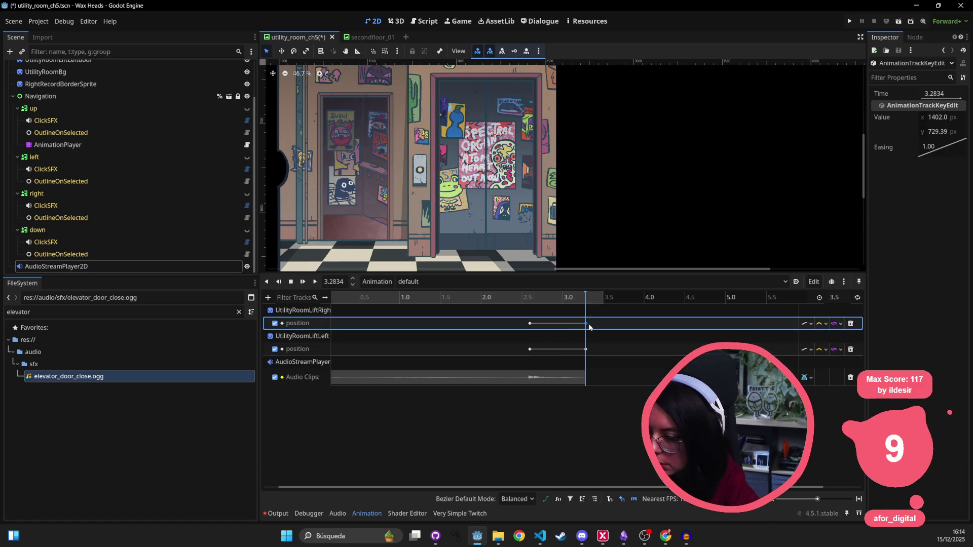
pyautogui.scroll(5, 595, 333)
pyautogui.click(371, 323)
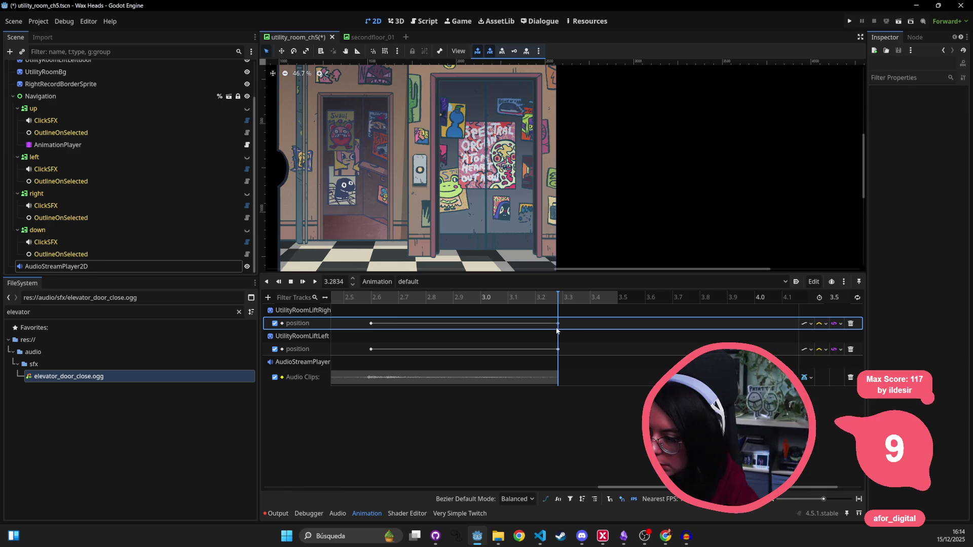
pyautogui.hotkey('ctrl', 'z')
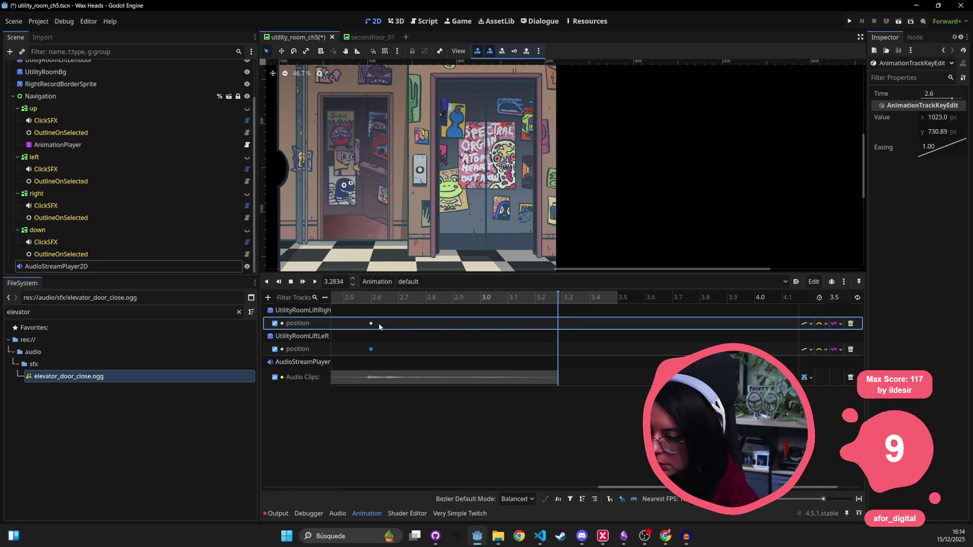
pyautogui.hotkey('ctrl', 'shift', 'z')
pyautogui.hotkey('ctrl', 'shift', 'z')
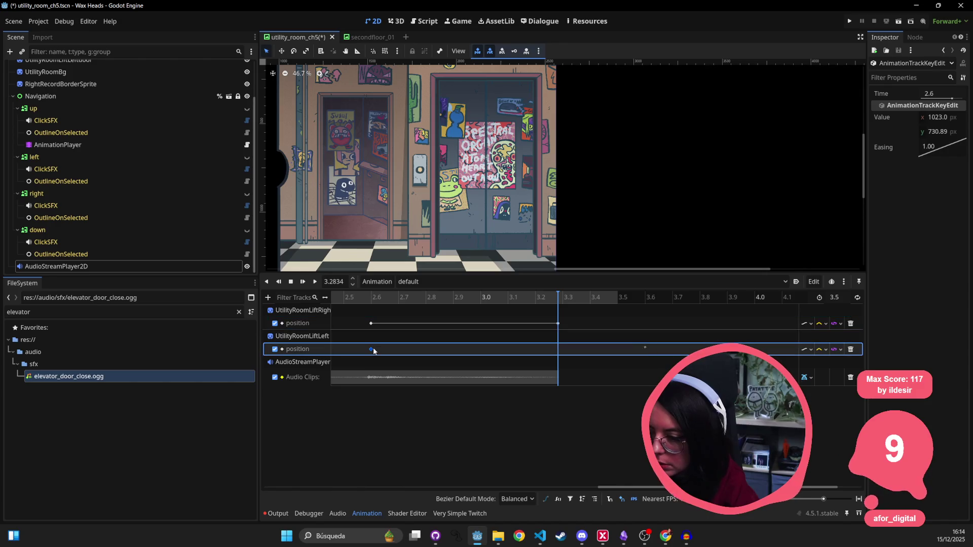
# - Move the playhead to 2.8 s and duplicate both doors' position keys there
pyautogui.moveTo(556, 298); pyautogui.dragTo(470, 302)
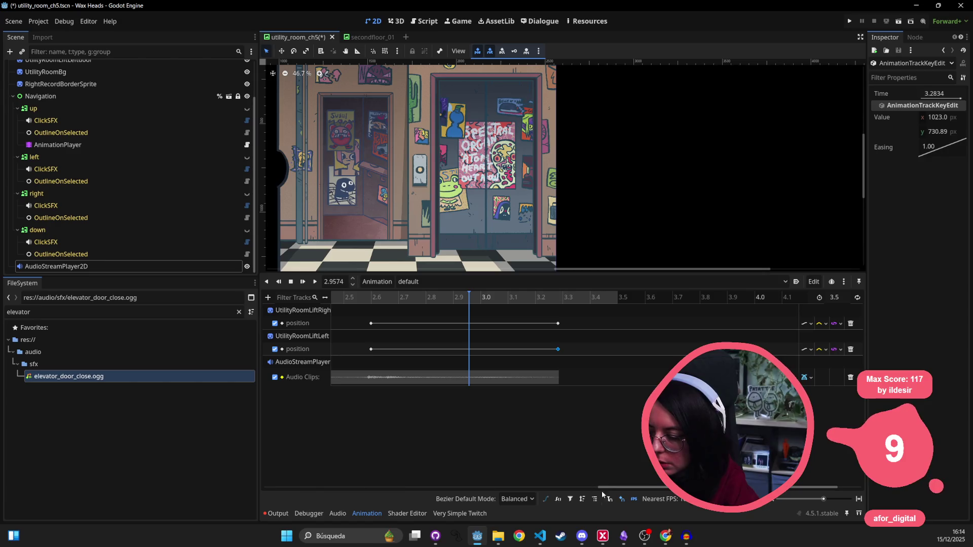
pyautogui.click(609, 499)
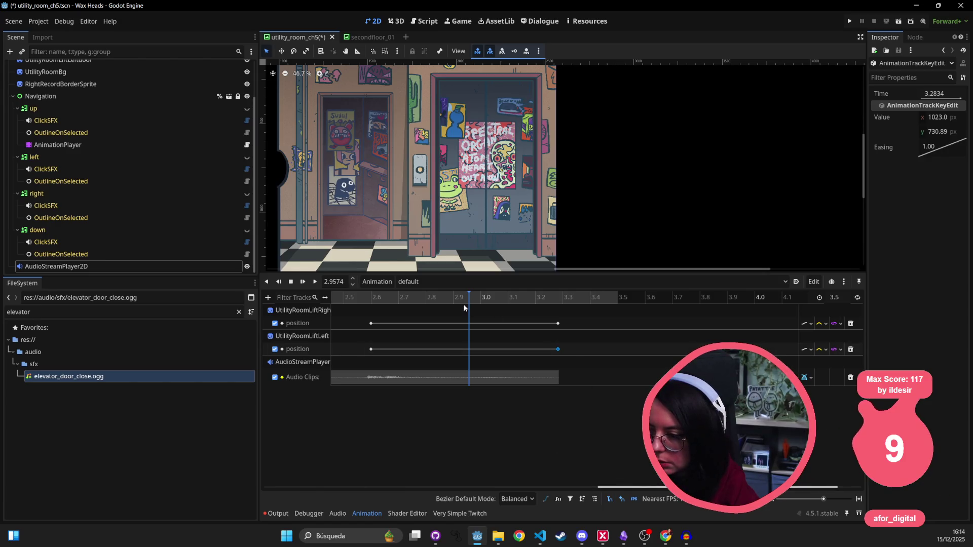
pyautogui.click(444, 303)
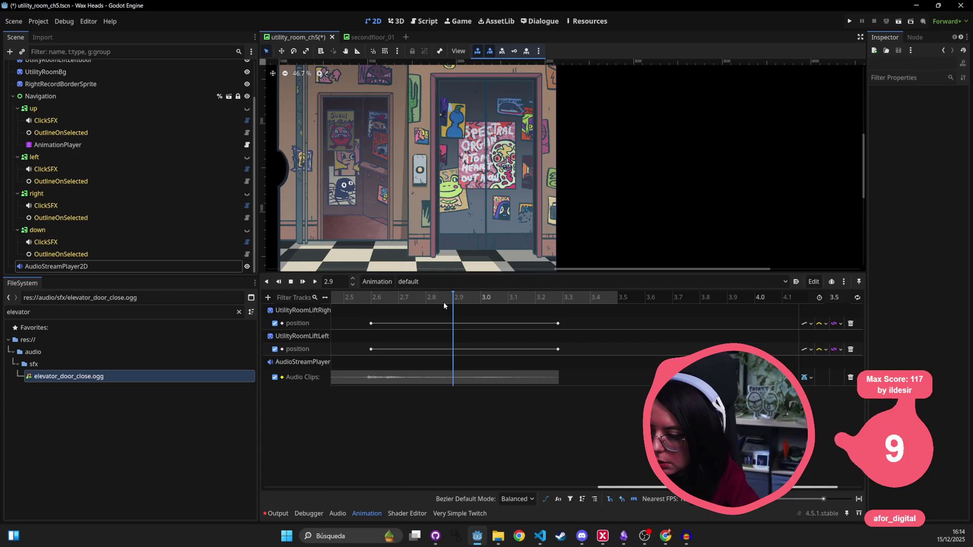
pyautogui.moveTo(443, 302)
pyautogui.mouseDown()
pyautogui.moveTo(476, 303)
pyautogui.moveTo(416, 303)
pyautogui.mouseUp()
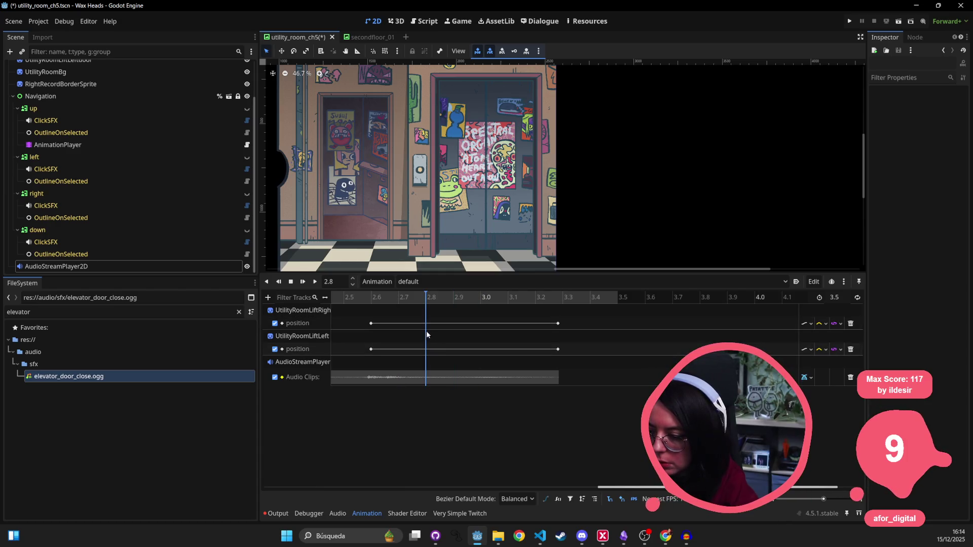
pyautogui.click(371, 323)
pyautogui.hotkey('ctrl', 'd')
pyautogui.keyDown('shift'); pyautogui.click(371, 349); pyautogui.keyUp('shift')
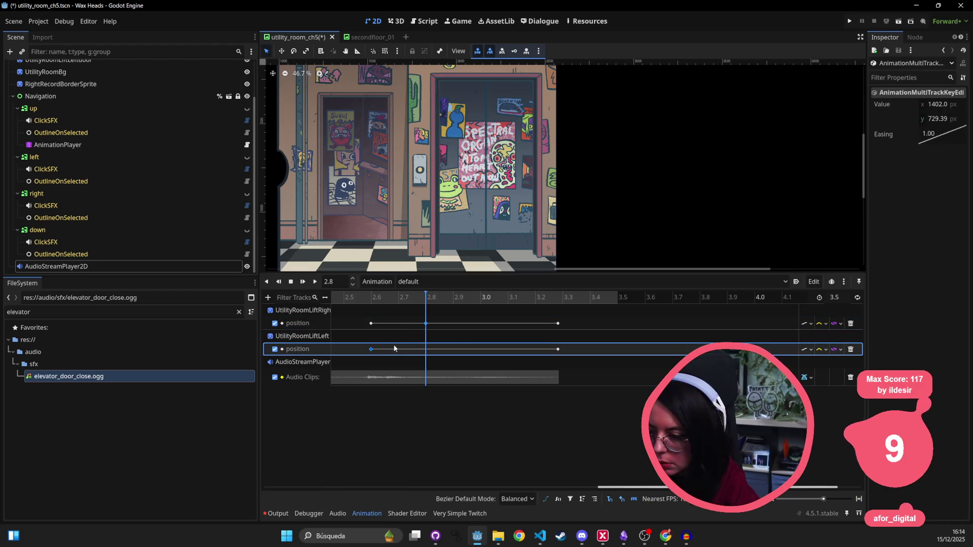
pyautogui.click(371, 349)
pyautogui.hotkey('ctrl', 'd')
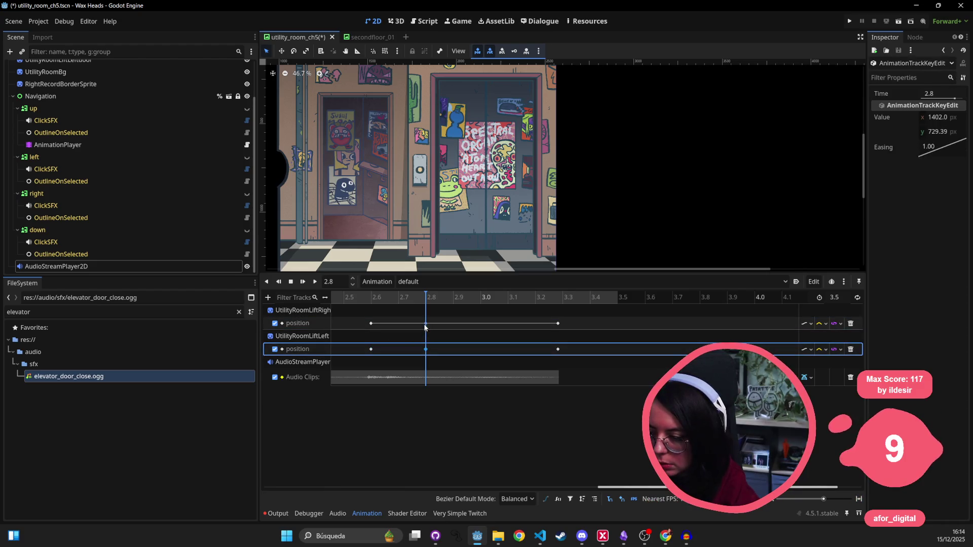
pyautogui.click(372, 350)
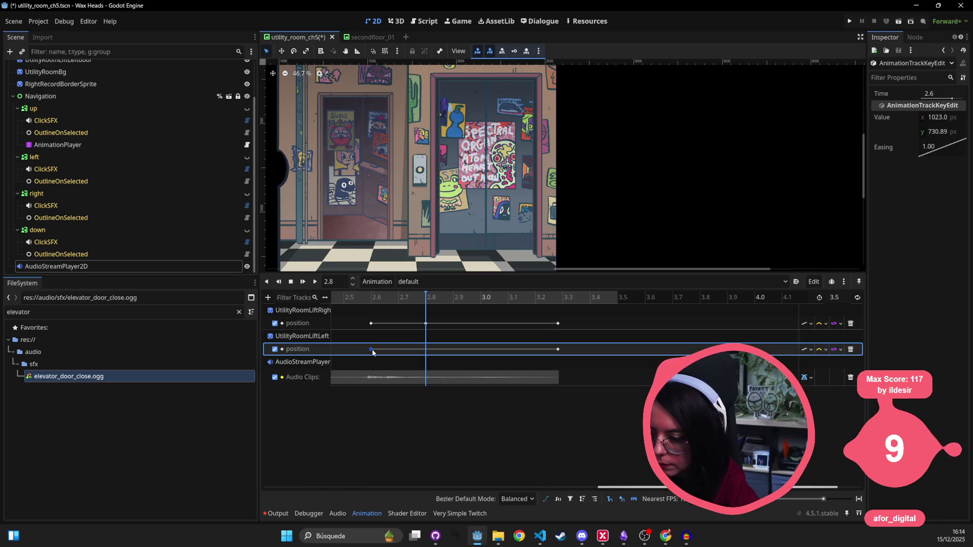
pyautogui.click(426, 349)
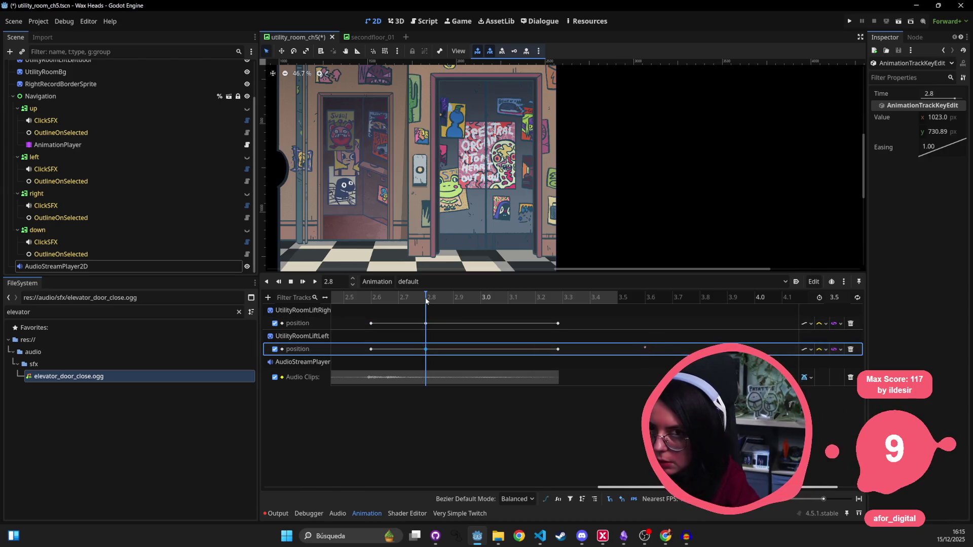
# - Add a right door position key at 2.7 s by duplicating its 2.6 s key
pyautogui.click(401, 300)
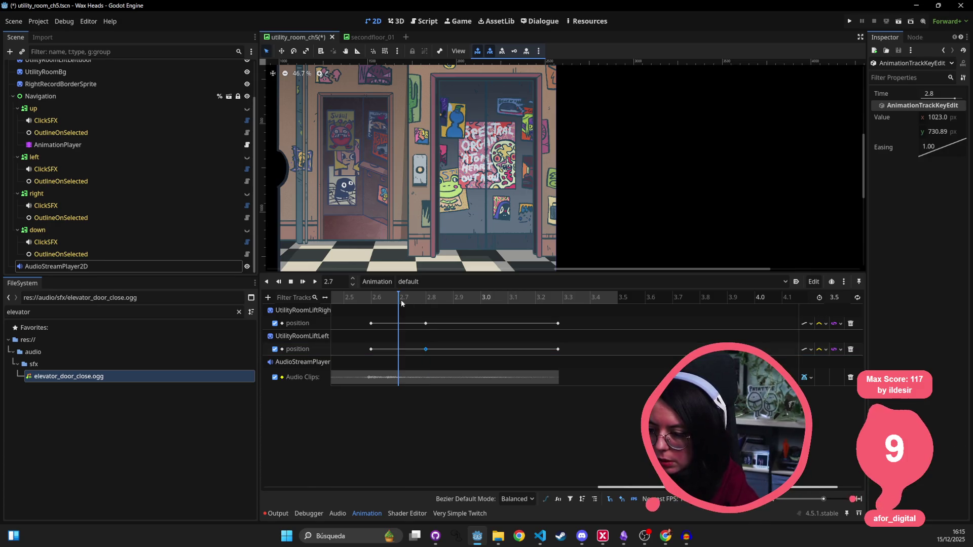
pyautogui.click(371, 325)
pyautogui.hotkey('ctrl', 'd')
pyautogui.click(371, 349)
pyautogui.click(399, 323)
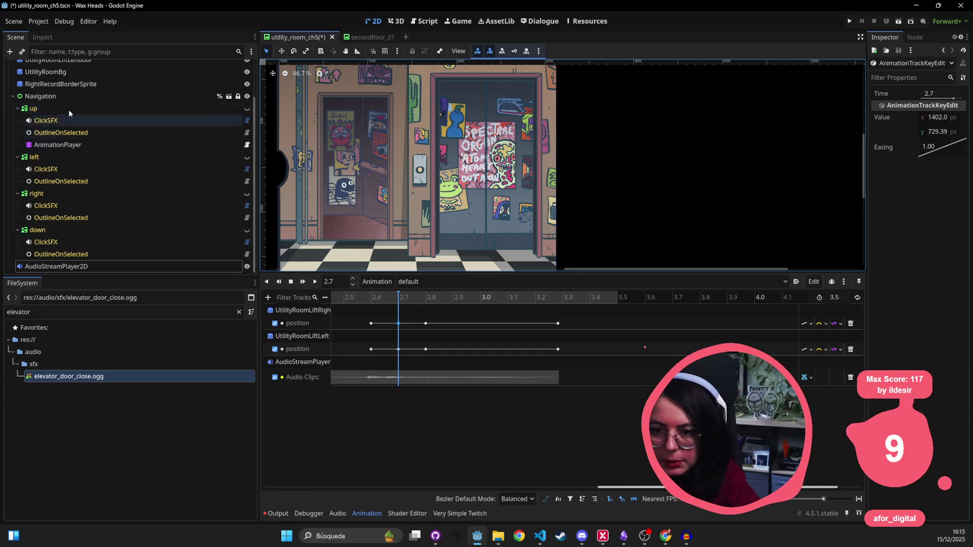
# - Nudge the left lift door left and back, save the scene, then edit the 2.7 s key's x value
pyautogui.click(453, 161)
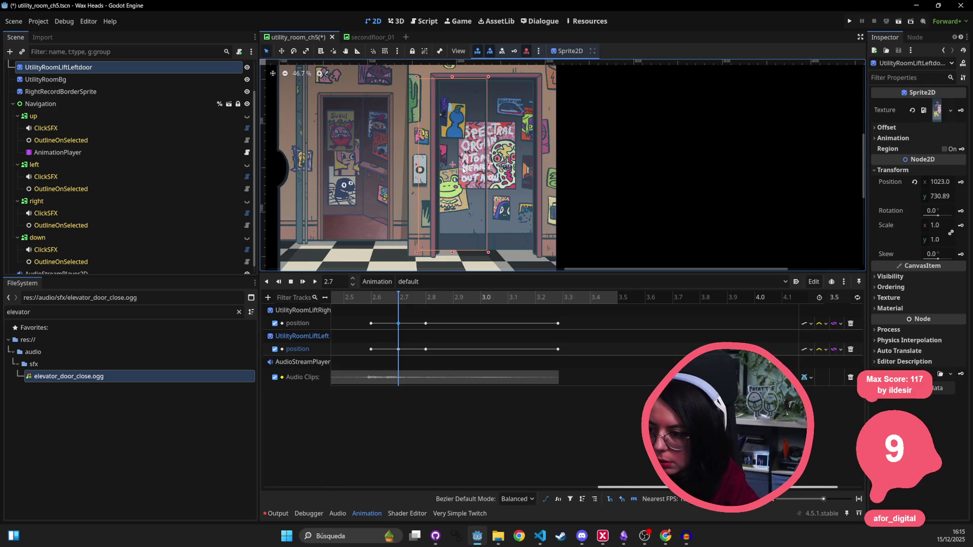
pyautogui.press('Left')
pyautogui.press('Left')
pyautogui.press('Left')
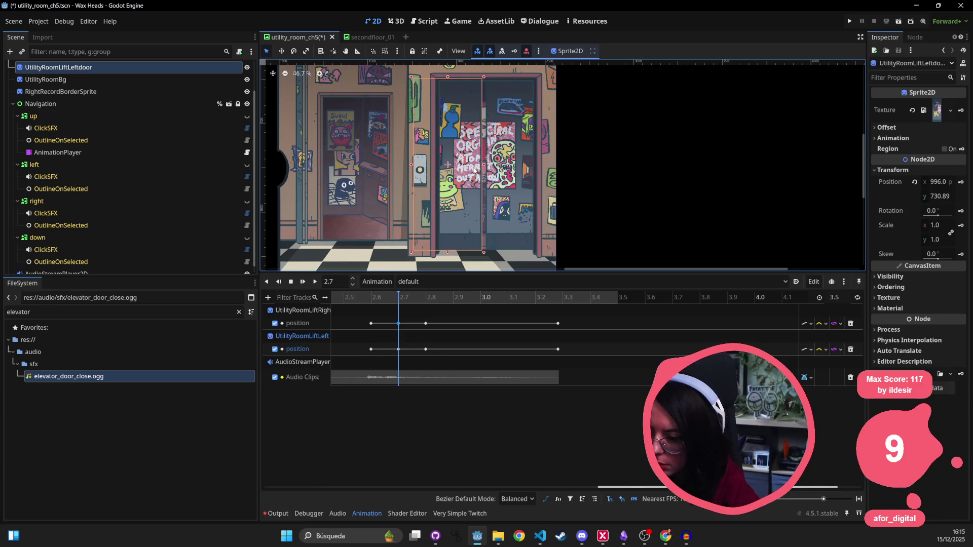
pyautogui.hotkey('ctrl', 's')
pyautogui.press('Right')
pyautogui.press('Right')
pyautogui.press('Right')
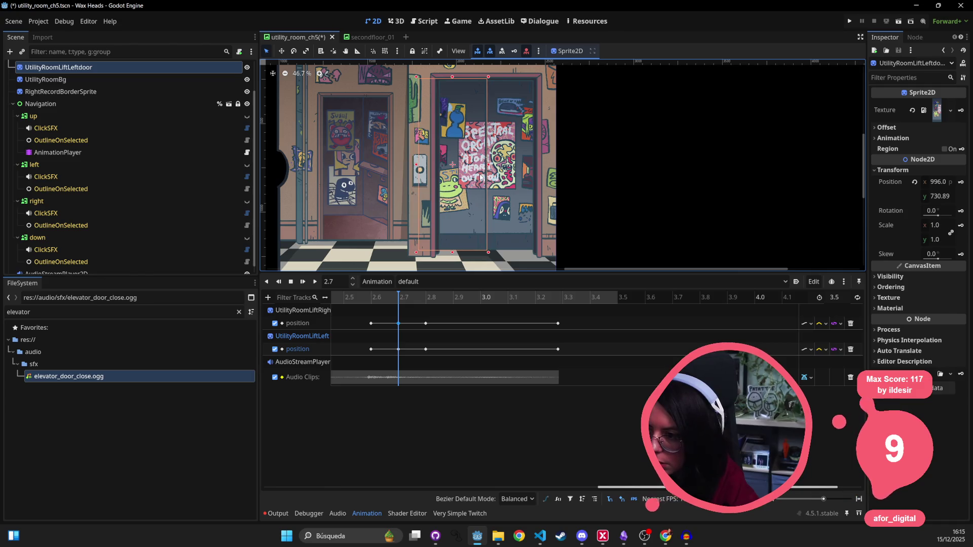
pyautogui.hotkey('ctrl', 's')
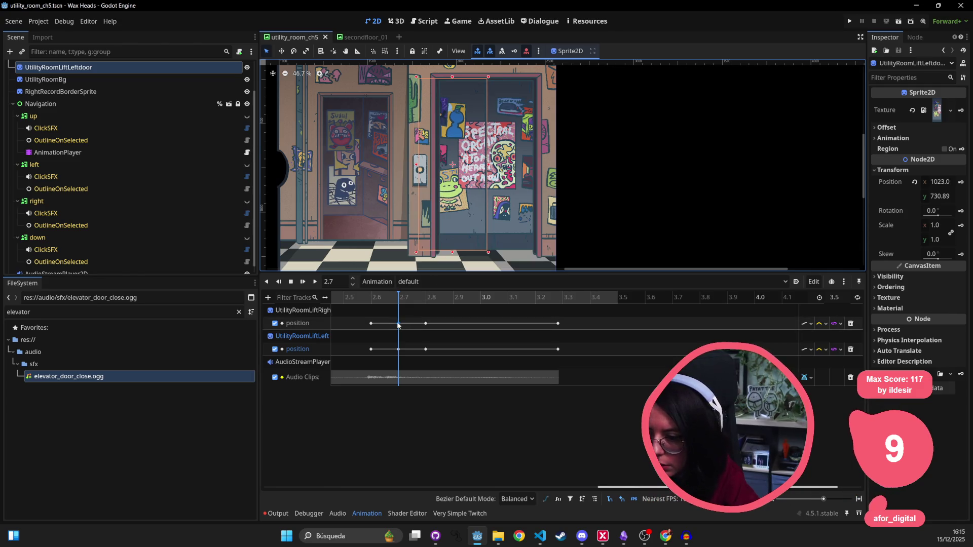
pyautogui.click(398, 324)
pyautogui.click(938, 117)
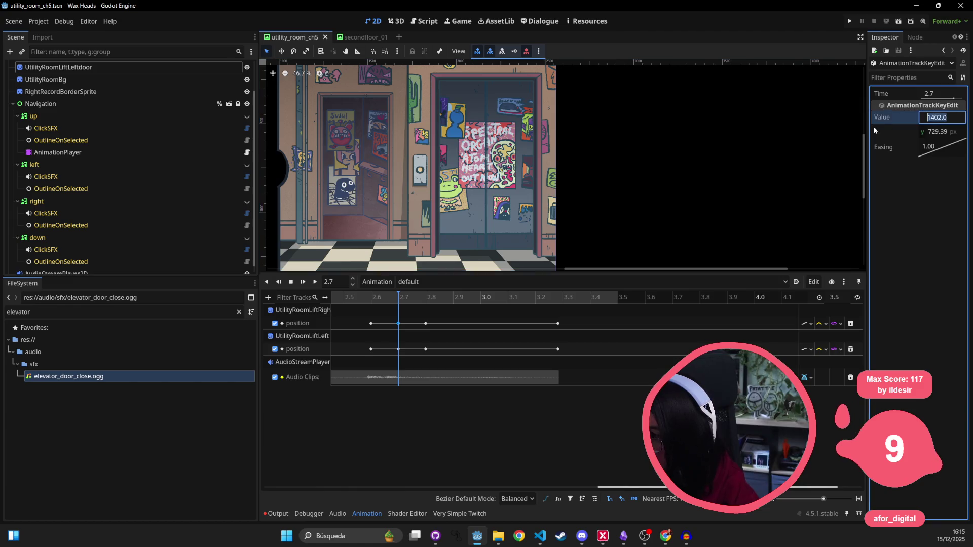
# - Set the right door's 2.7 s key x value to 1422.0
pyautogui.moveTo(867, 122); pyautogui.dragTo(731, 123)
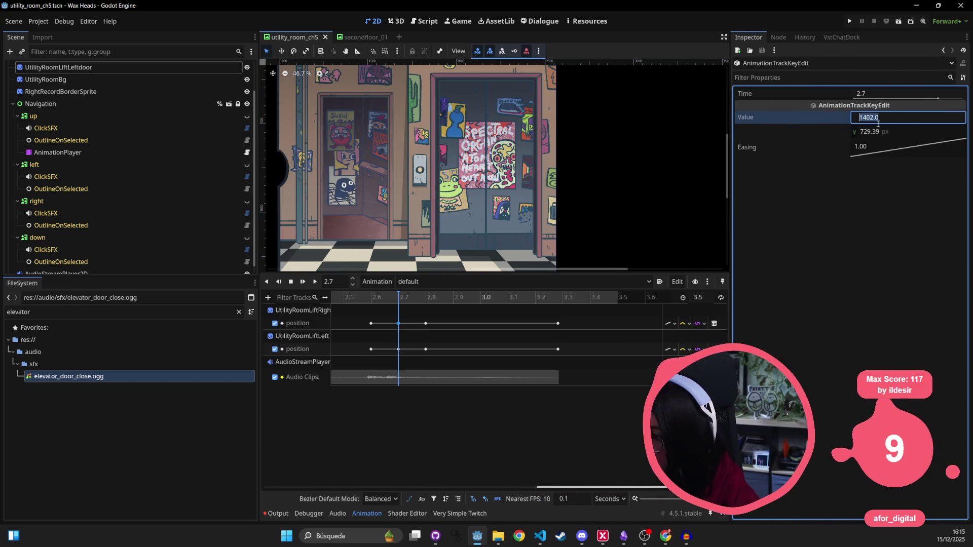
pyautogui.click(885, 117)
pyautogui.write('-20')
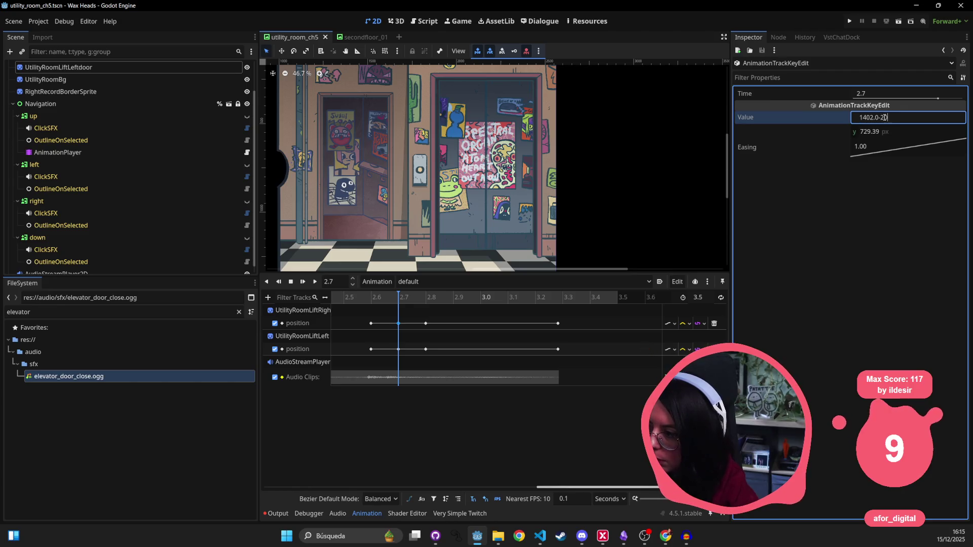
pyautogui.press('Return')
pyautogui.hotkey('ctrl', 'z')
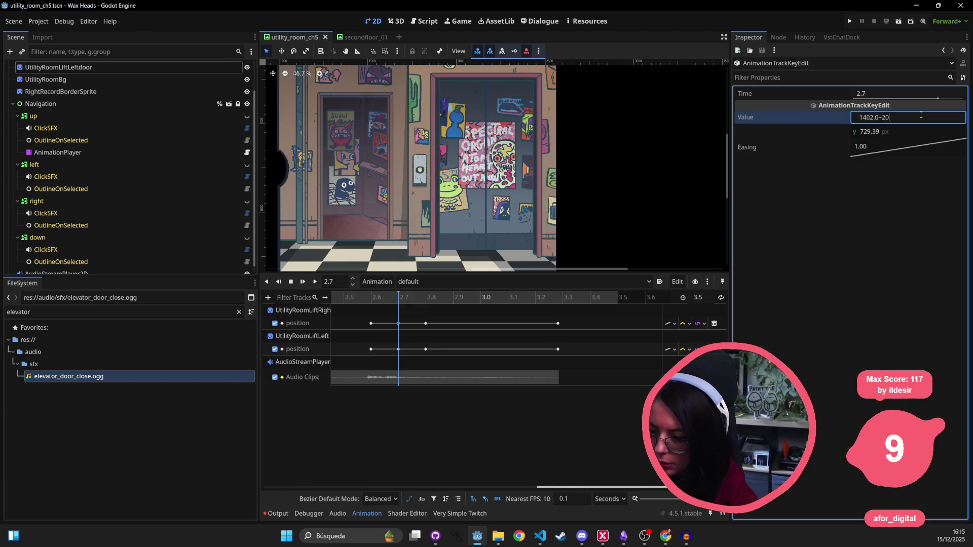
pyautogui.press('Return')
# - Set the left door's 2.7 s key x value to 1003.0 and play the door animation
pyautogui.click(398, 349)
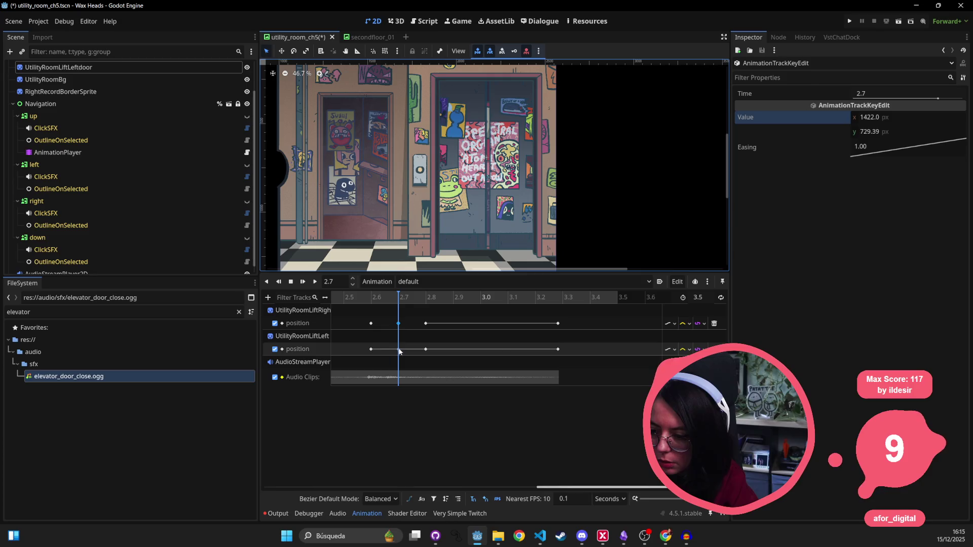
pyautogui.click(923, 116)
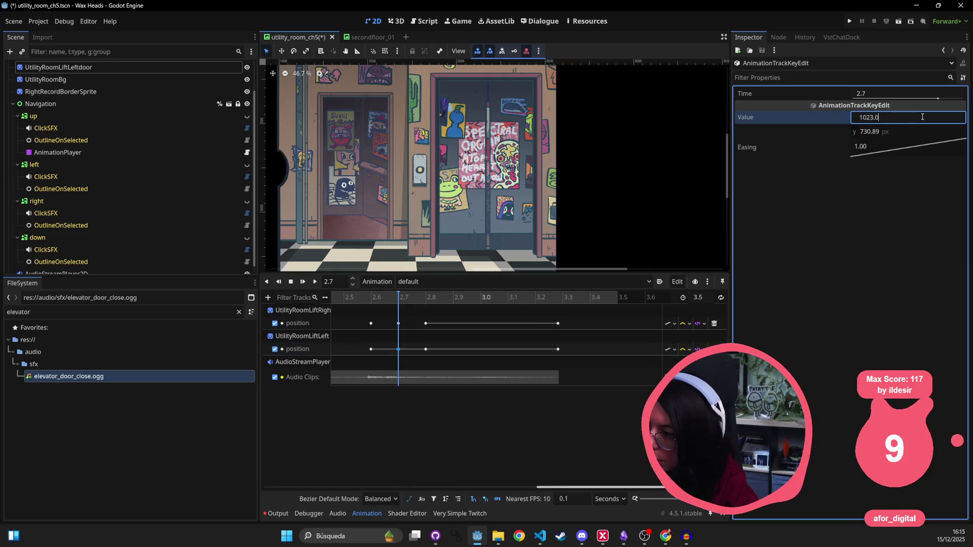
pyautogui.write('0')
pyautogui.press('Return')
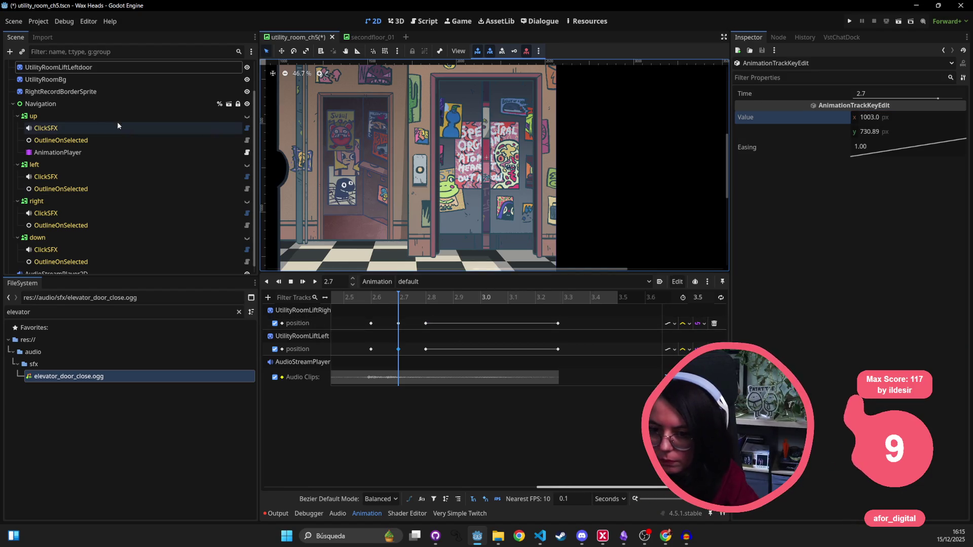
pyautogui.click(315, 282)
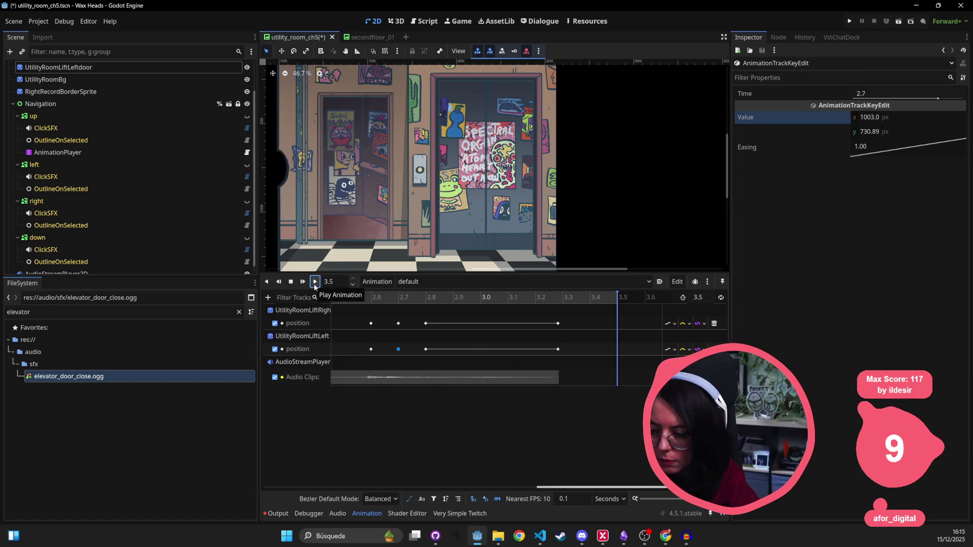
# - Replay the door animation from the start, scrubbing back to about 2.5 s along the way
pyautogui.click(314, 284)
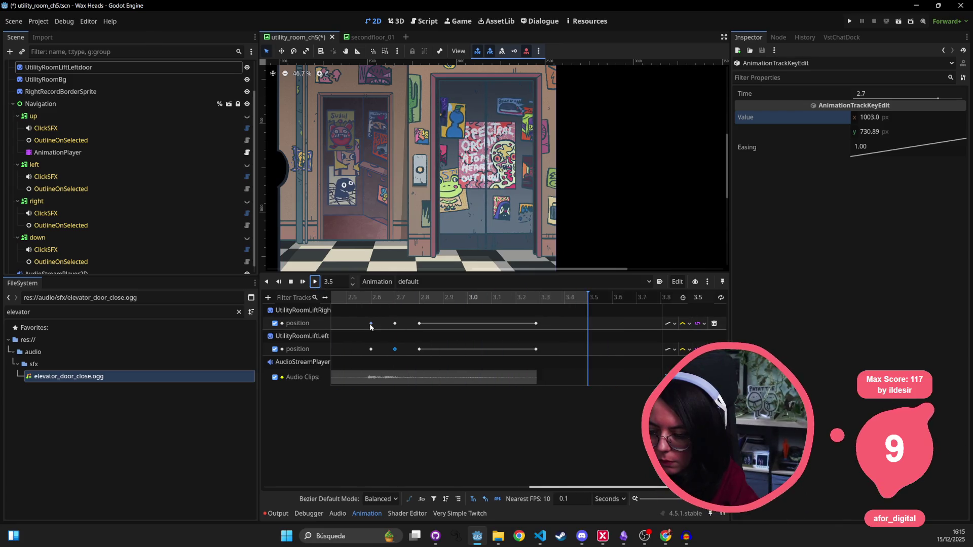
pyautogui.scroll(-4, 370, 323)
pyautogui.moveTo(501, 300); pyautogui.dragTo(375, 298)
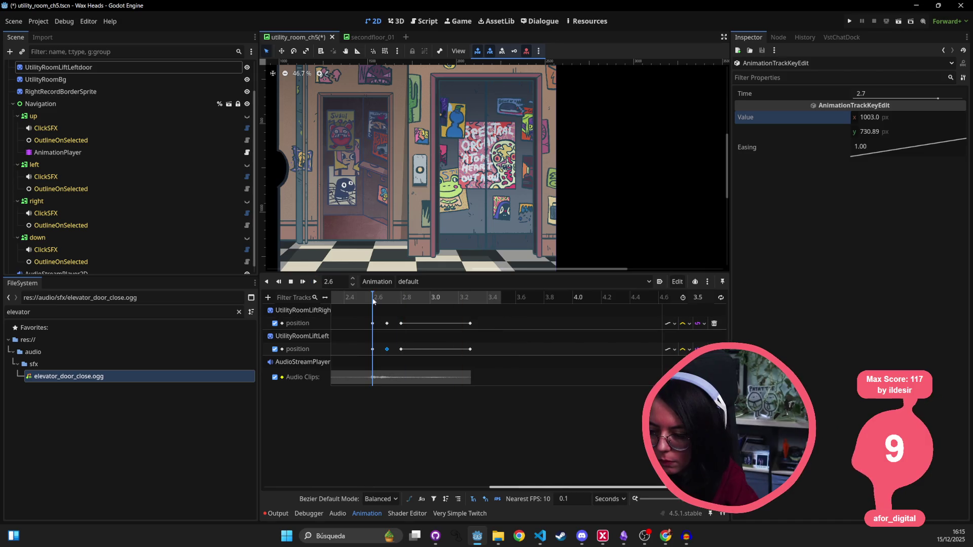
pyautogui.hotkey('shift', 'd')
pyautogui.press('s')
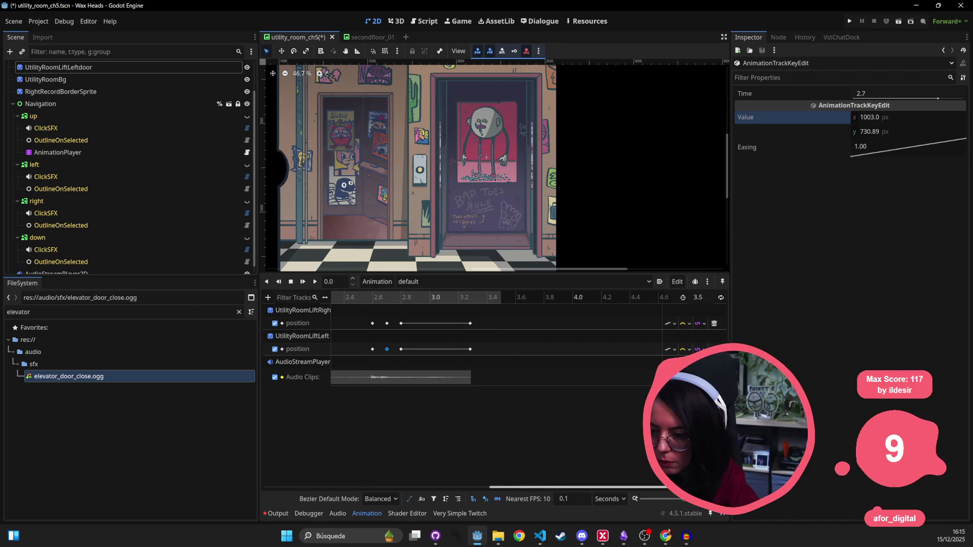
pyautogui.click(316, 282)
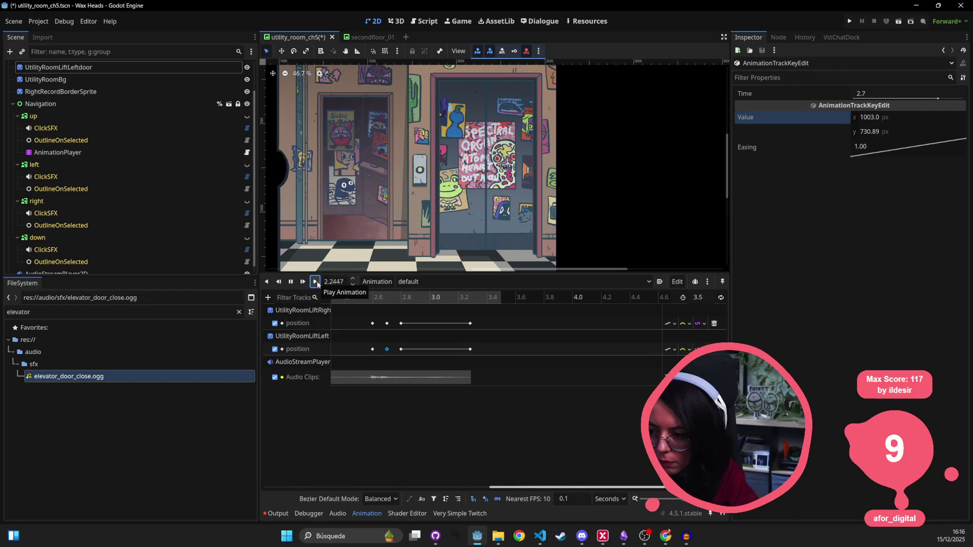
# - Select both doors' 2.6 s keys, save utility_room_ch5, and replay the animation from the beginning
pyautogui.click(387, 323)
pyautogui.keyDown('shift'); pyautogui.click(388, 350); pyautogui.keyUp('shift')
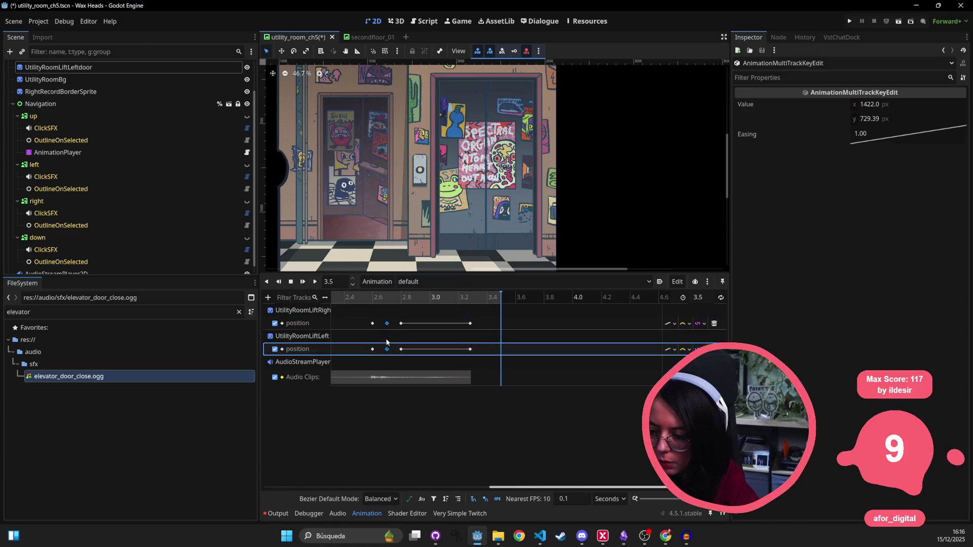
pyautogui.click(345, 299)
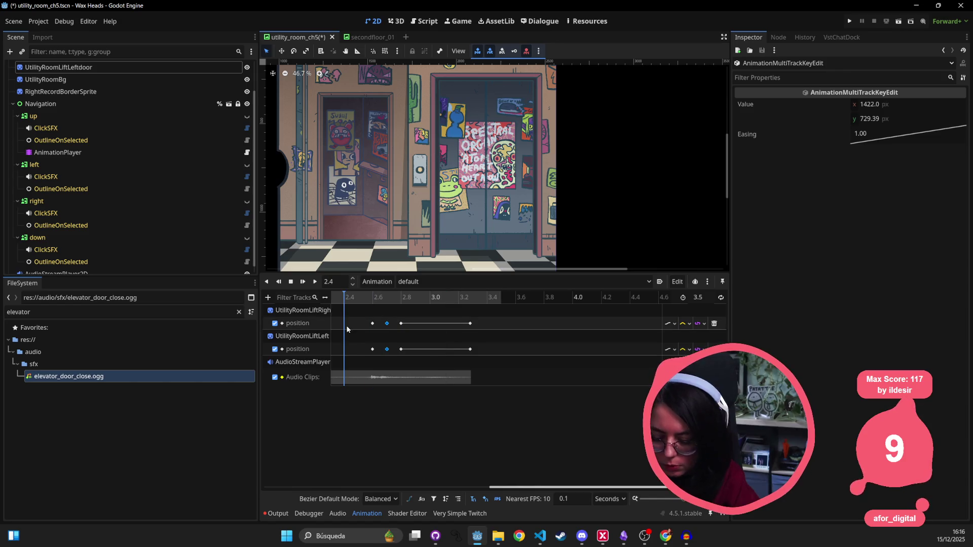
pyautogui.click(345, 327)
pyautogui.hotkey('ctrl', 's')
pyautogui.click(317, 281)
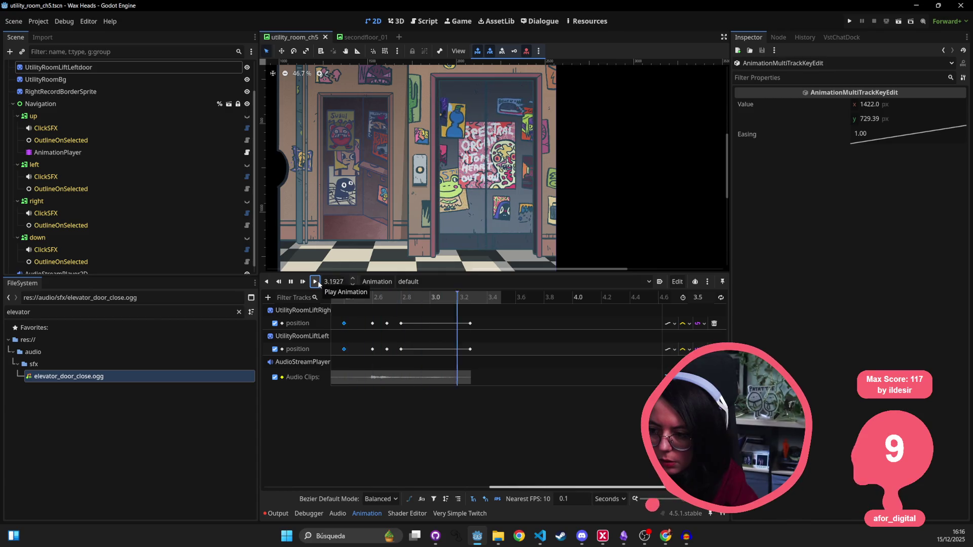
pyautogui.click(318, 283)
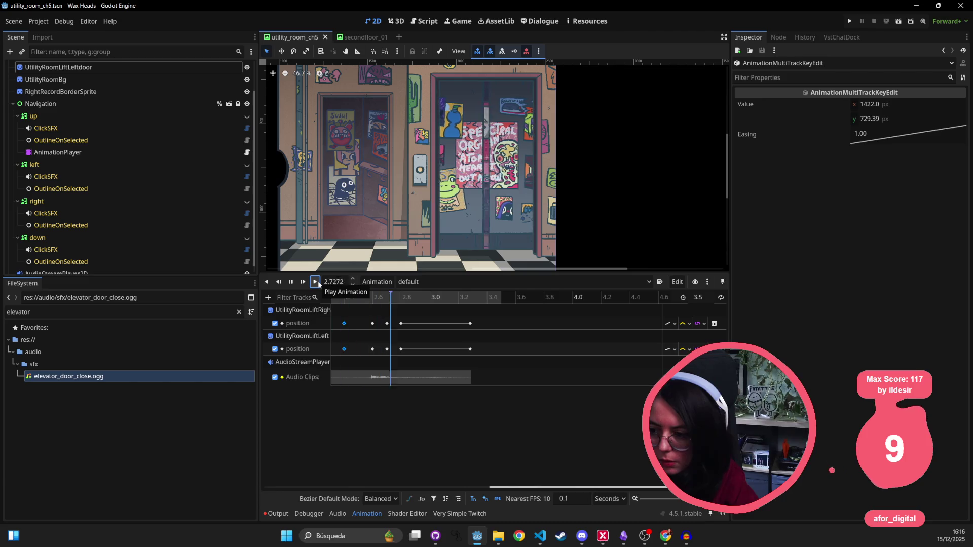
pyautogui.moveTo(532, 483); pyautogui.dragTo(245, 457)
# - Give both doors' 0.0 s position keys an easing of 0.3 and replay the animation
pyautogui.click(331, 323)
pyautogui.keyDown('shift'); pyautogui.click(330, 349); pyautogui.keyUp('shift')
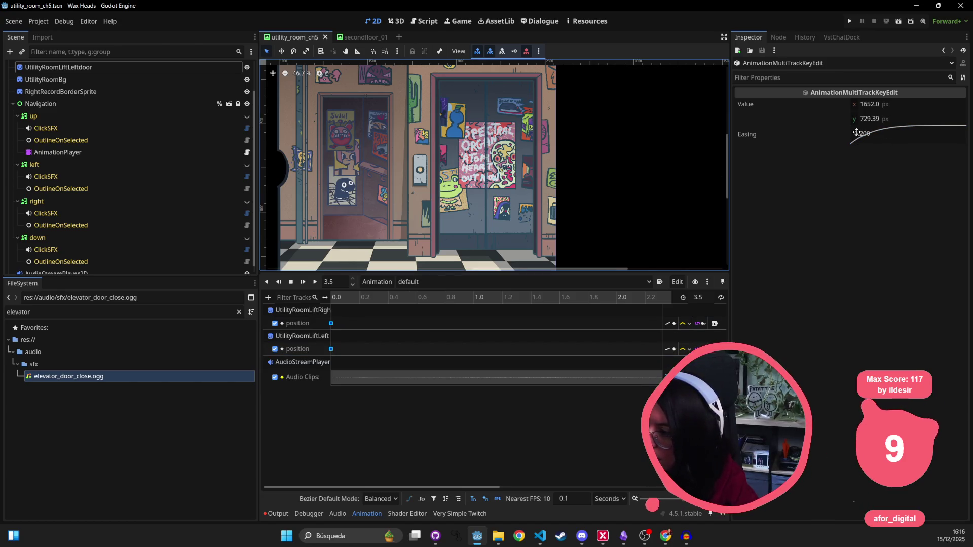
pyautogui.doubleClick(898, 133)
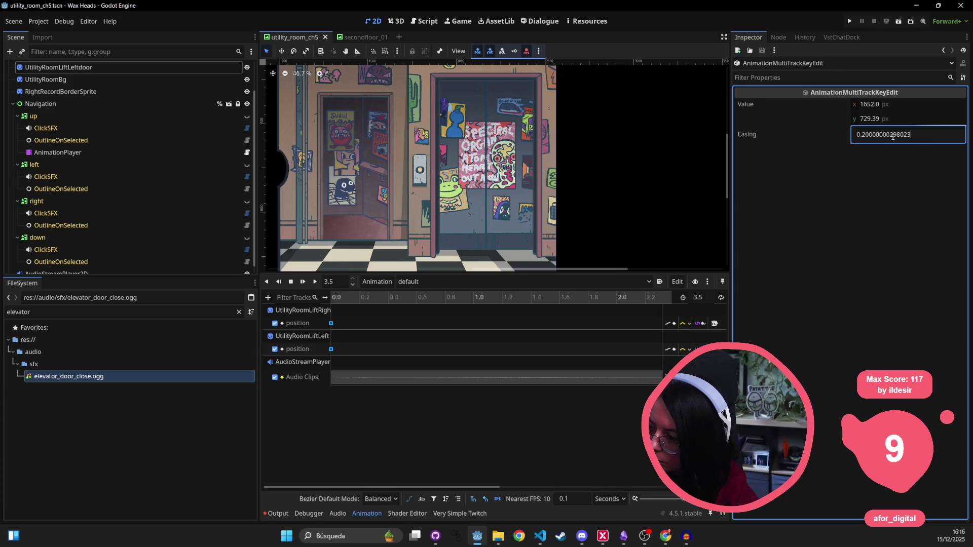
pyautogui.write('0.300')
pyautogui.press('Return')
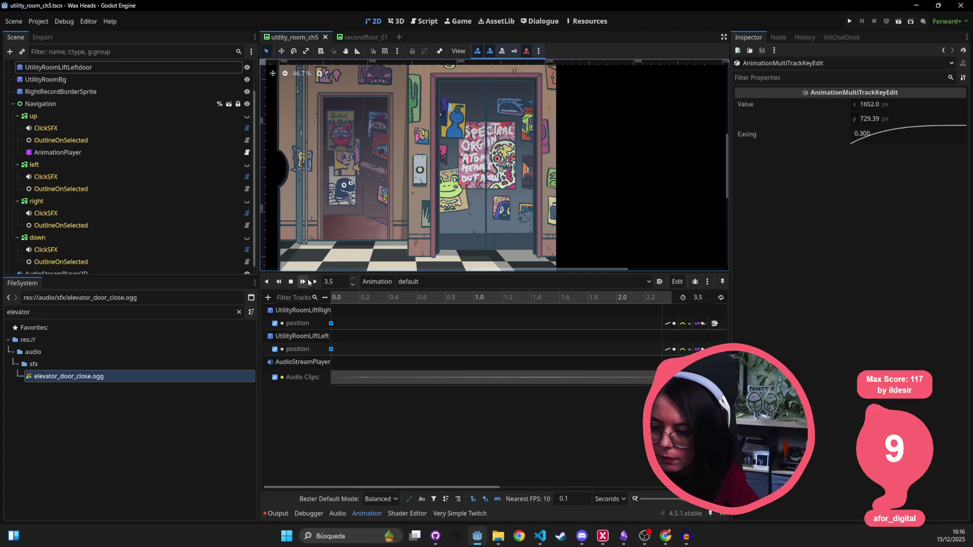
pyautogui.click(315, 282)
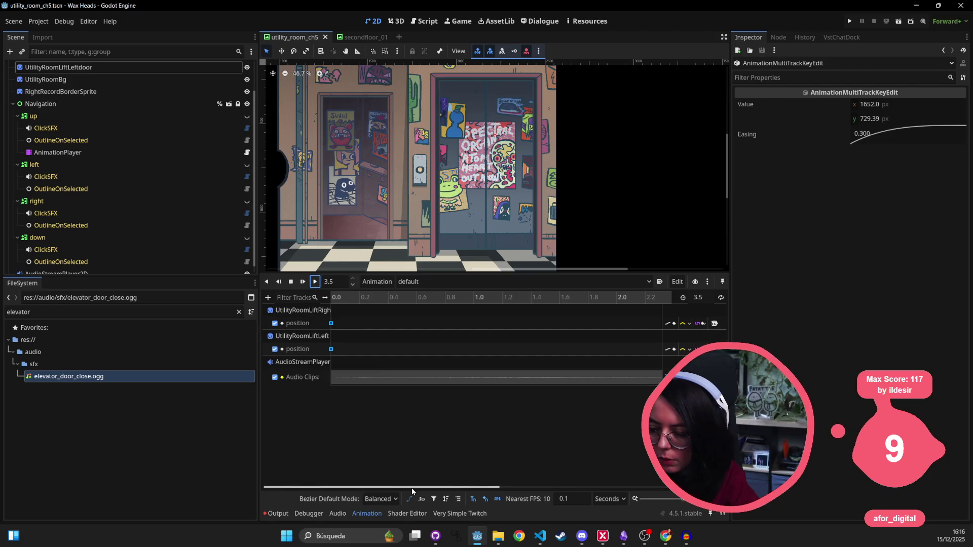
pyautogui.moveTo(478, 489); pyautogui.dragTo(655, 483)
# - Box-select the 2.8 s keys on both door tracks and start changing the timeline snap step
pyautogui.click(430, 313)
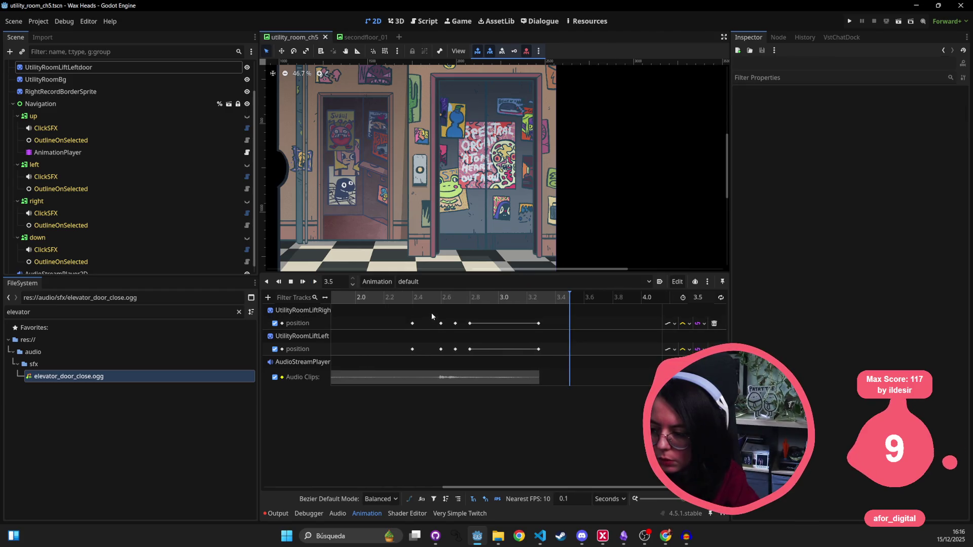
pyautogui.moveTo(452, 314); pyautogui.dragTo(461, 361)
pyautogui.moveTo(464, 314)
pyautogui.mouseDown()
pyautogui.moveTo(479, 353)
pyautogui.moveTo(468, 351)
pyautogui.mouseUp()
pyautogui.click(467, 351)
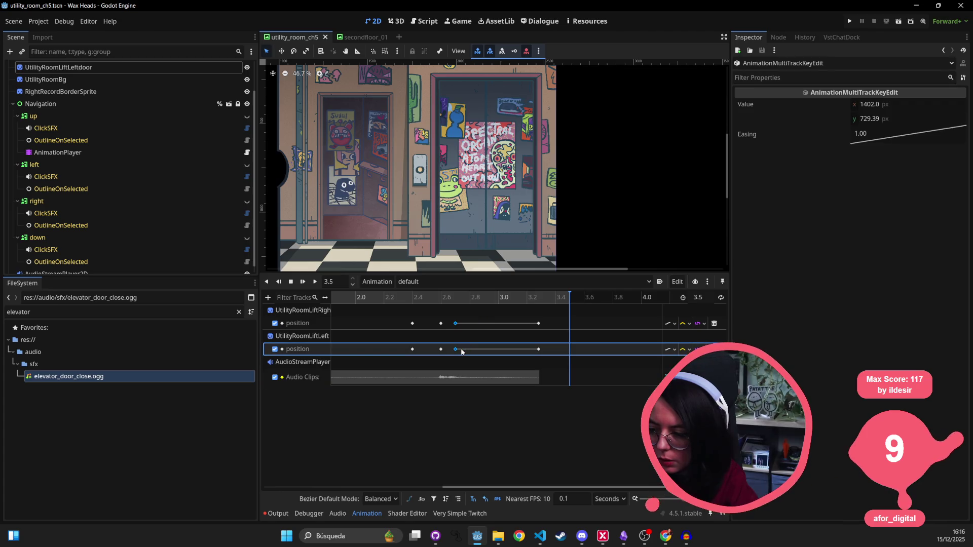
pyautogui.click(581, 500)
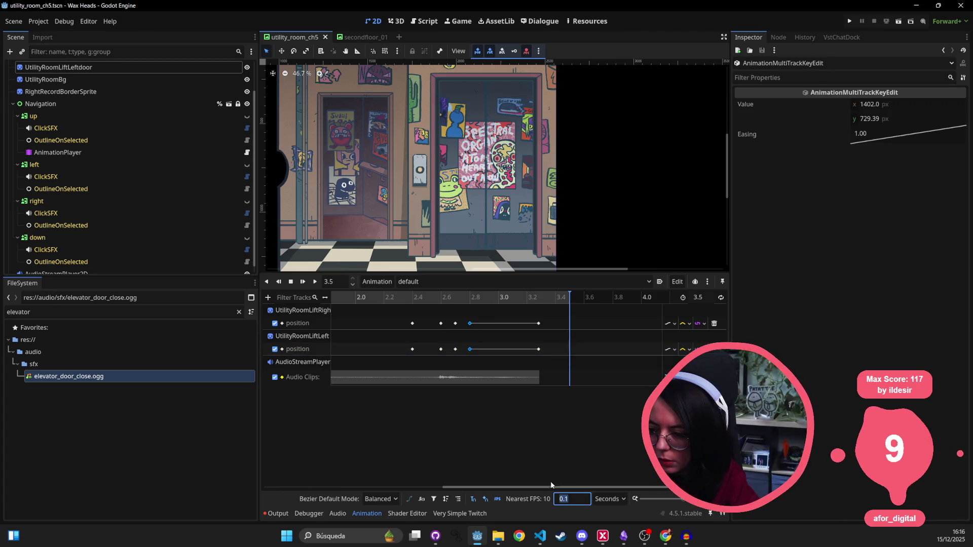
pyautogui.moveTo(430, 311); pyautogui.dragTo(464, 355)
pyautogui.moveTo(463, 320); pyautogui.dragTo(482, 358)
pyautogui.click(582, 499)
pyautogui.write('0.05')
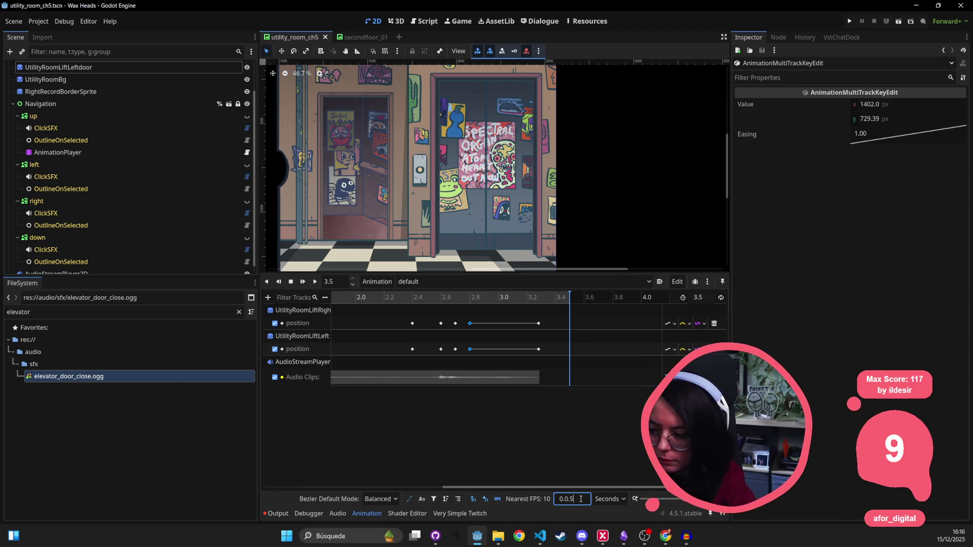
pyautogui.press('Return')
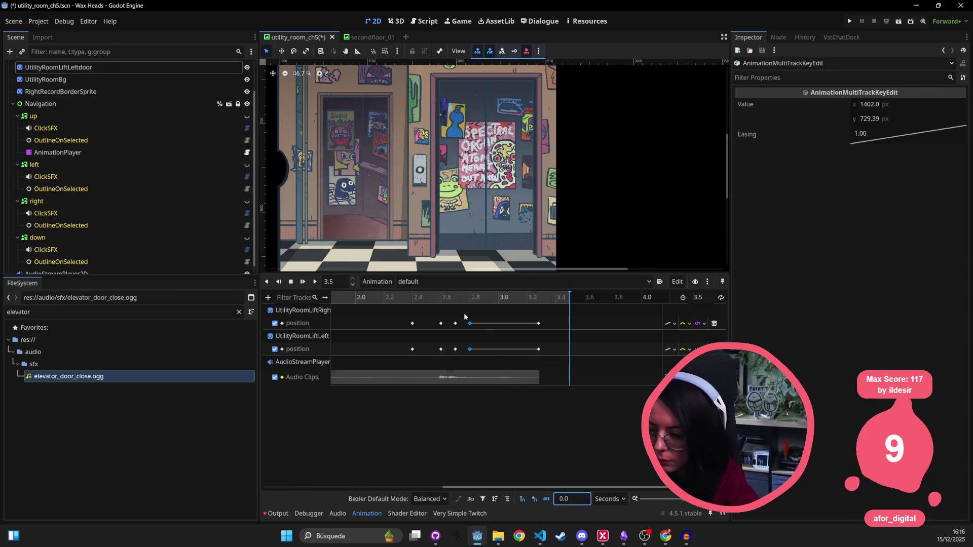
# - Set the snap step to 0.05, move both 2.8 s door keys to about 2.75 s, and play
pyautogui.click(462, 321)
pyautogui.moveTo(463, 319); pyautogui.dragTo(474, 355)
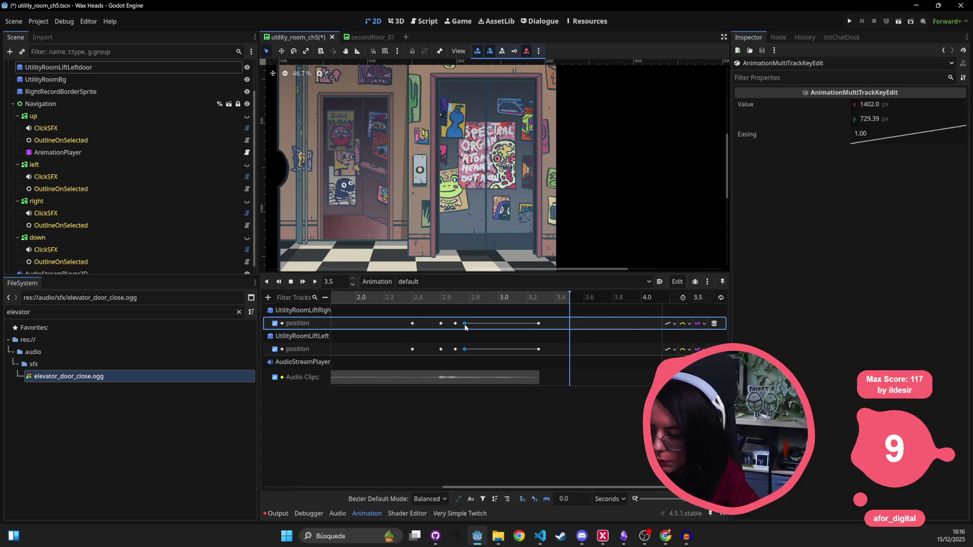
pyautogui.click(583, 499)
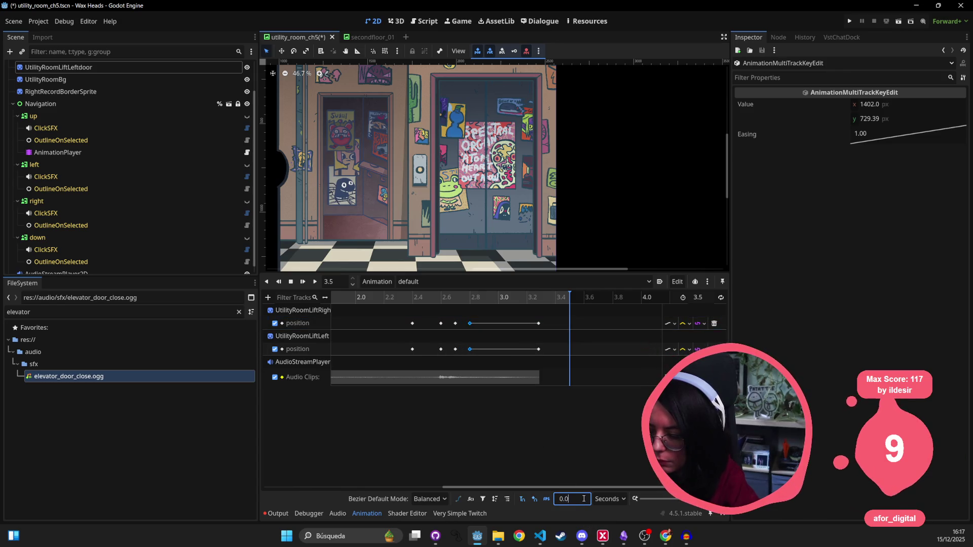
pyautogui.write('5')
pyautogui.press('Return')
pyautogui.moveTo(463, 315)
pyautogui.mouseDown()
pyautogui.moveTo(480, 357)
pyautogui.moveTo(466, 350)
pyautogui.mouseUp()
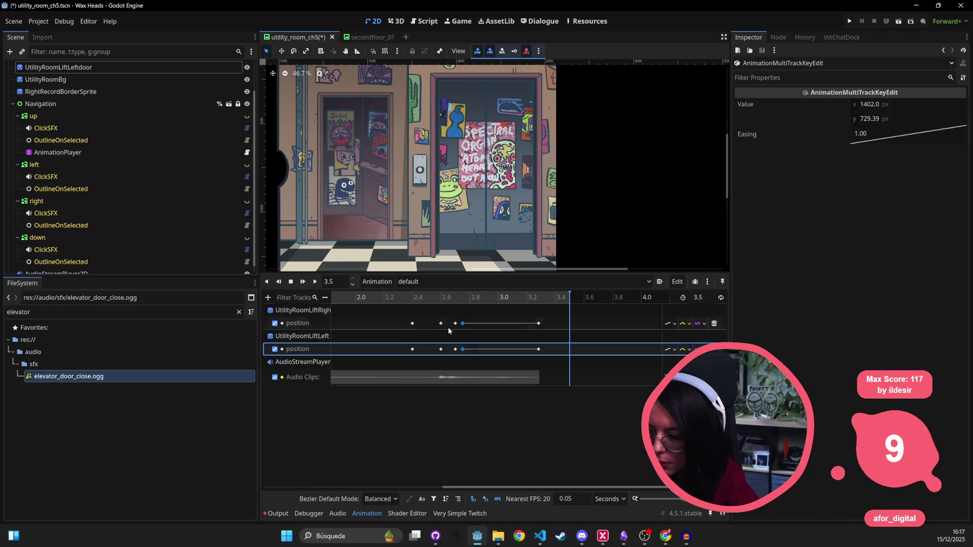
pyautogui.click(315, 282)
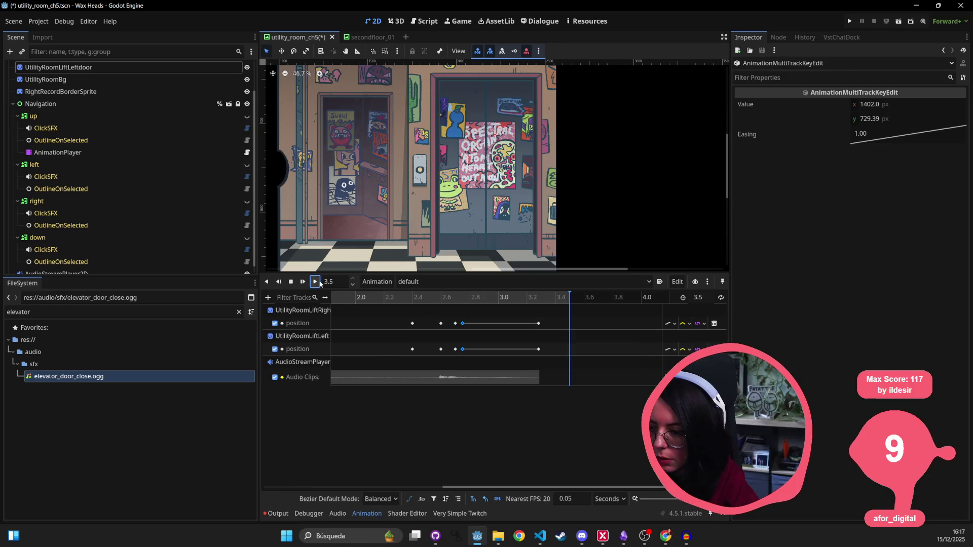
pyautogui.click(316, 283)
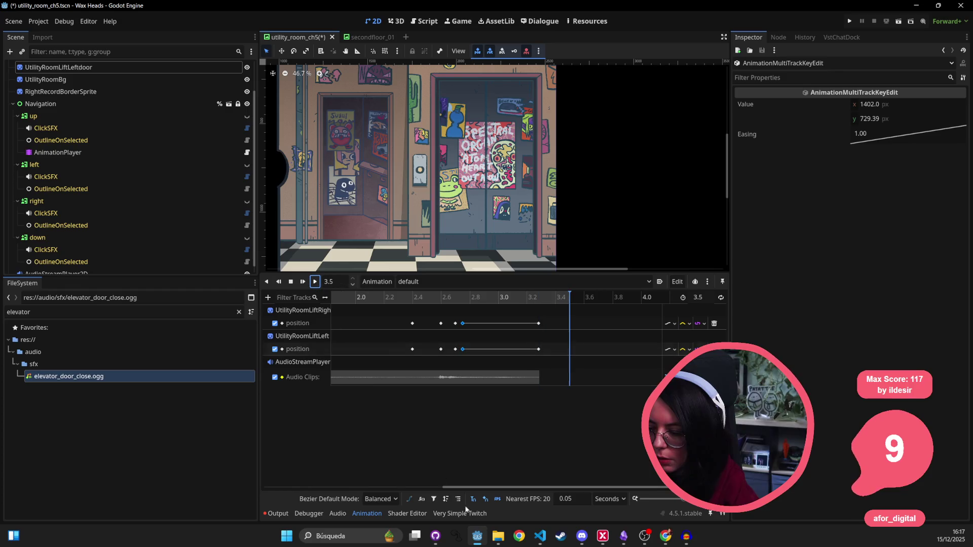
pyautogui.scroll(-4, 502, 482)
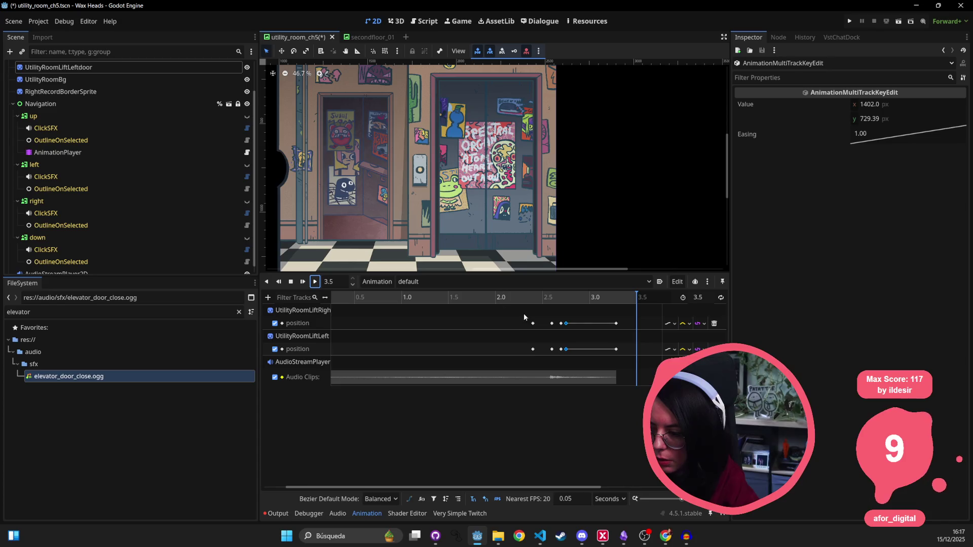
pyautogui.moveTo(547, 318); pyautogui.dragTo(560, 361)
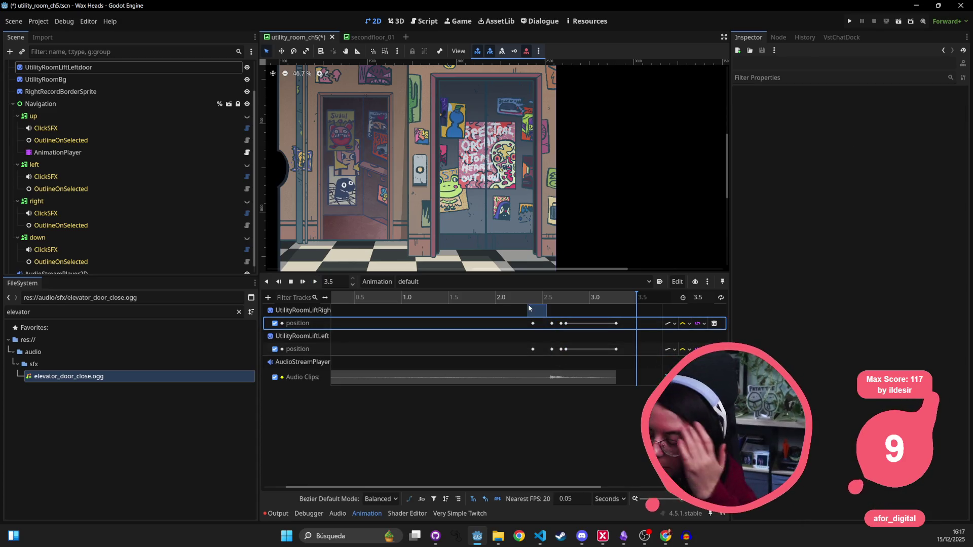
pyautogui.click(406, 317)
pyautogui.click(314, 282)
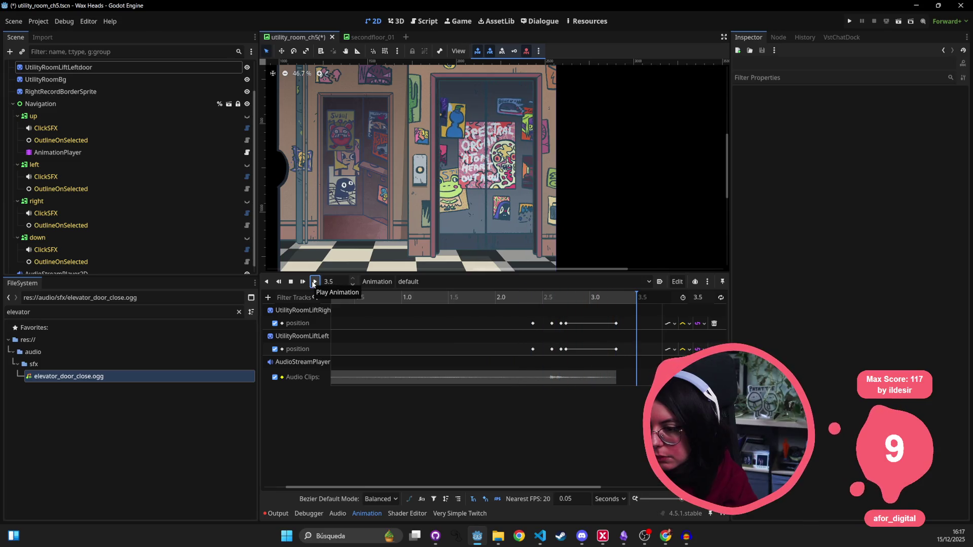
pyautogui.click(314, 282)
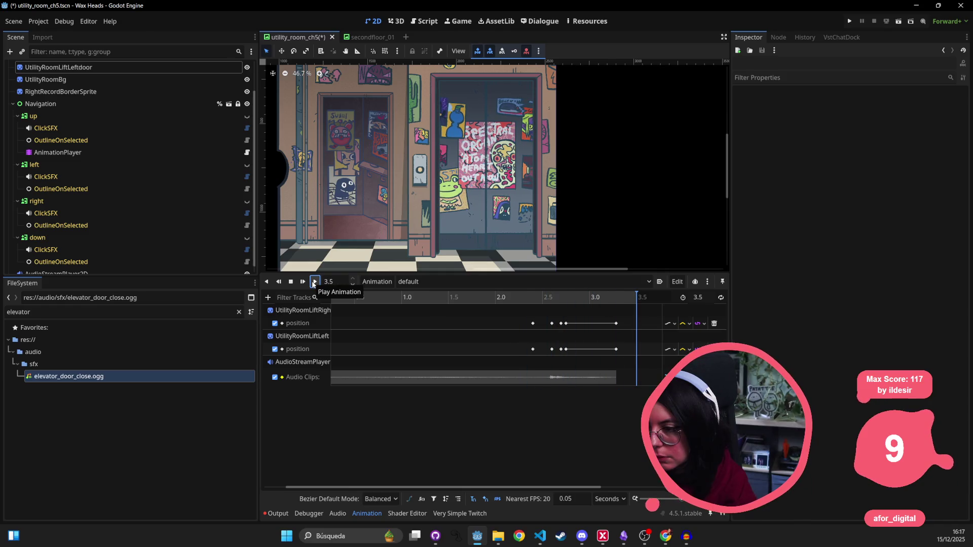
pyautogui.click(315, 282)
pyautogui.click(292, 282)
pyautogui.click(533, 324)
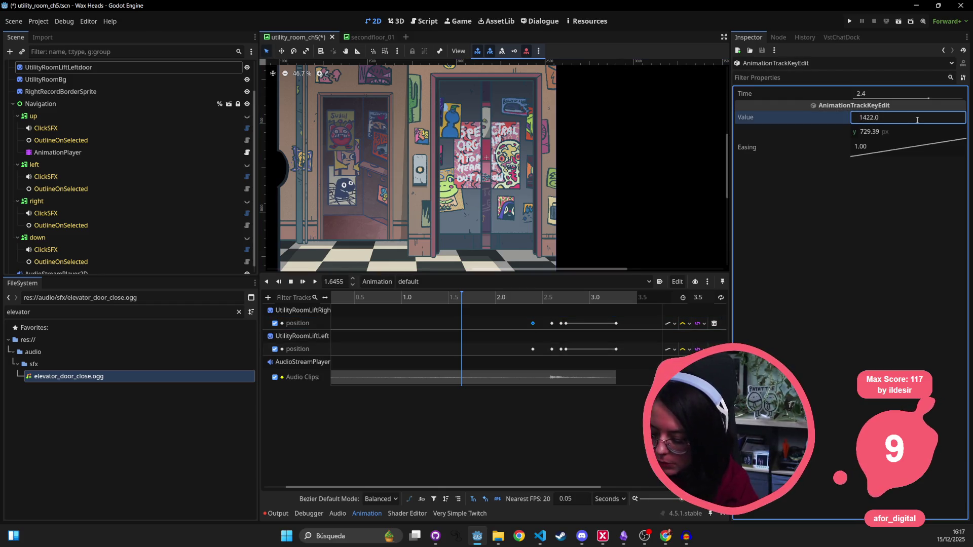
pyautogui.write('7')
pyautogui.press('Return')
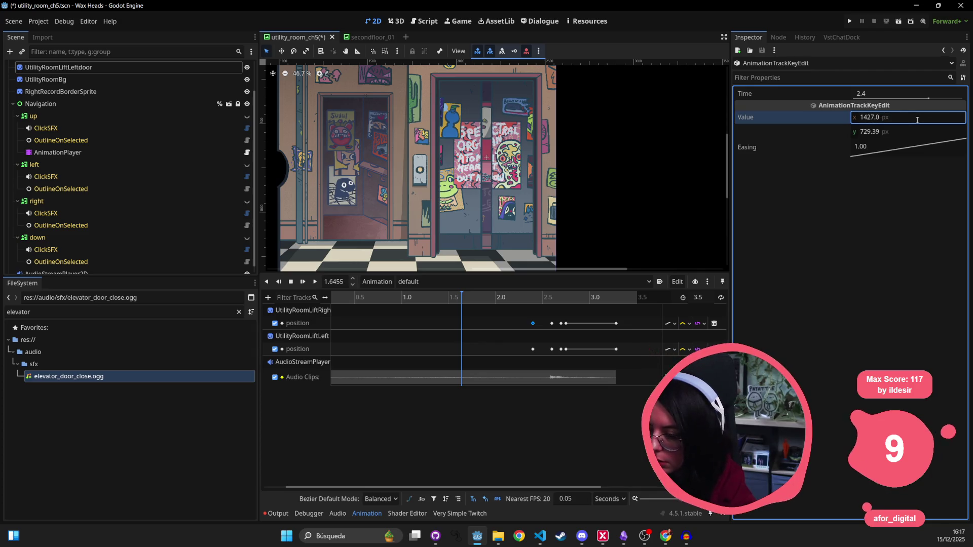
pyautogui.hotkey('ctrl', 'z')
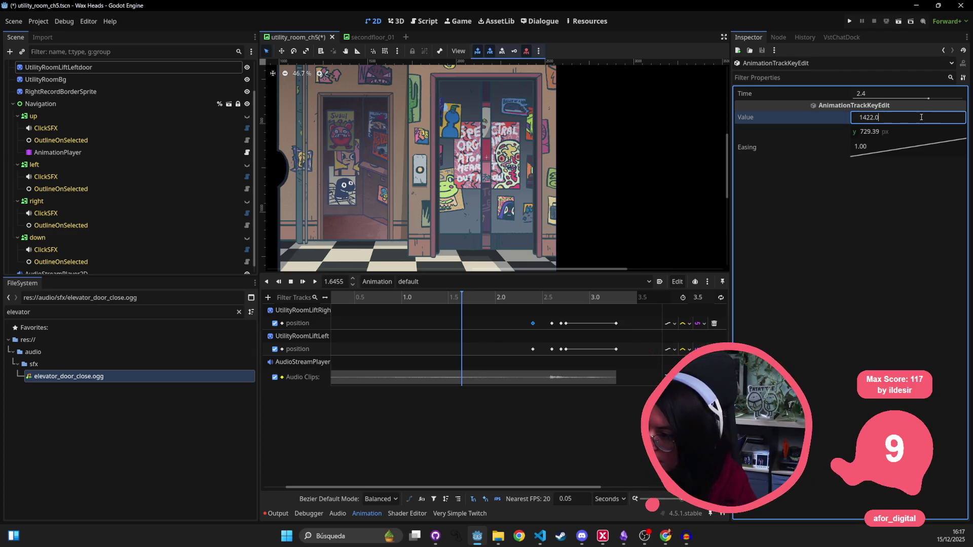
pyautogui.press('Return')
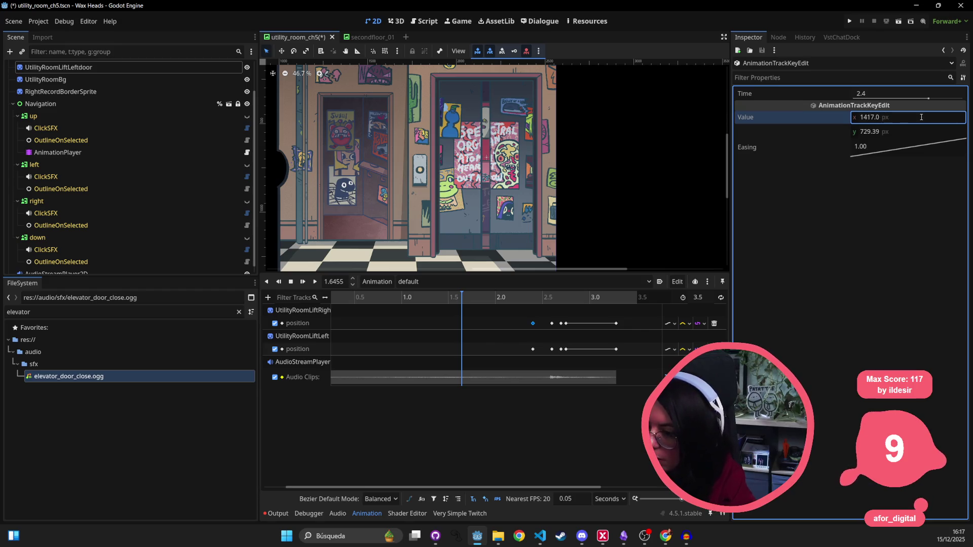
pyautogui.click(533, 349)
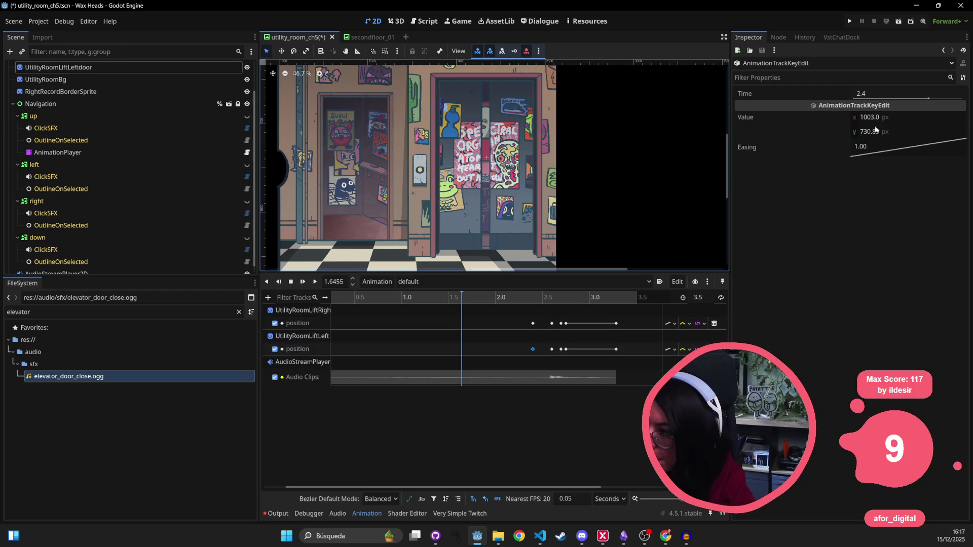
pyautogui.click(932, 117)
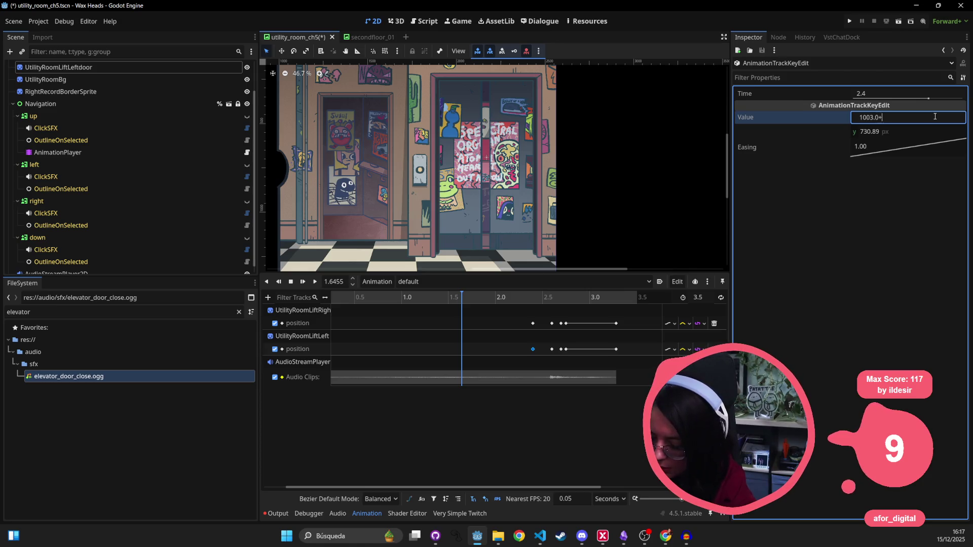
pyautogui.write('8')
pyautogui.press('Return')
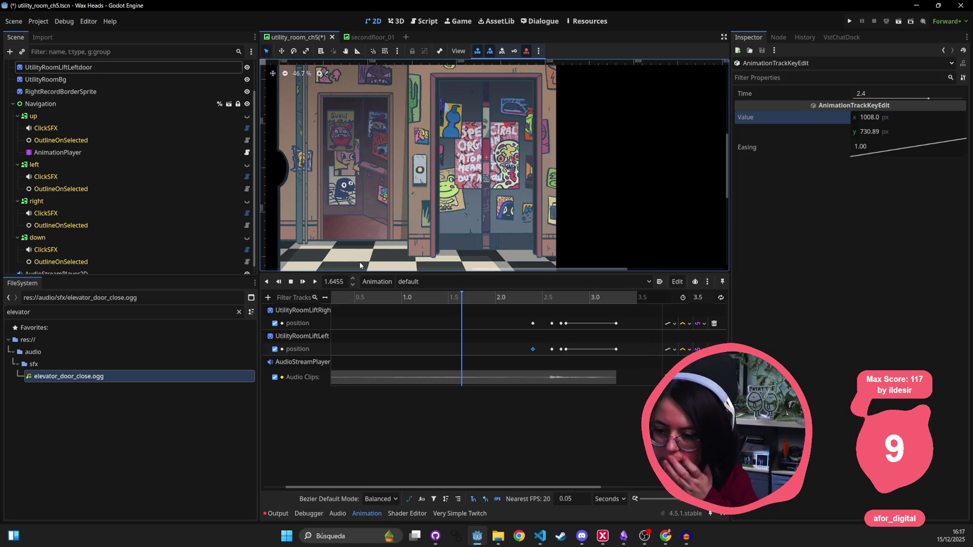
pyautogui.click(315, 281)
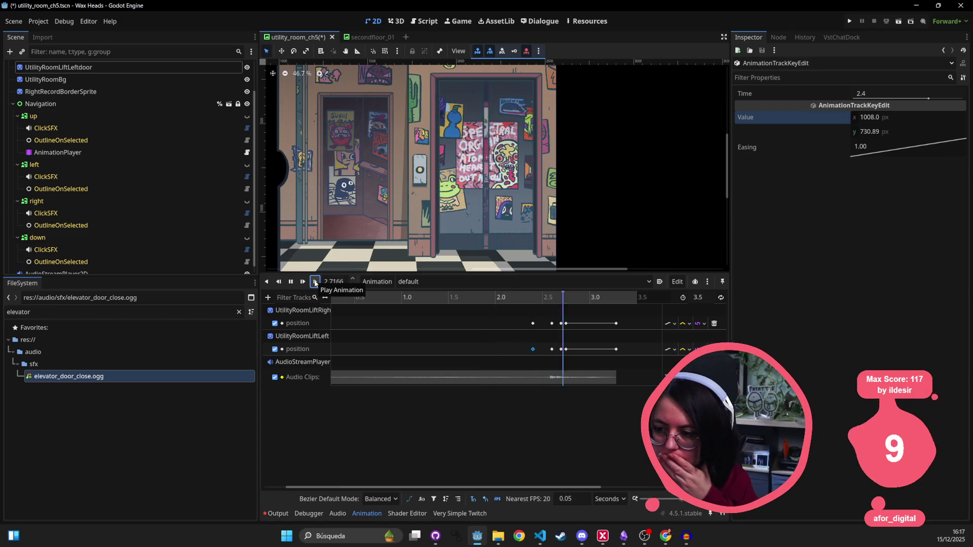
pyautogui.click(315, 282)
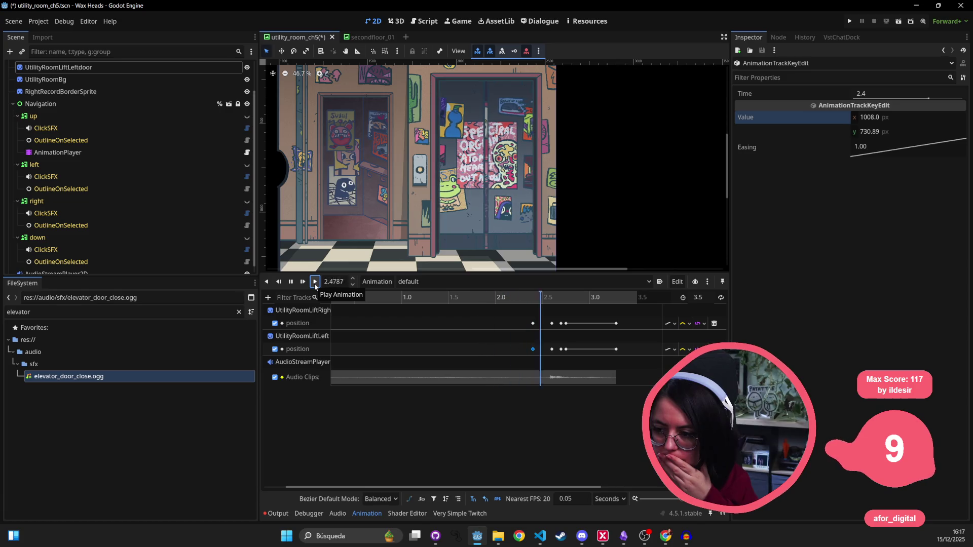
pyautogui.click(315, 282)
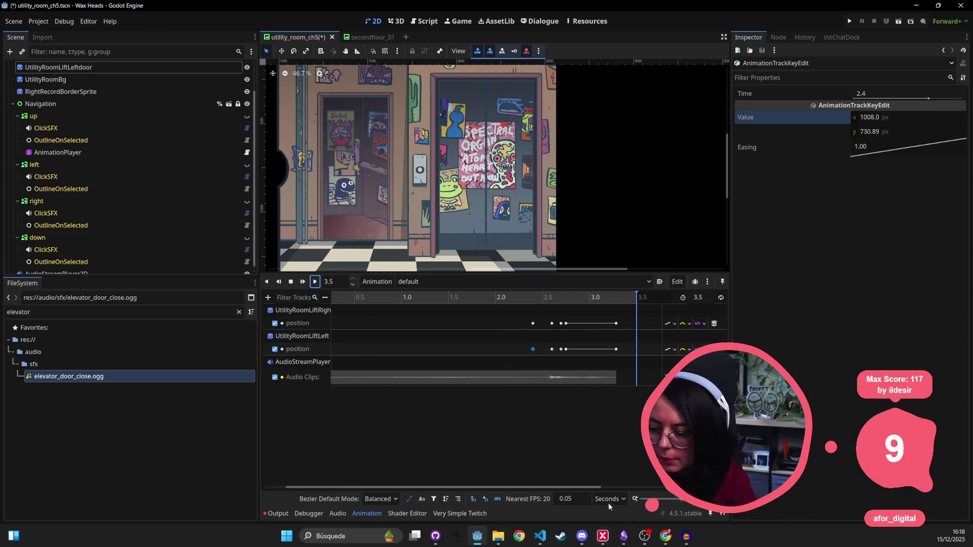
pyautogui.moveTo(446, 488); pyautogui.dragTo(423, 488)
# - Set both doors' 0.0 s start keys to easing 0.400, correcting an accidental 4, and replay
pyautogui.click(330, 324)
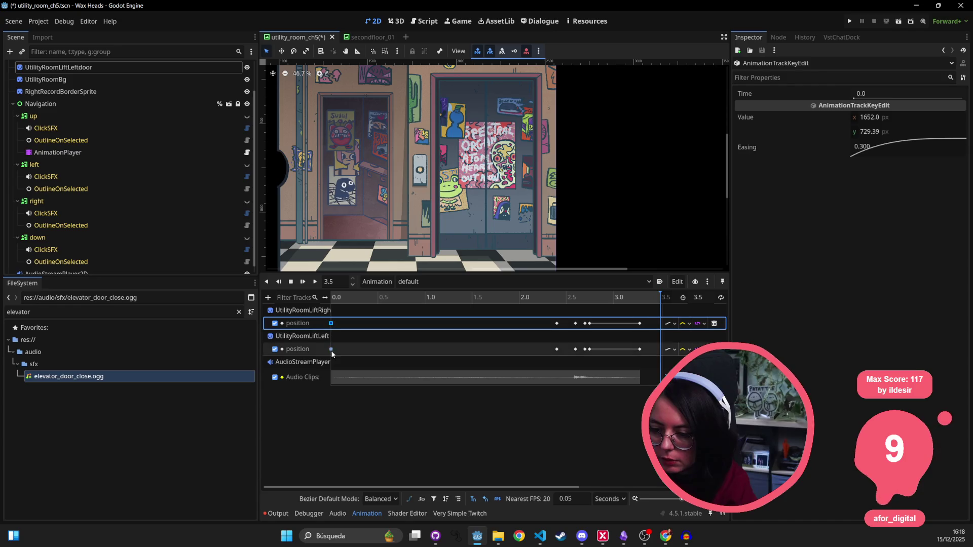
pyautogui.keyDown('shift'); pyautogui.click(330, 349); pyautogui.keyUp('shift')
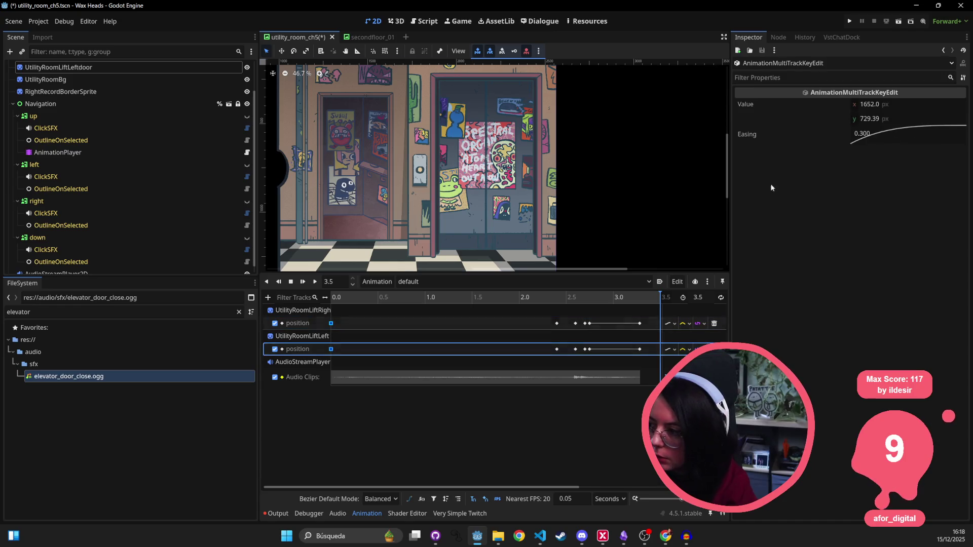
pyautogui.doubleClick(860, 133)
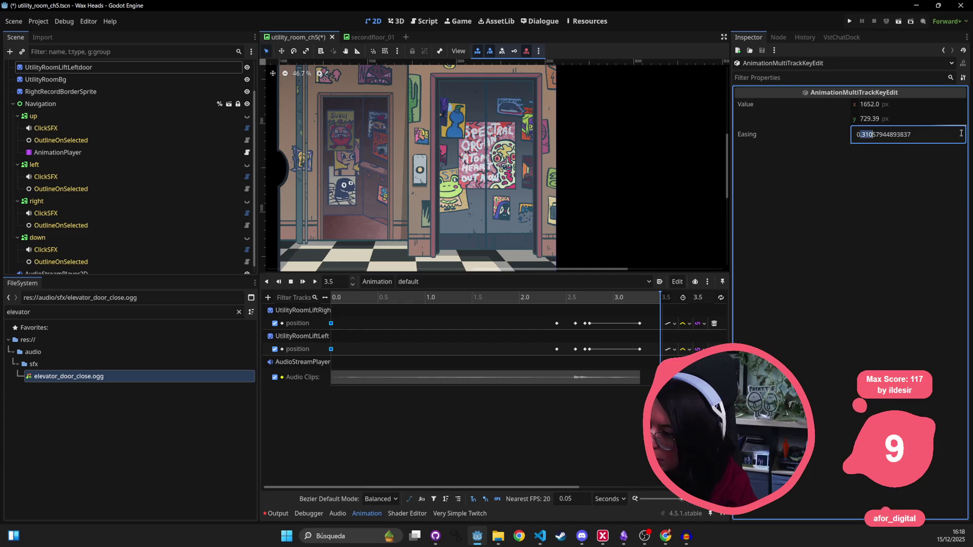
pyautogui.write('4')
pyautogui.press('Return')
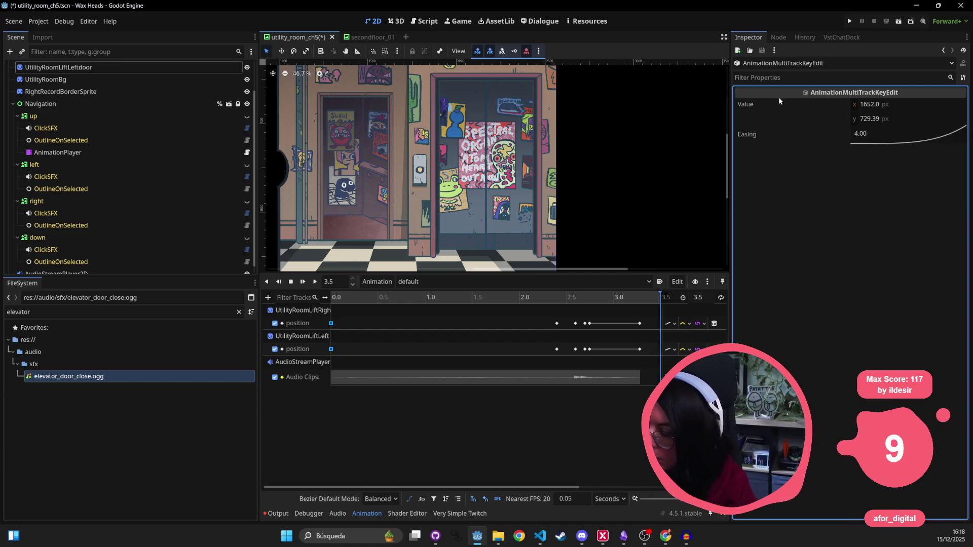
pyautogui.moveTo(359, 299); pyautogui.dragTo(331, 299)
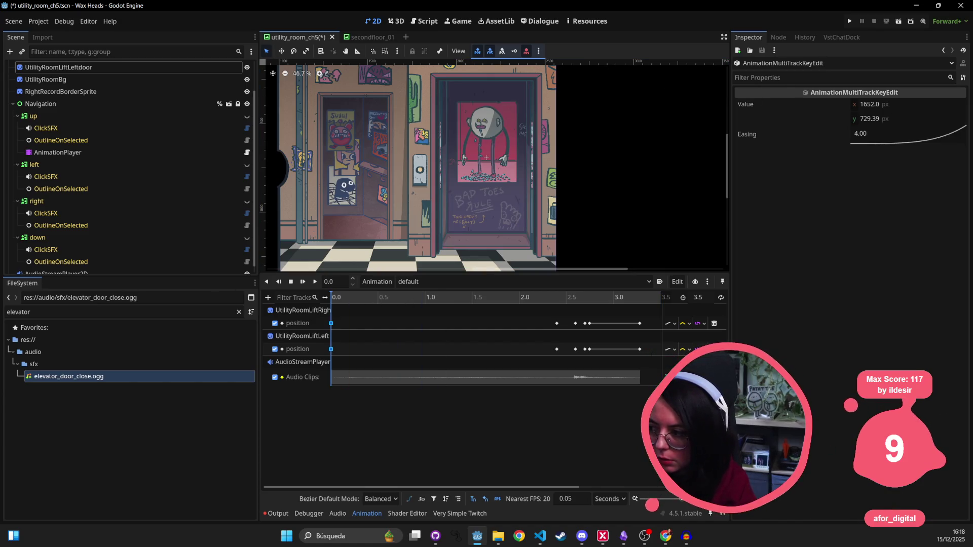
pyautogui.doubleClick(864, 136)
pyautogui.write('0.4')
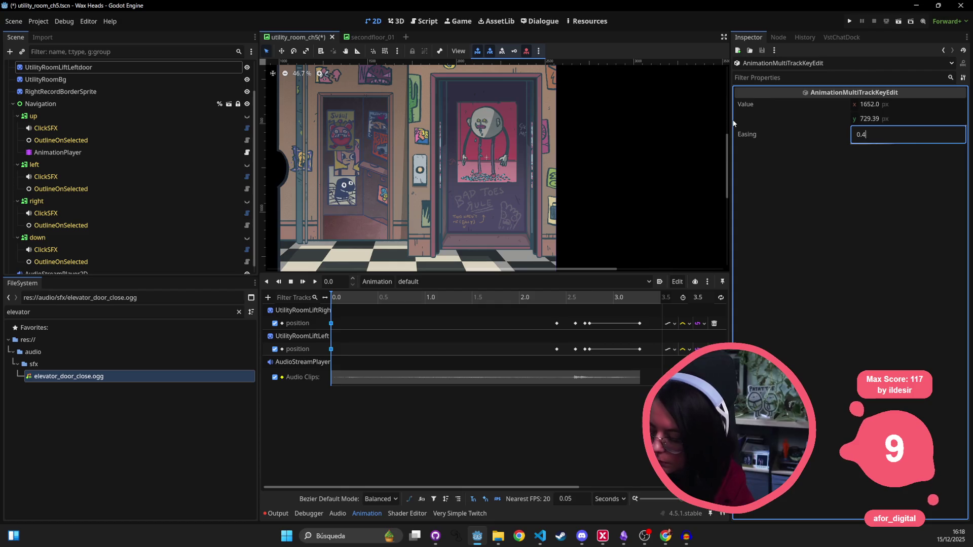
pyautogui.press('Return')
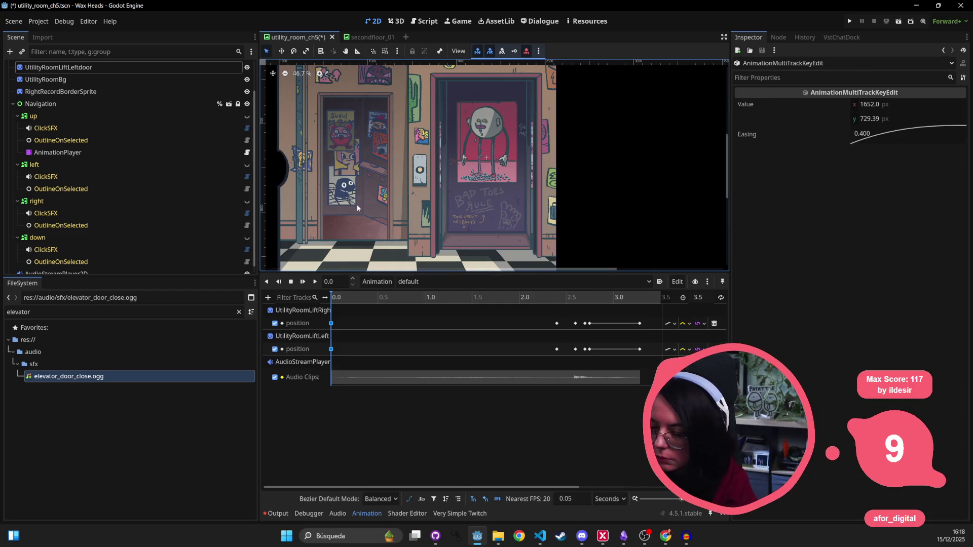
pyautogui.click(315, 283)
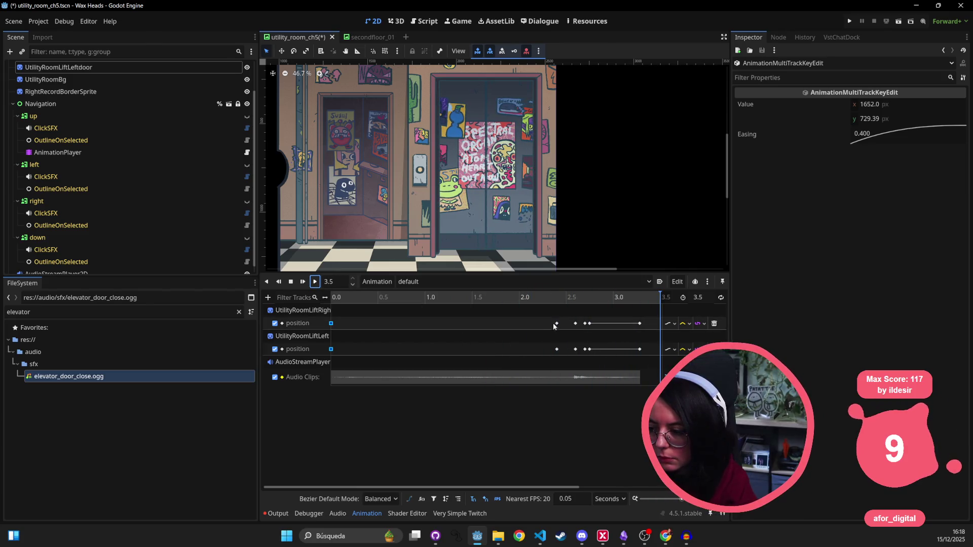
pyautogui.click(315, 284)
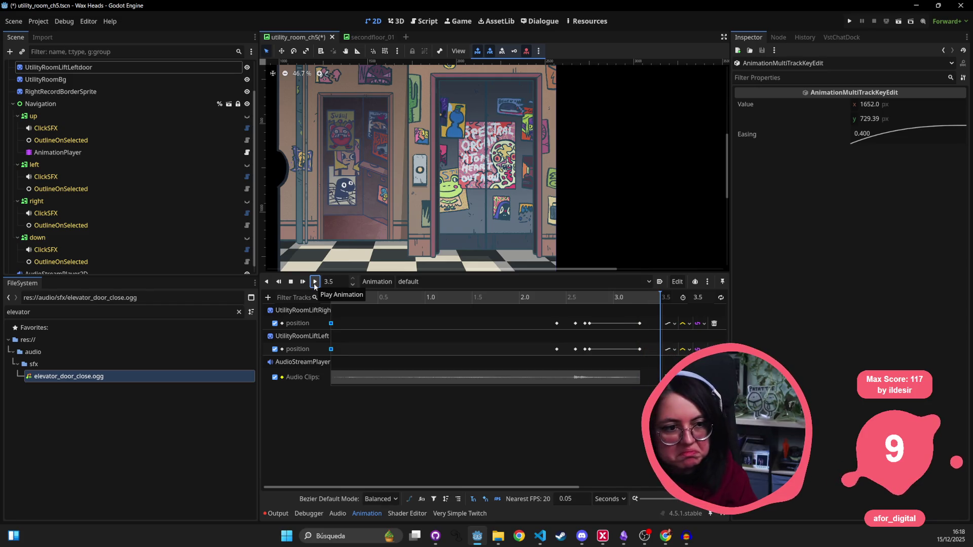
pyautogui.click(314, 284)
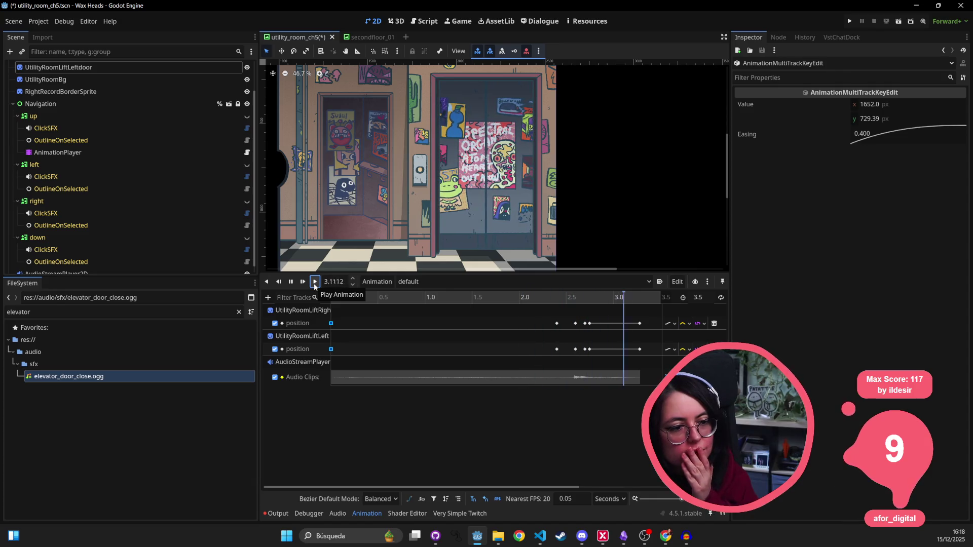
pyautogui.click(315, 284)
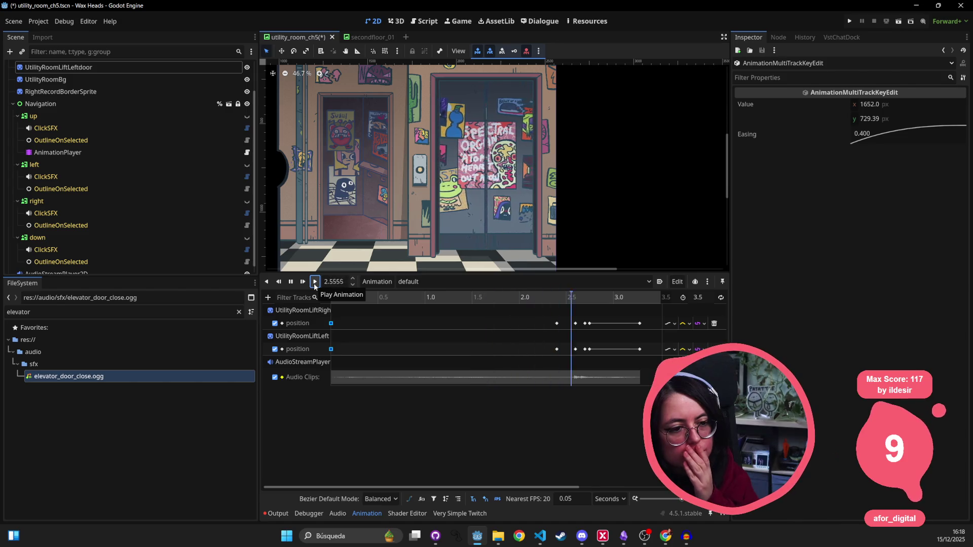
pyautogui.click(315, 284)
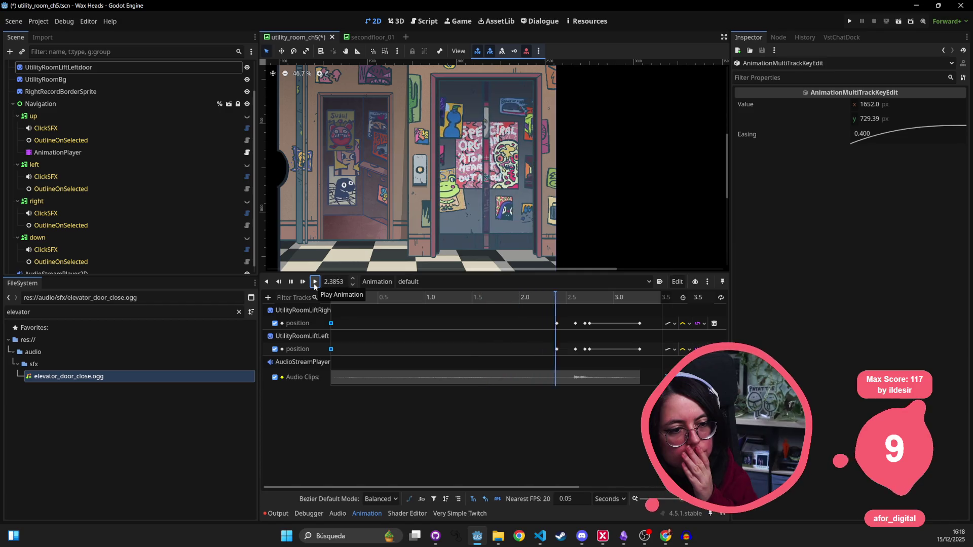
pyautogui.click(314, 284)
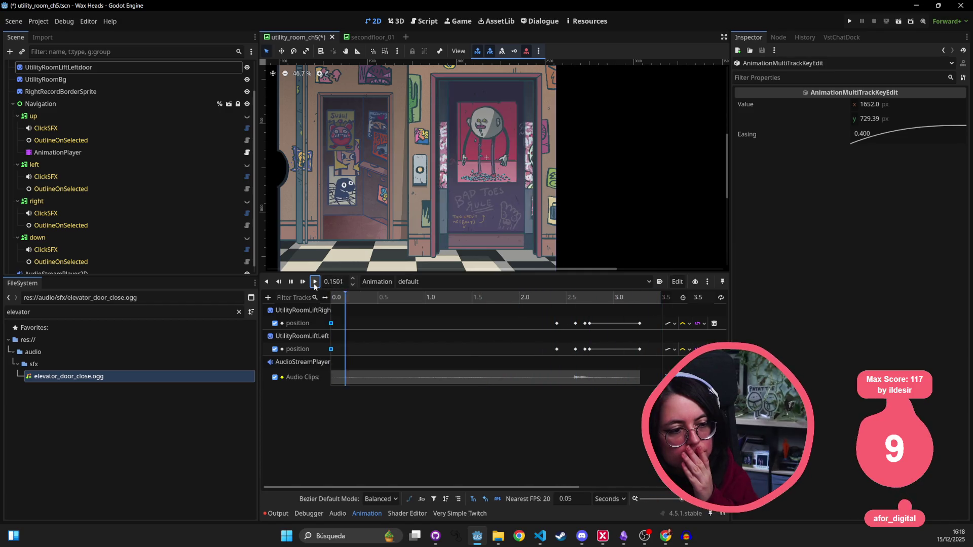
# - Select both doors' 2.4 s keyframes and replay the animation twice to review the doors
pyautogui.click(557, 323)
pyautogui.keyDown('shift'); pyautogui.click(558, 349); pyautogui.keyUp('shift')
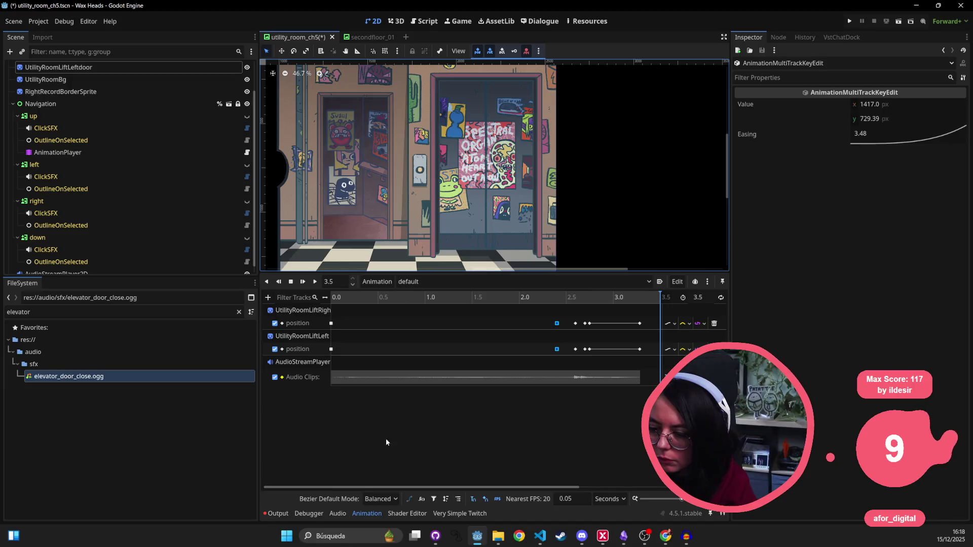
pyautogui.click(315, 282)
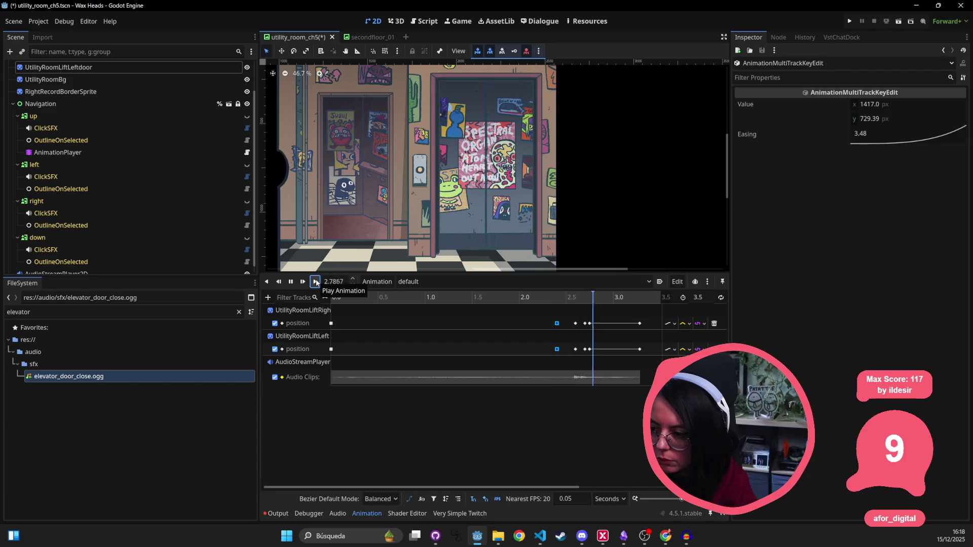
pyautogui.click(316, 282)
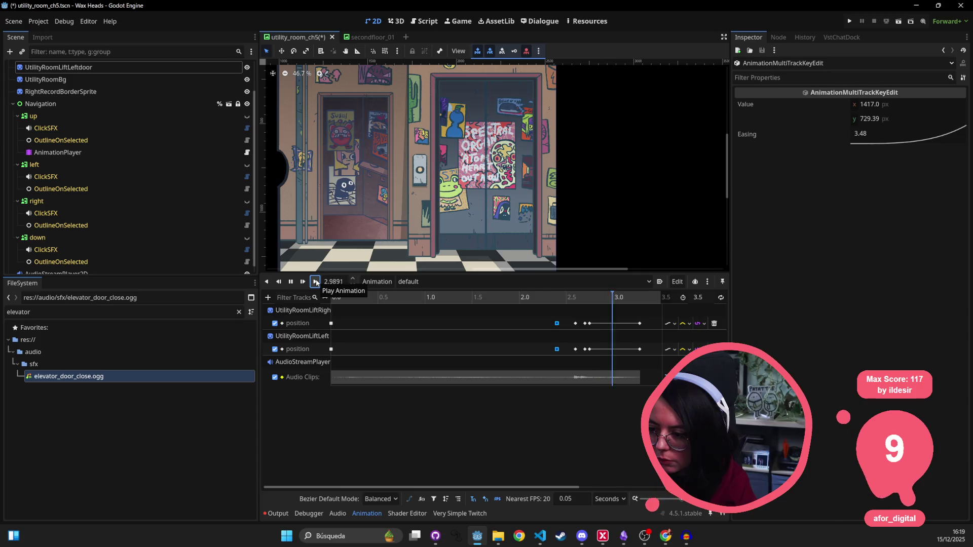
# - Lower the easing of both doors' 2.7 s keyframes to about 0.329 and play the animation
pyautogui.click(585, 324)
pyautogui.keyDown('shift'); pyautogui.click(586, 349); pyautogui.keyUp('shift')
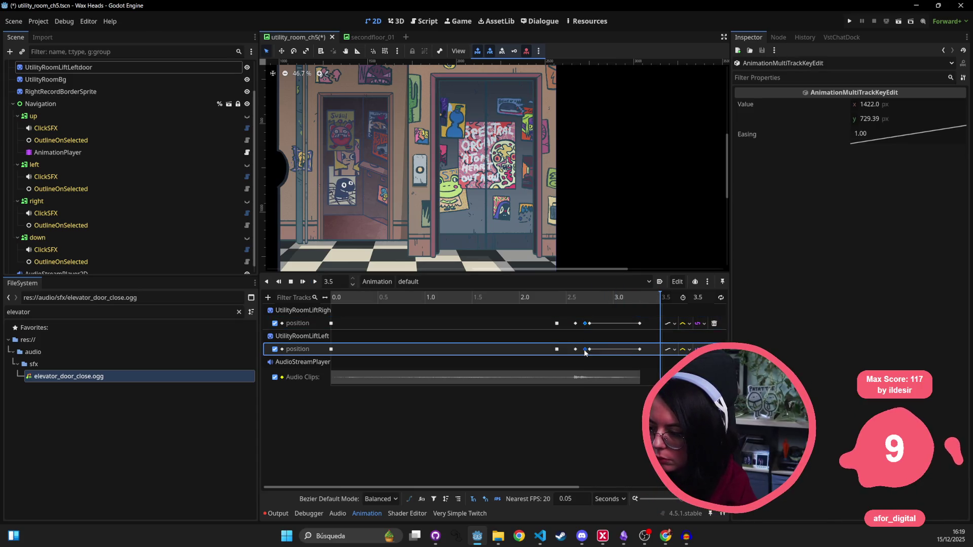
pyautogui.moveTo(904, 137); pyautogui.dragTo(928, 130)
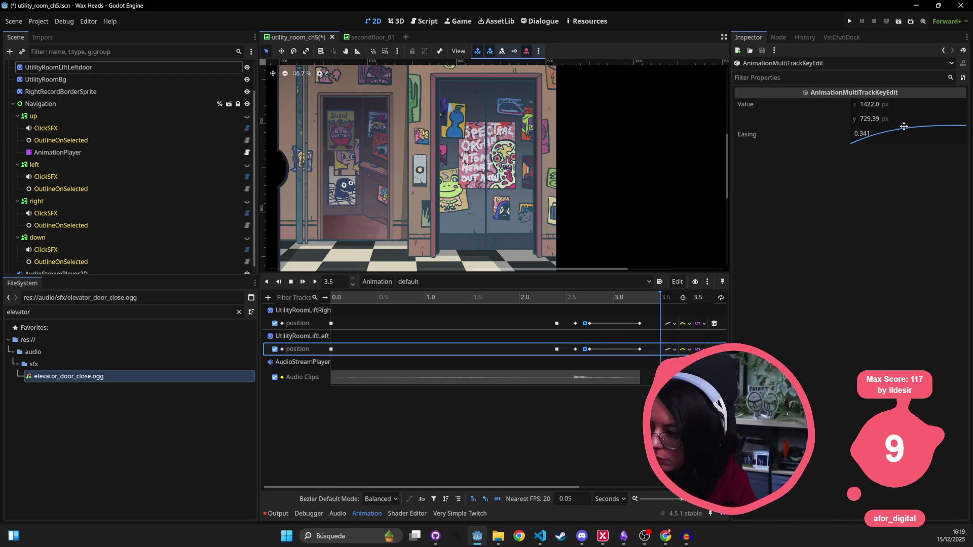
pyautogui.click(315, 281)
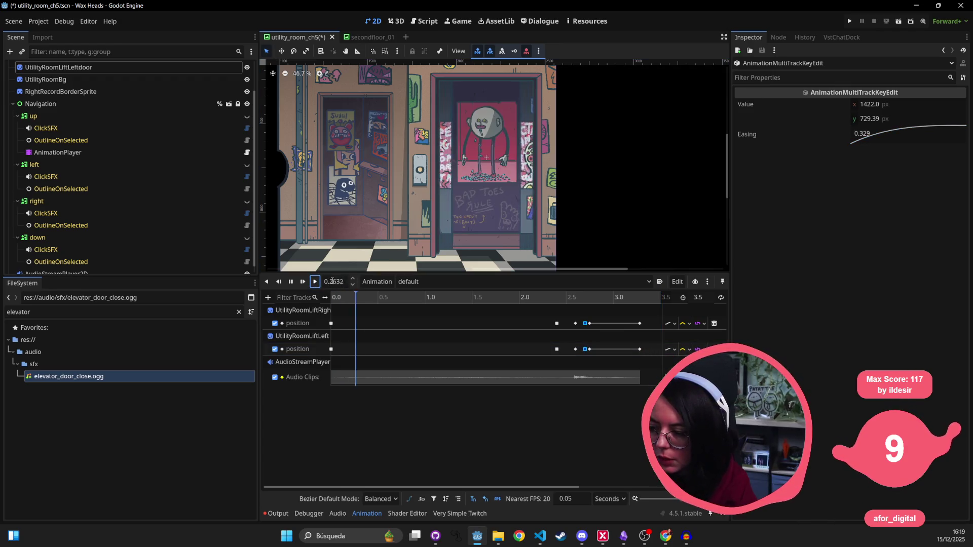
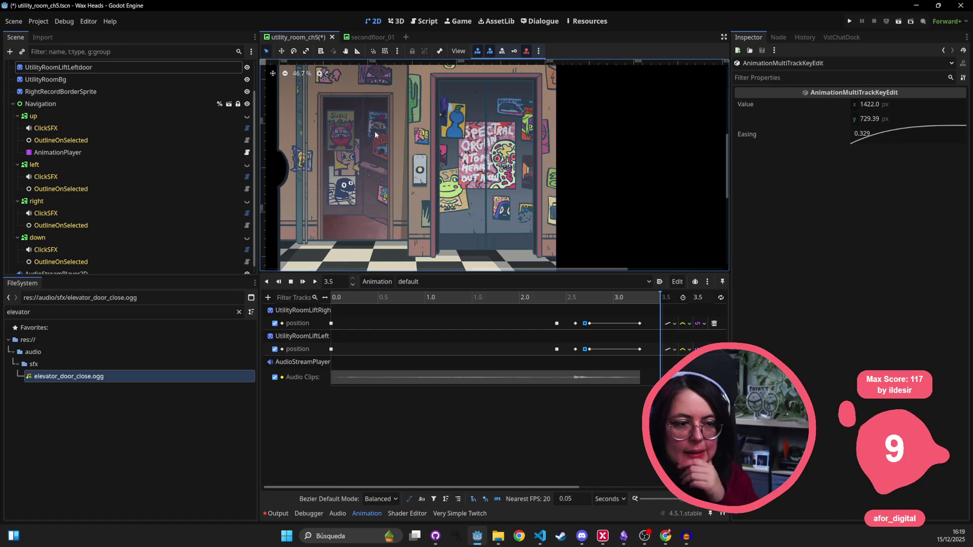
# - Make AudioStreamPlayer2D a child of the up node's AnimationPlayer and save the scene
pyautogui.hotkey('ctrl', 's')
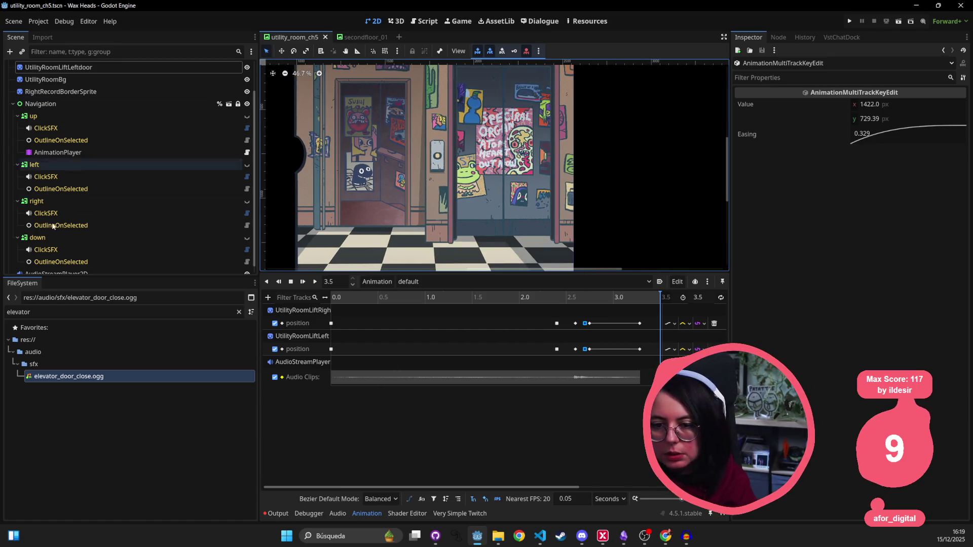
pyautogui.scroll(-1, 85, 181)
pyautogui.click(61, 145)
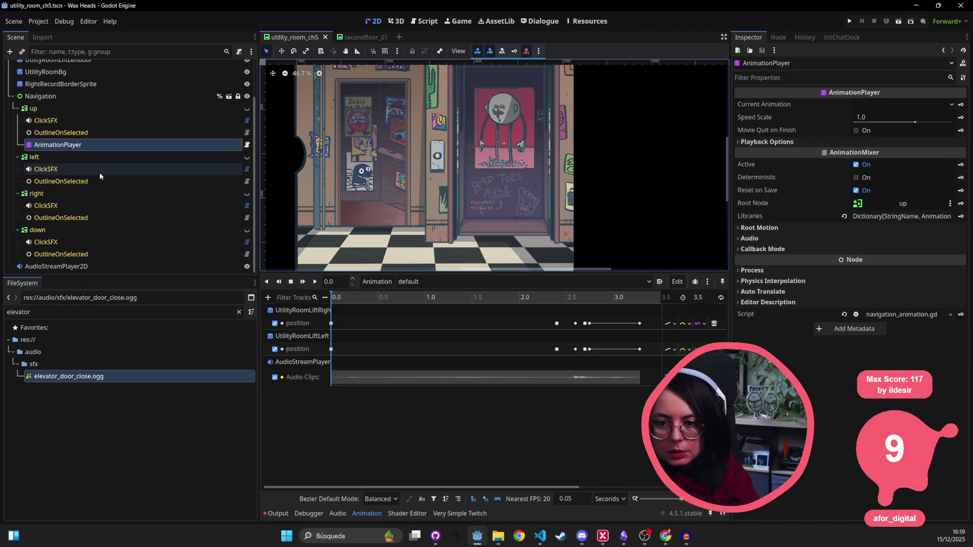
pyautogui.moveTo(68, 264); pyautogui.dragTo(91, 147)
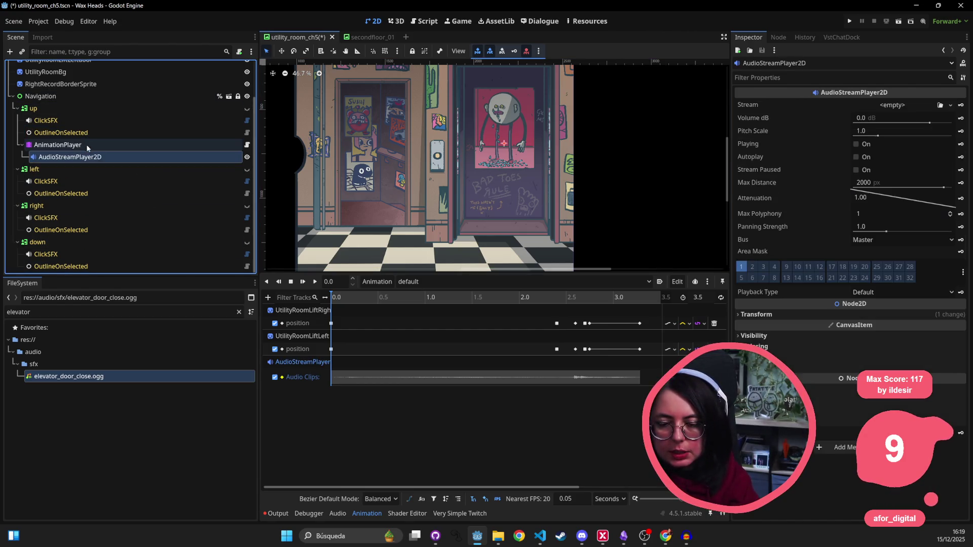
pyautogui.click(58, 145)
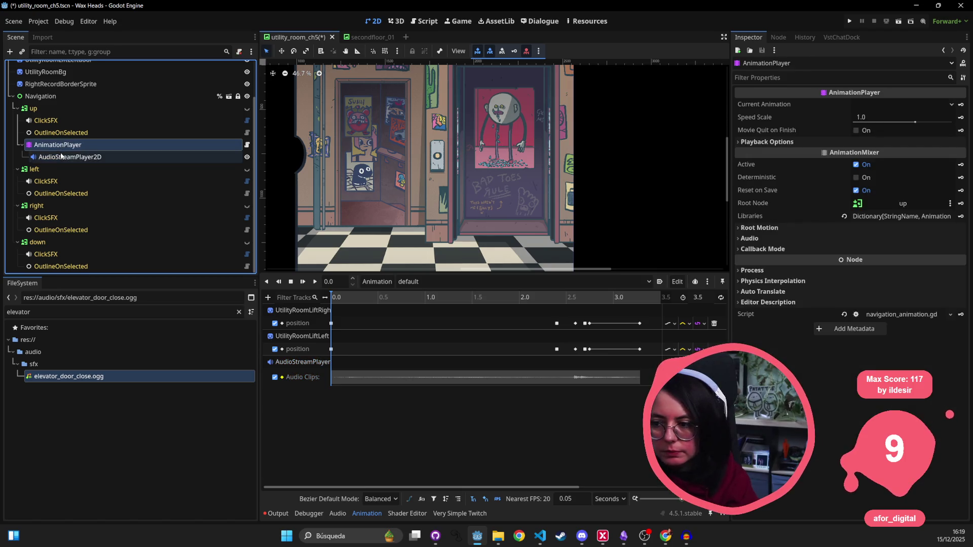
pyautogui.click(61, 156)
pyautogui.hotkey('ctrl', 's')
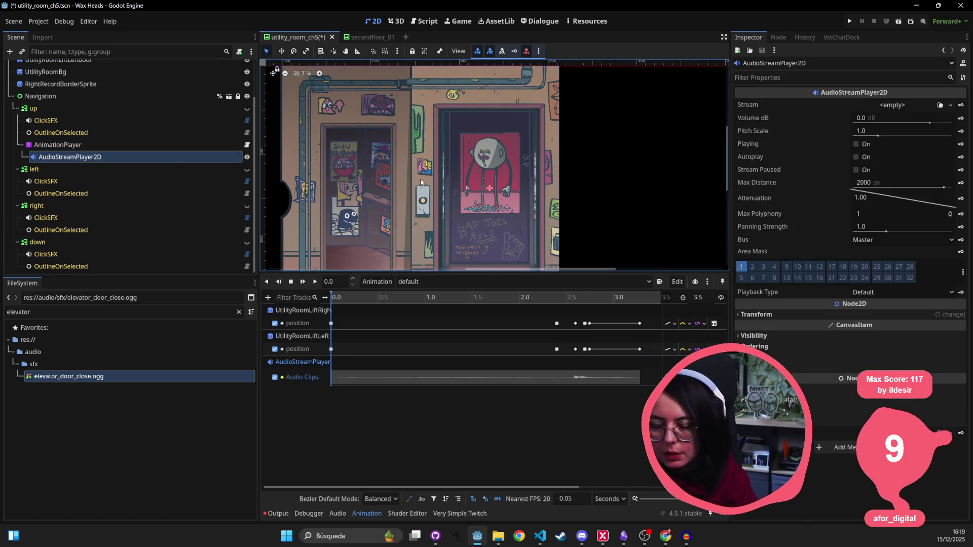
# - Review the AnimationPlayer and AudioStreamPlayer2D properties, then select both nodes
pyautogui.click(106, 145)
pyautogui.click(100, 157)
pyautogui.click(99, 145)
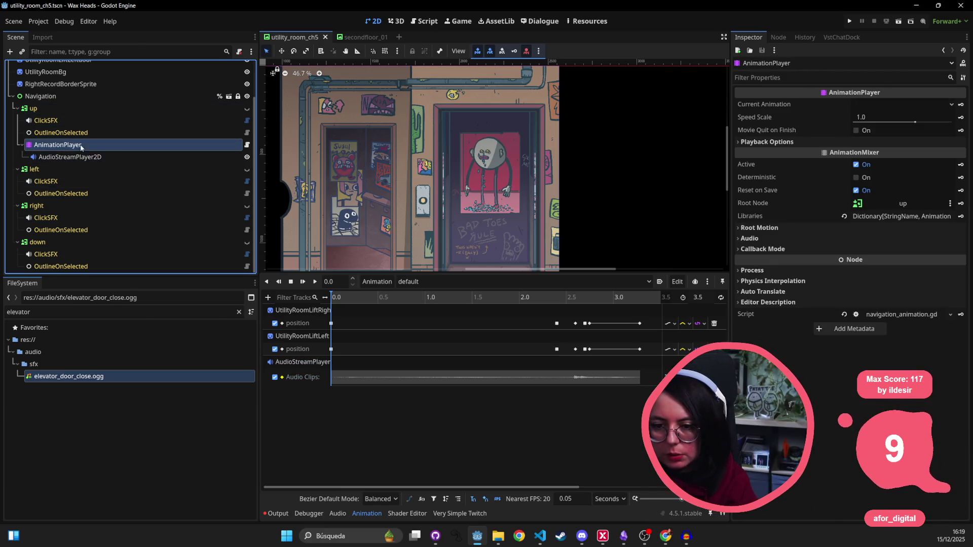
pyautogui.keyDown('ctrl'); pyautogui.click(81, 158); pyautogui.keyUp('ctrl')
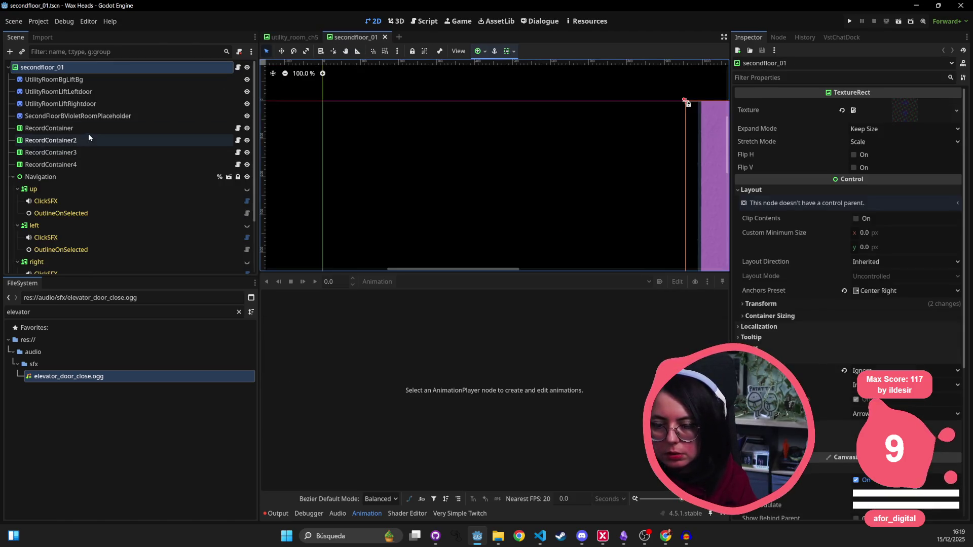
pyautogui.scroll(-5, 594, 166)
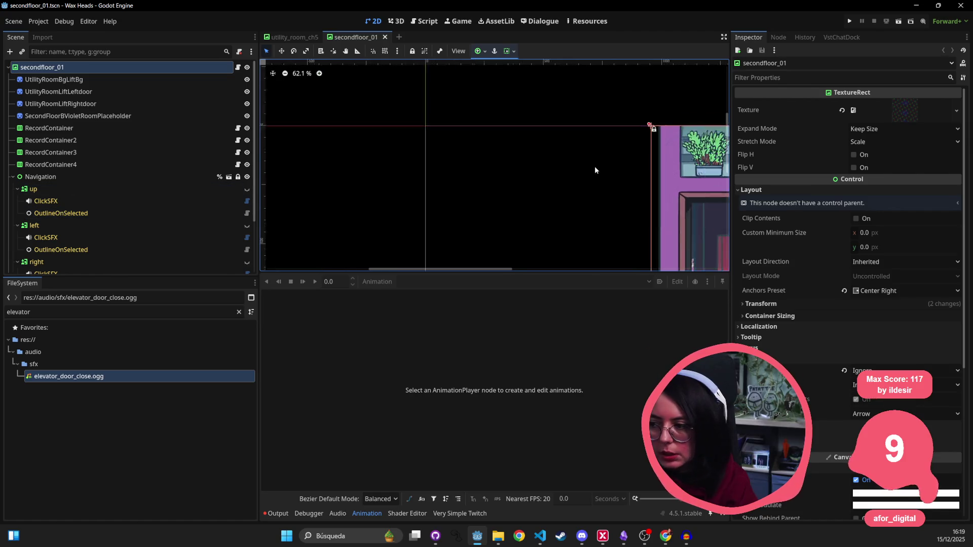
pyautogui.click(54, 79)
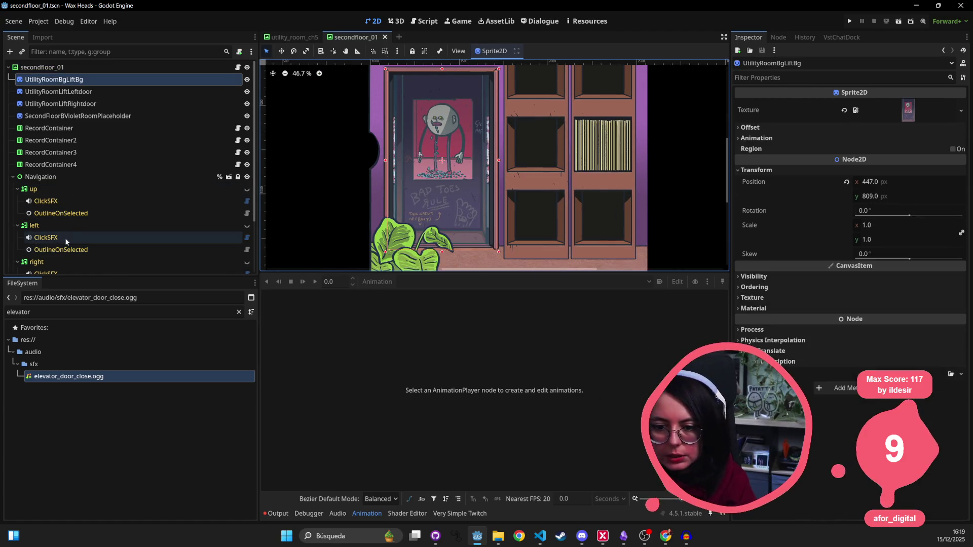
pyautogui.scroll(-3, 56, 178)
pyautogui.click(47, 248)
pyautogui.scroll(-1, 152, 263)
pyautogui.click(103, 263)
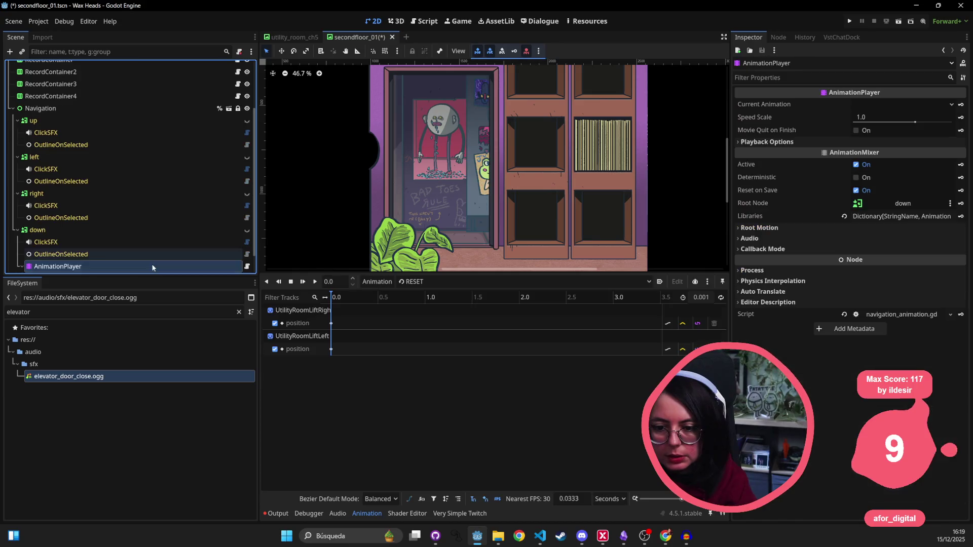
pyautogui.scroll(-2, 137, 243)
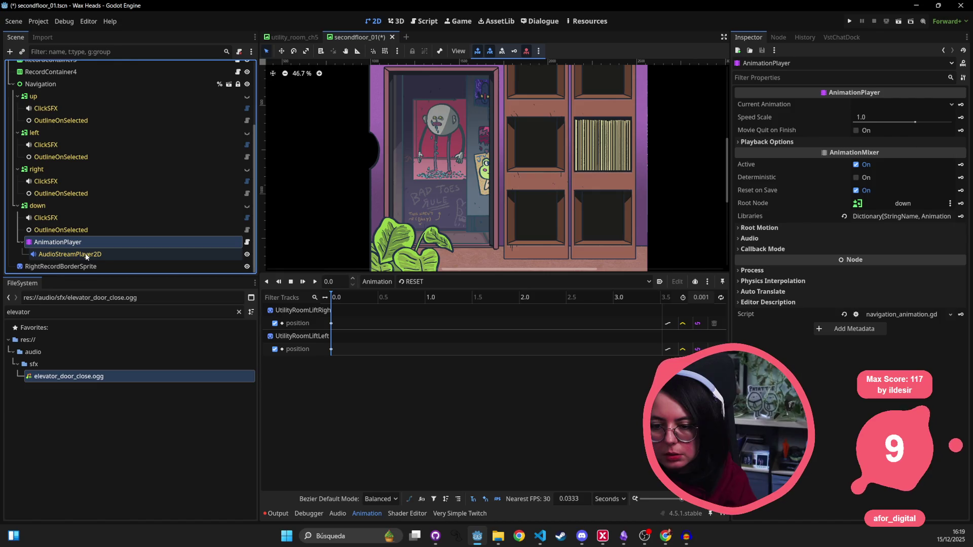
pyautogui.click(76, 254)
pyautogui.click(88, 242)
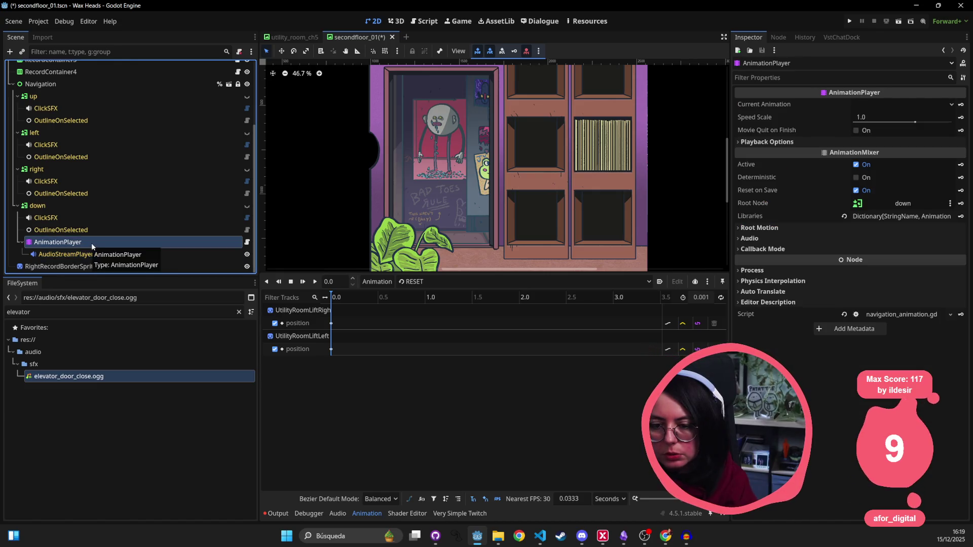
pyautogui.click(97, 251)
pyautogui.click(96, 243)
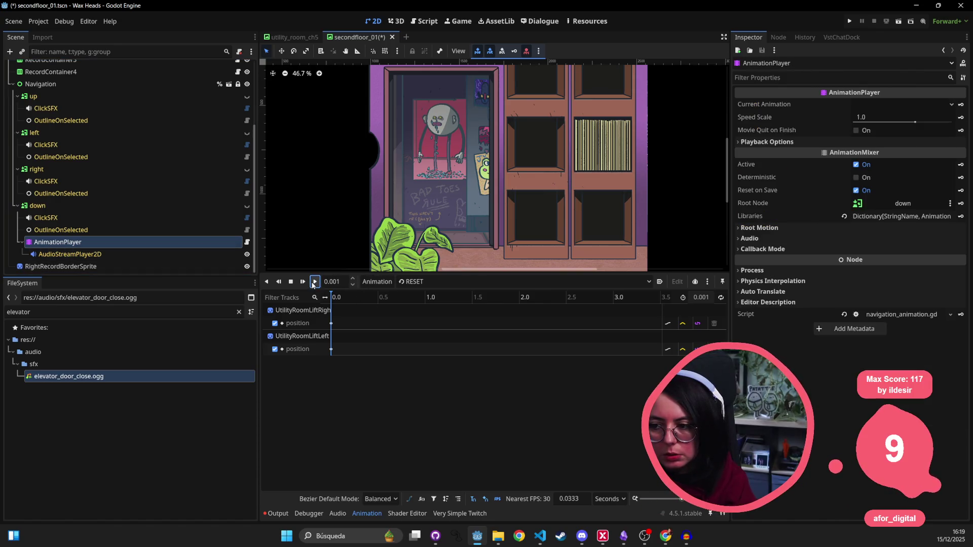
pyautogui.click(446, 282)
pyautogui.click(446, 307)
pyautogui.click(315, 282)
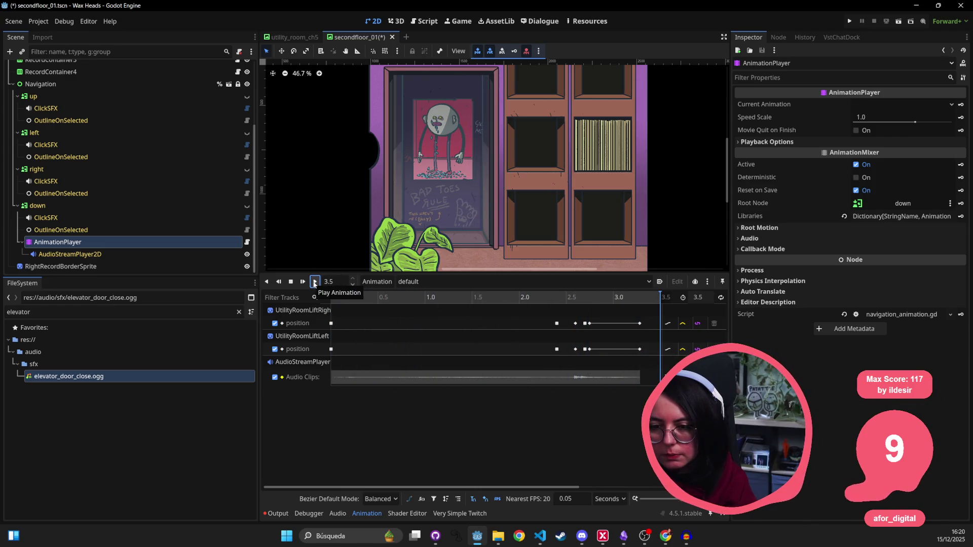
pyautogui.click(583, 181)
pyautogui.click(288, 38)
pyautogui.scroll(-2, 554, 190)
pyautogui.scroll(2, 212, 150)
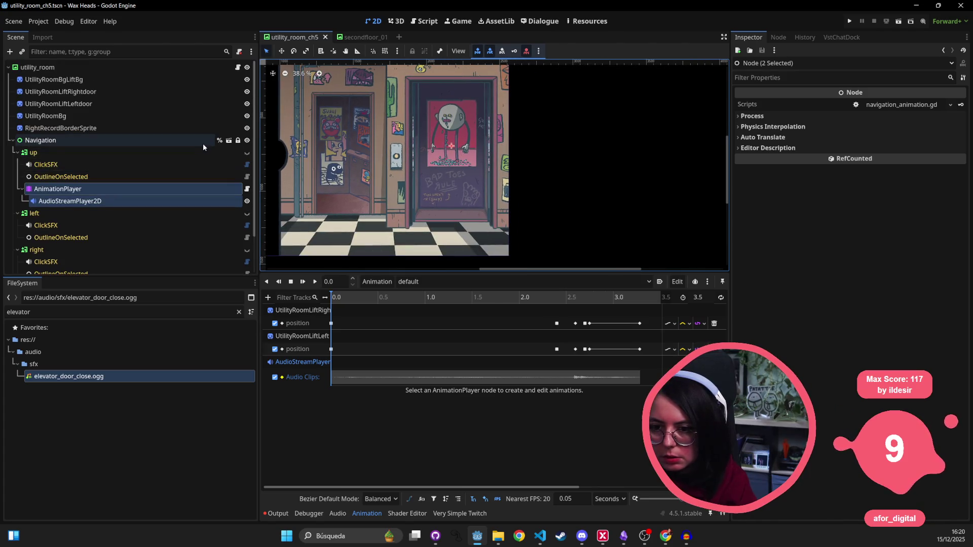
# - Add a Node2D child to utility_room and move it to the top of the tree
pyautogui.rightClick(118, 71)
pyautogui.click(147, 94)
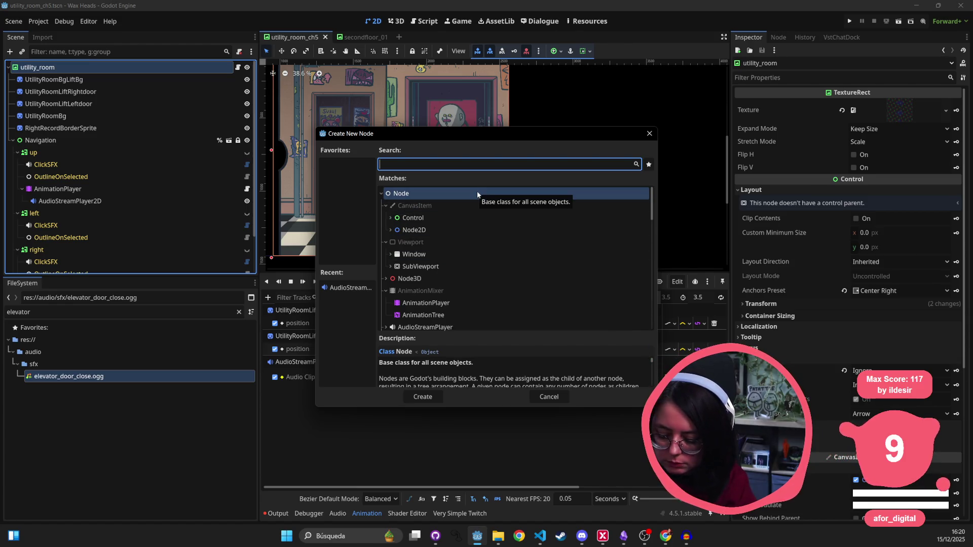
pyautogui.write('node2d')
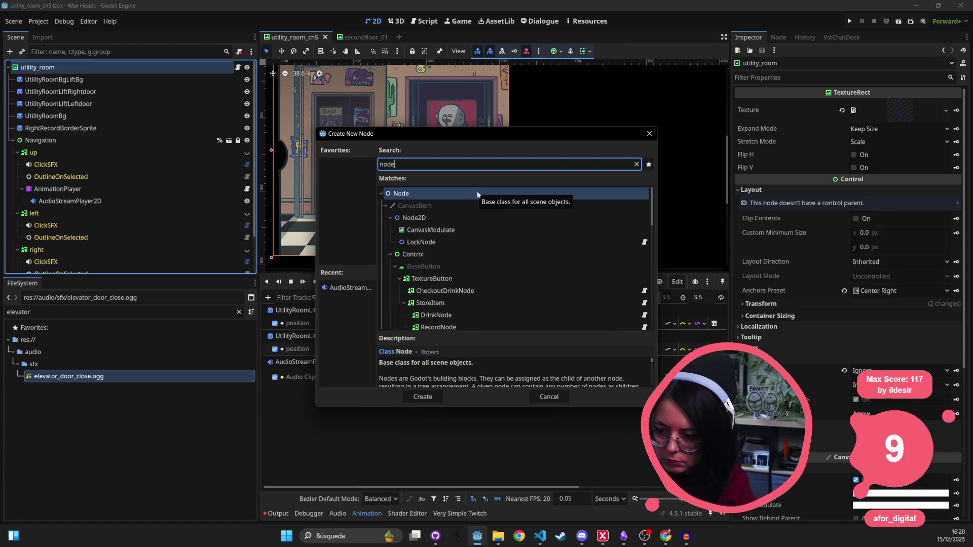
pyautogui.press('Return')
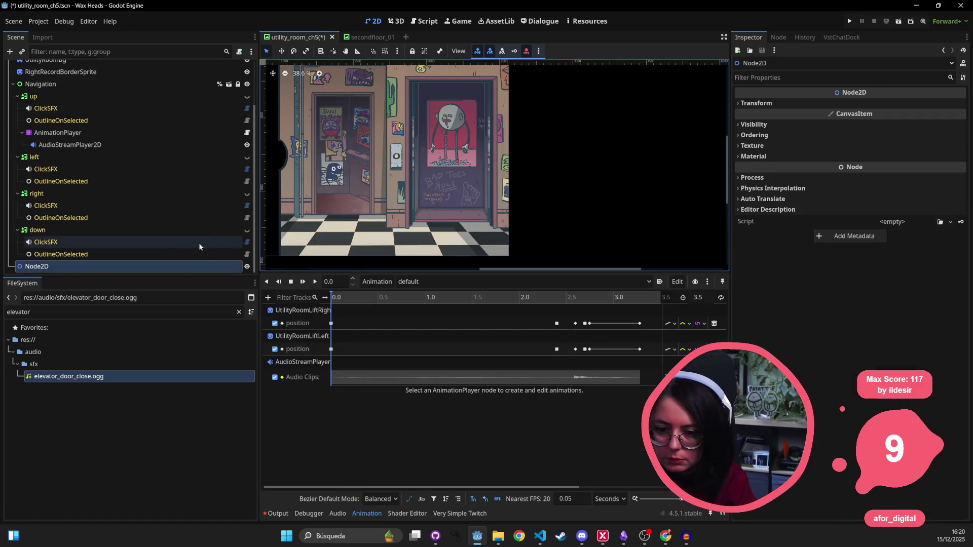
pyautogui.moveTo(132, 265); pyautogui.dragTo(96, 75)
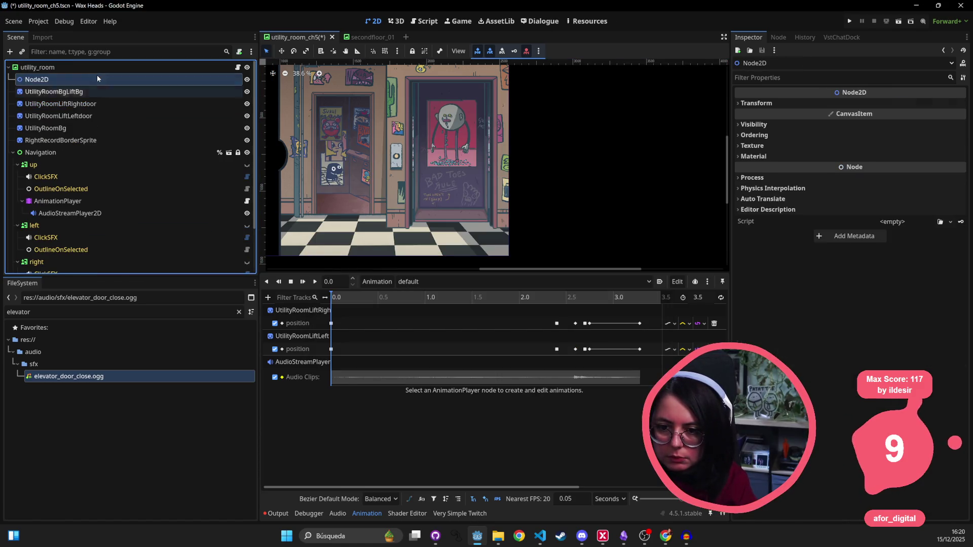
# - Rename the new Node2D to LiftDoors
pyautogui.doubleClick(97, 80)
pyautogui.write('Elevator')
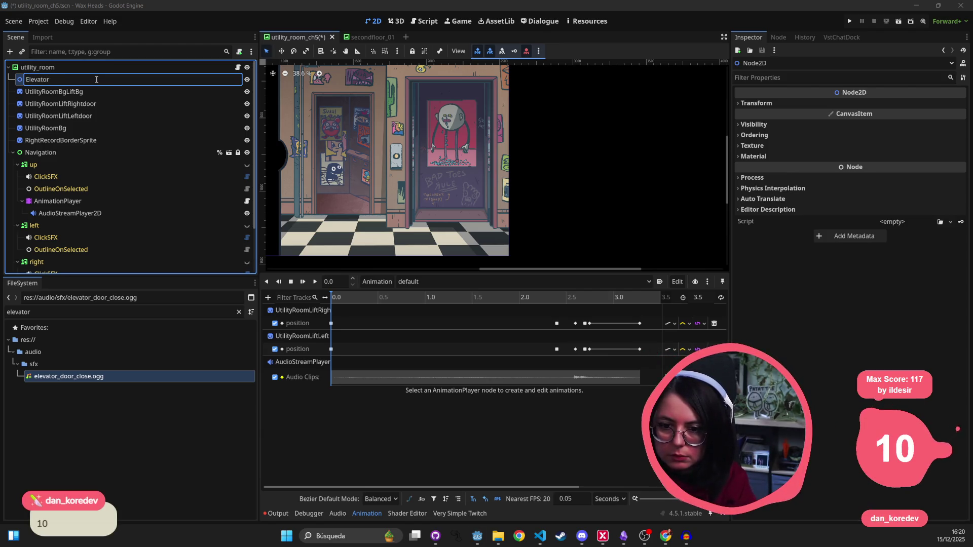
pyautogui.press('BackSpace')
pyautogui.press('BackSpace')
pyautogui.press('BackSpace')
pyautogui.write('LiftD')
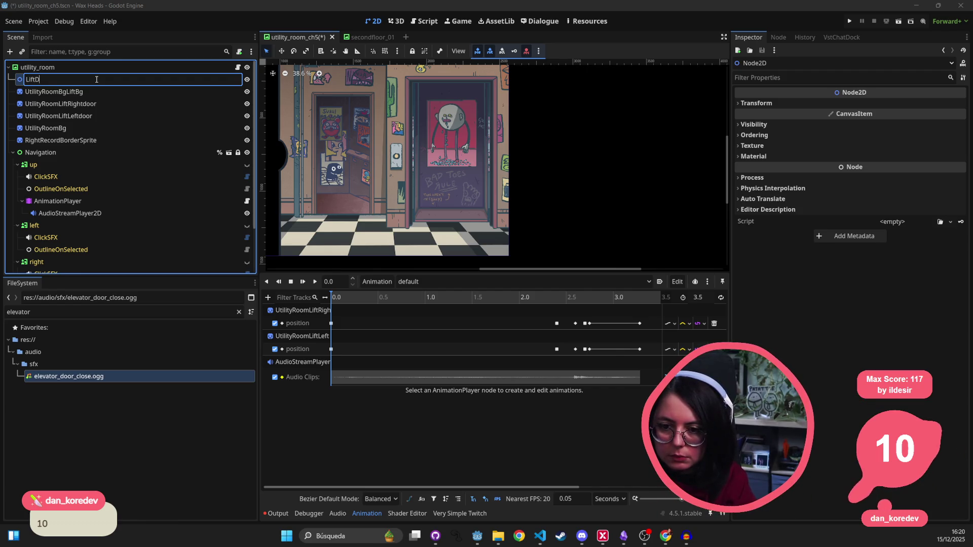
pyautogui.press('Return')
pyautogui.keyDown('ctrl'); pyautogui.click(86, 104); pyautogui.keyUp('ctrl')
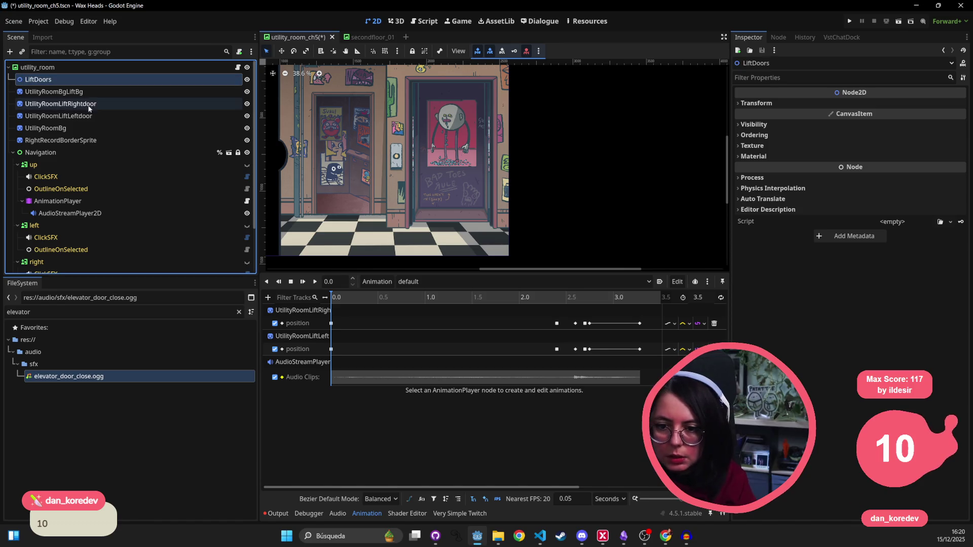
# - Group the lift background and both door sprites under LiftDoors and shift it in the room
pyautogui.keyDown('ctrl'); pyautogui.click(87, 115); pyautogui.keyUp('ctrl')
pyautogui.keyDown('ctrl'); pyautogui.click(92, 94); pyautogui.keyUp('ctrl')
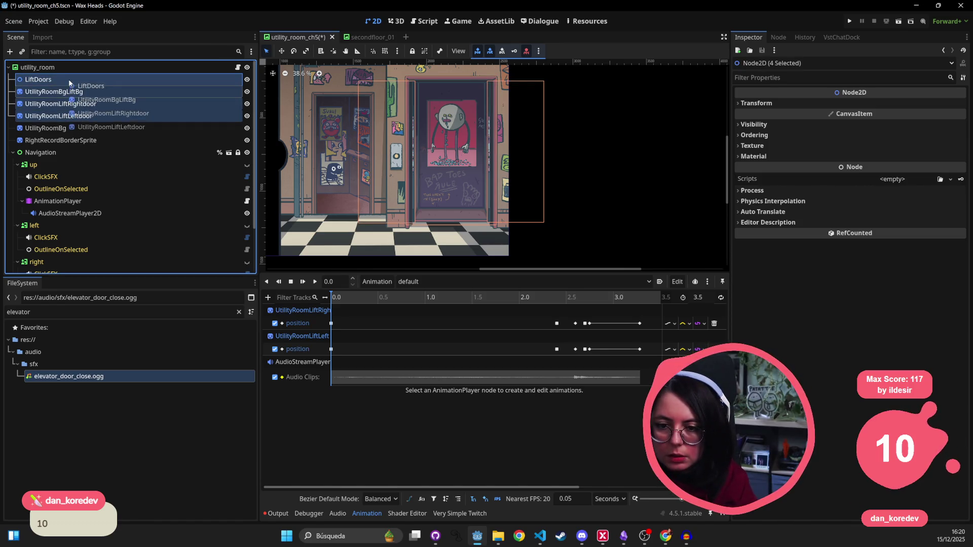
pyautogui.click(53, 92)
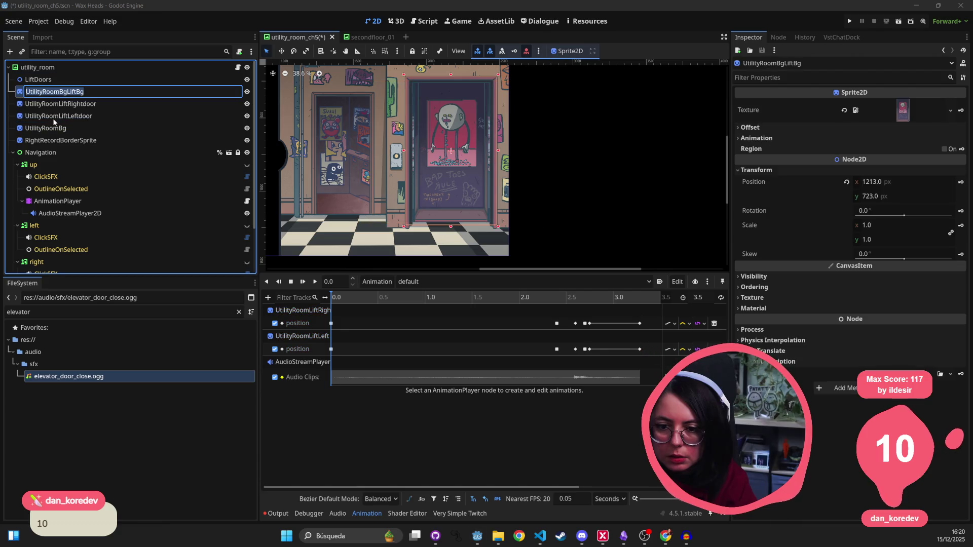
pyautogui.keyDown('ctrl'); pyautogui.click(52, 116); pyautogui.keyUp('ctrl')
pyautogui.keyDown('ctrl'); pyautogui.click(56, 105); pyautogui.keyUp('ctrl')
pyautogui.moveTo(68, 94); pyautogui.dragTo(71, 81)
pyautogui.scroll(-3, 288, 100)
pyautogui.moveTo(294, 90)
pyautogui.mouseDown()
pyautogui.moveTo(315, 81)
pyautogui.moveTo(418, 190)
pyautogui.moveTo(410, 111)
pyautogui.moveTo(400, 118)
pyautogui.mouseUp()
pyautogui.scroll(3, 418, 190)
pyautogui.scroll(2, 425, 133)
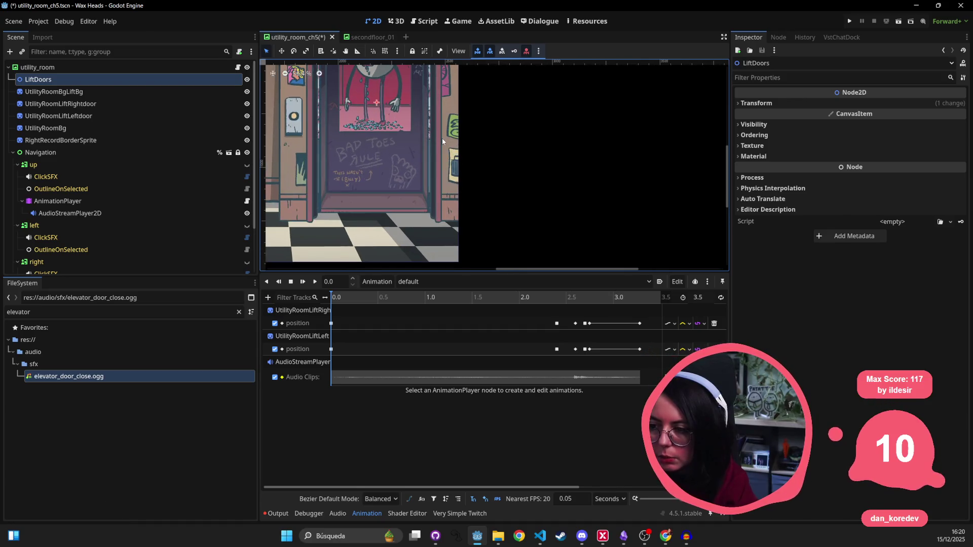
# - Try nesting LiftDoors under the lift background, check its position, then move it back above
pyautogui.click(89, 92)
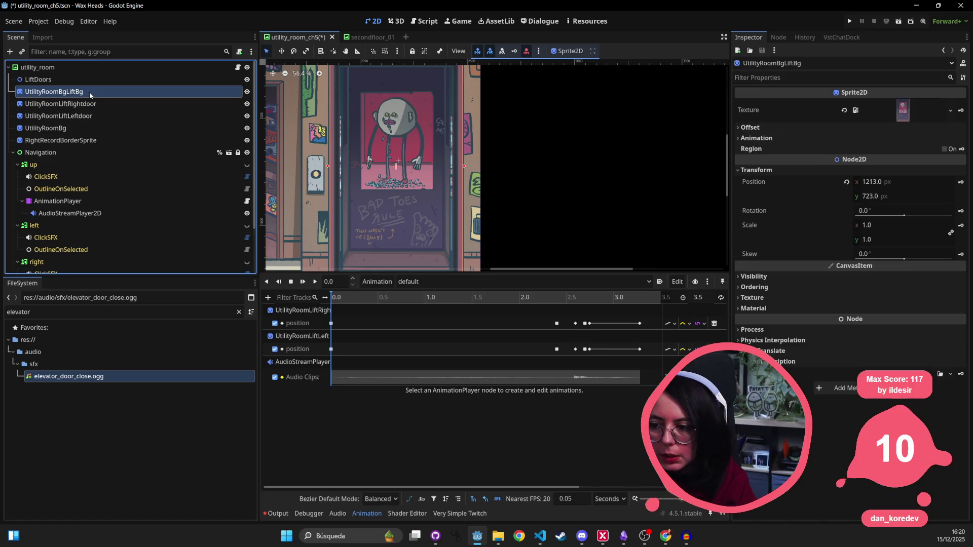
pyautogui.moveTo(54, 79); pyautogui.dragTo(58, 92)
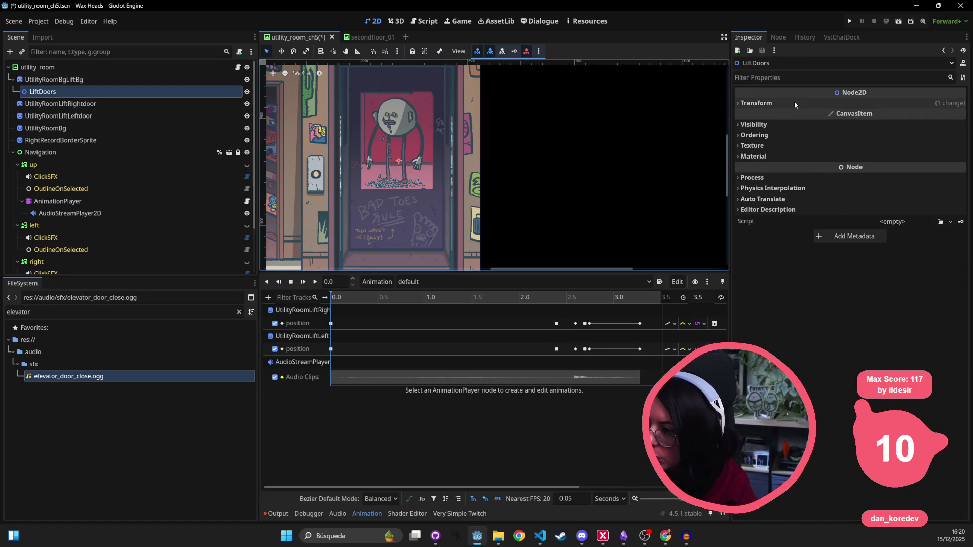
pyautogui.click(796, 103)
pyautogui.click(758, 115)
pyautogui.moveTo(66, 91); pyautogui.dragTo(58, 75)
# - Place the lift background and both doors inside LiftDoors at 1213, 723 and save
pyautogui.click(51, 92)
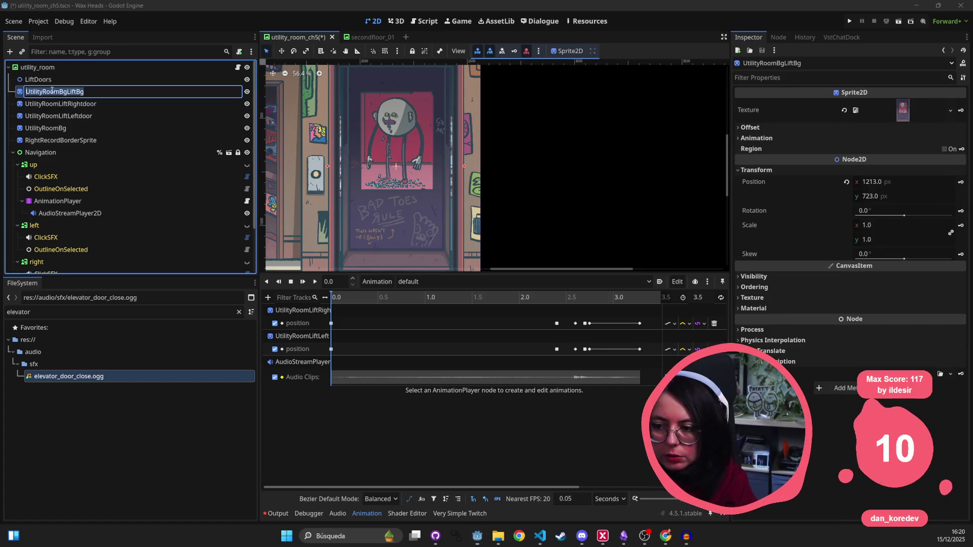
pyautogui.click(52, 105)
pyautogui.press('Down')
pyautogui.keyDown('shift'); pyautogui.click(92, 93); pyautogui.keyUp('shift')
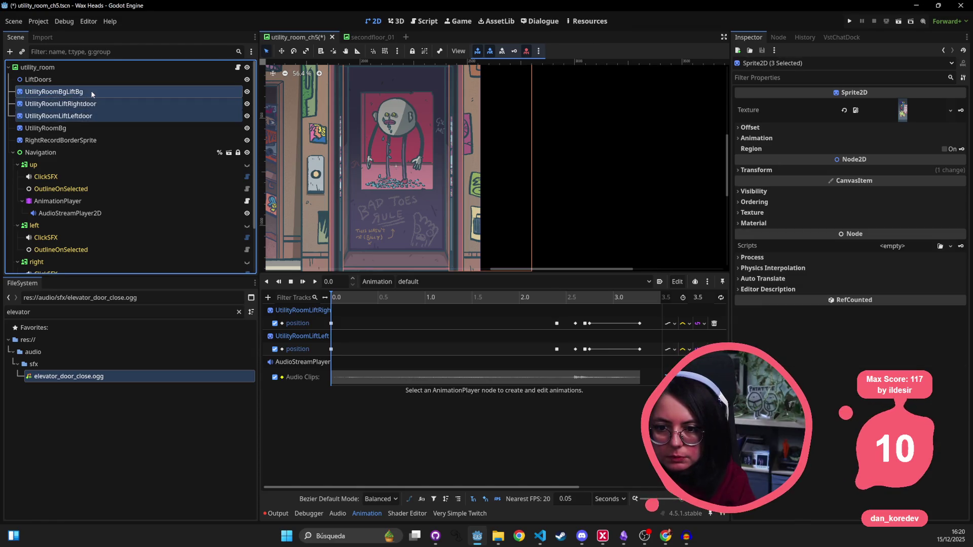
pyautogui.moveTo(75, 105); pyautogui.dragTo(61, 79)
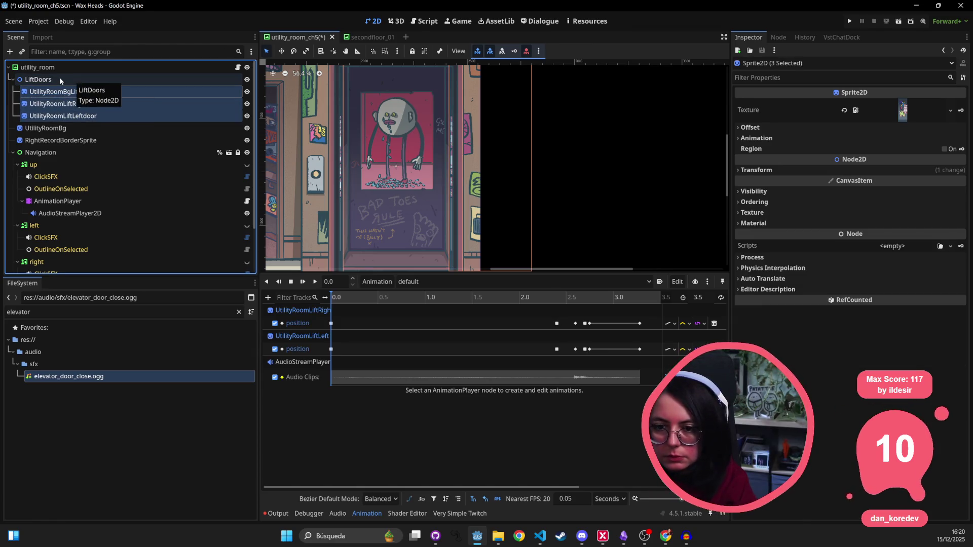
pyautogui.click(60, 79)
pyautogui.hotkey('ctrl', 's')
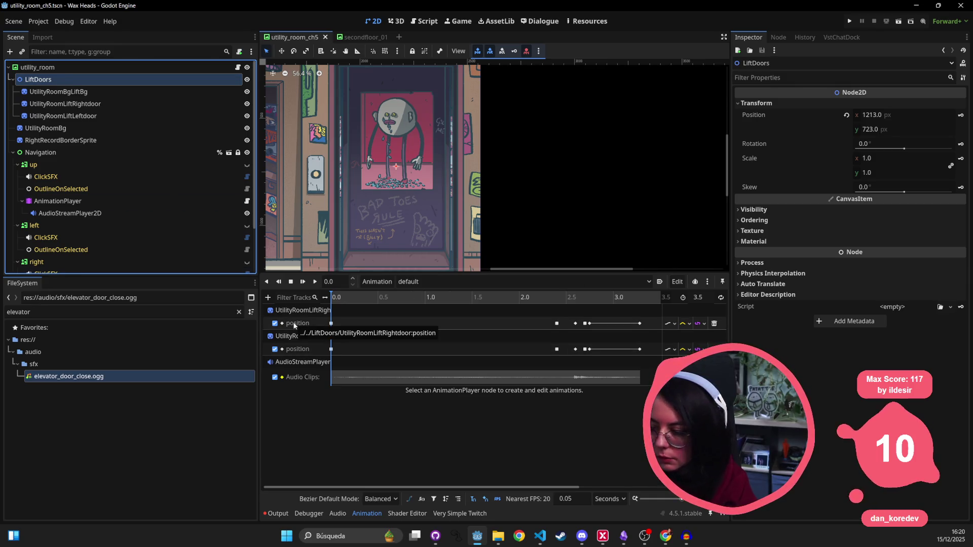
pyautogui.scroll(-3, 386, 152)
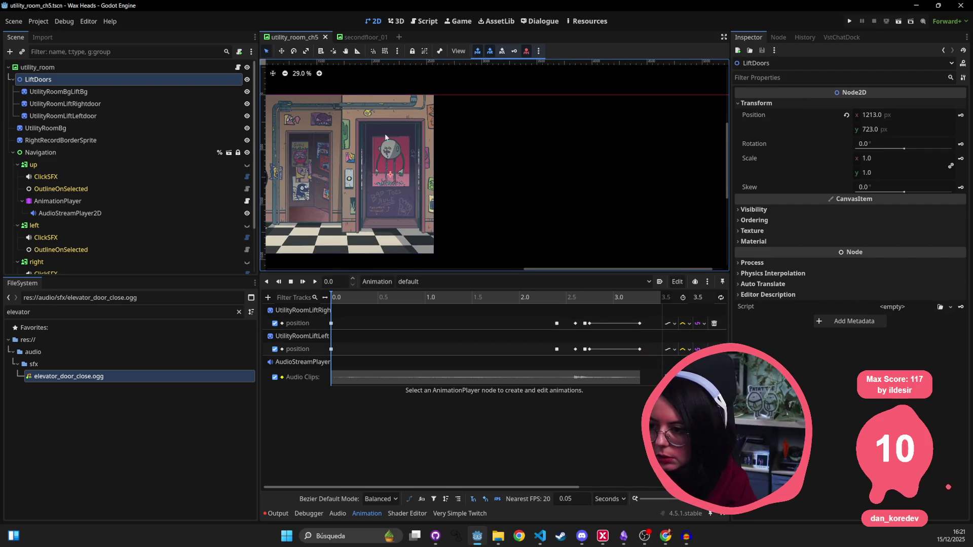
# - Play the door animation, pull the three lift sprites out of LiftDoors, and select the doors
pyautogui.click(313, 283)
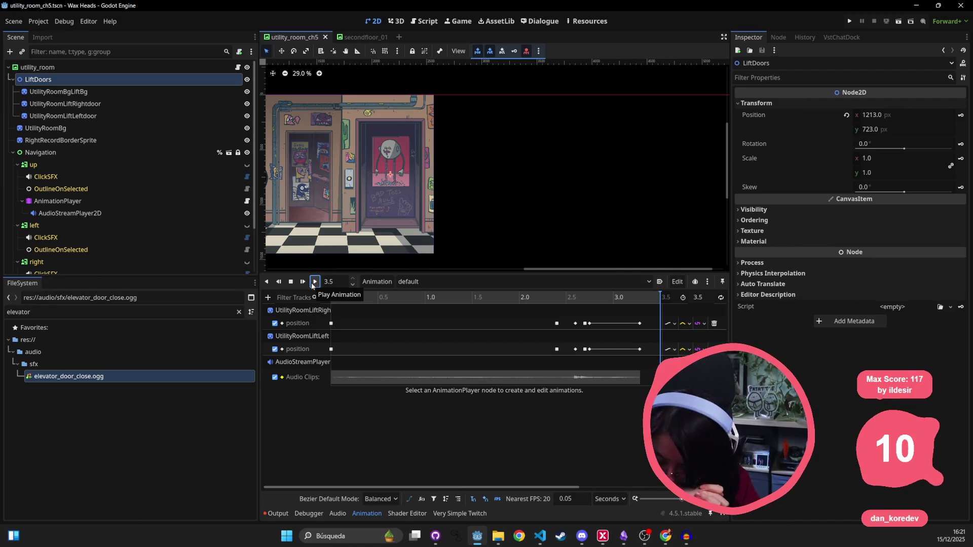
pyautogui.moveTo(370, 229); pyautogui.dragTo(424, 190)
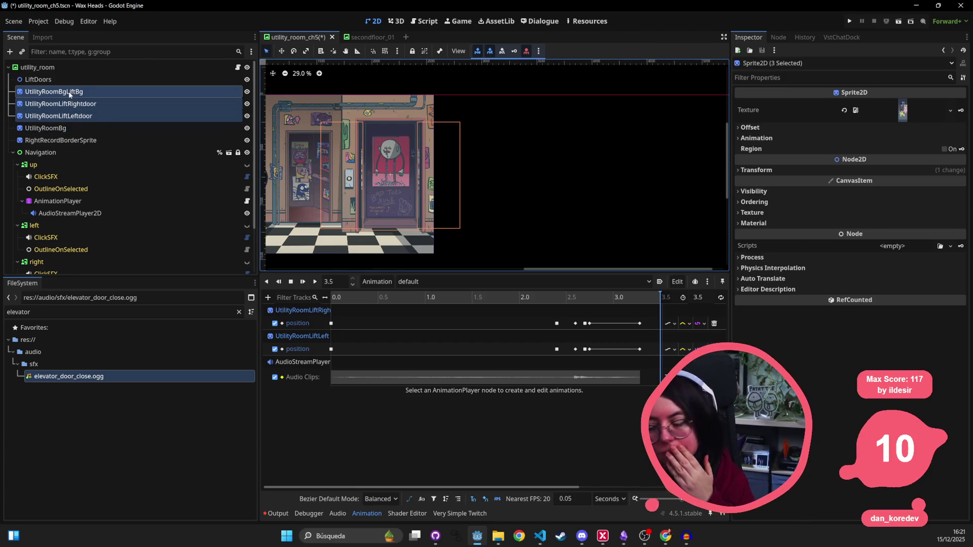
pyautogui.moveTo(69, 95); pyautogui.dragTo(74, 81)
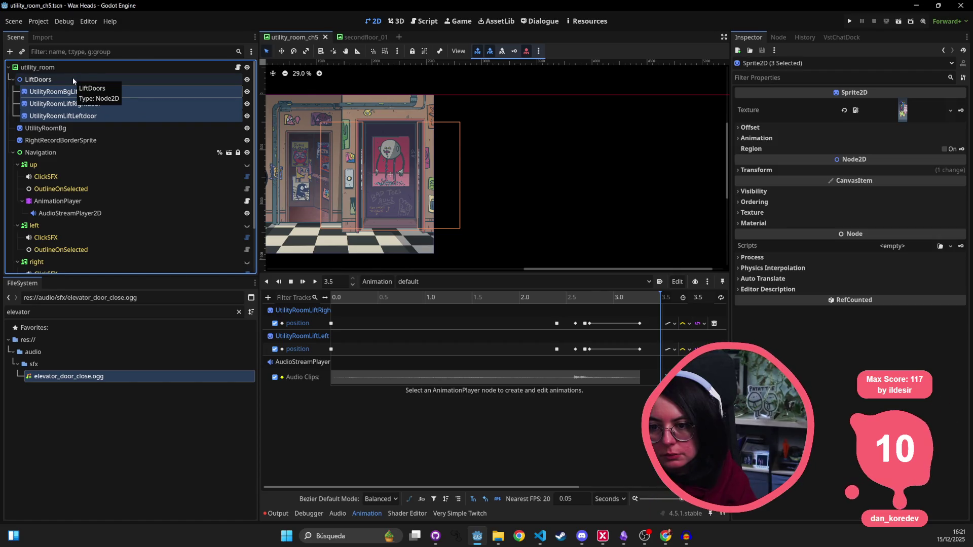
pyautogui.click(61, 103)
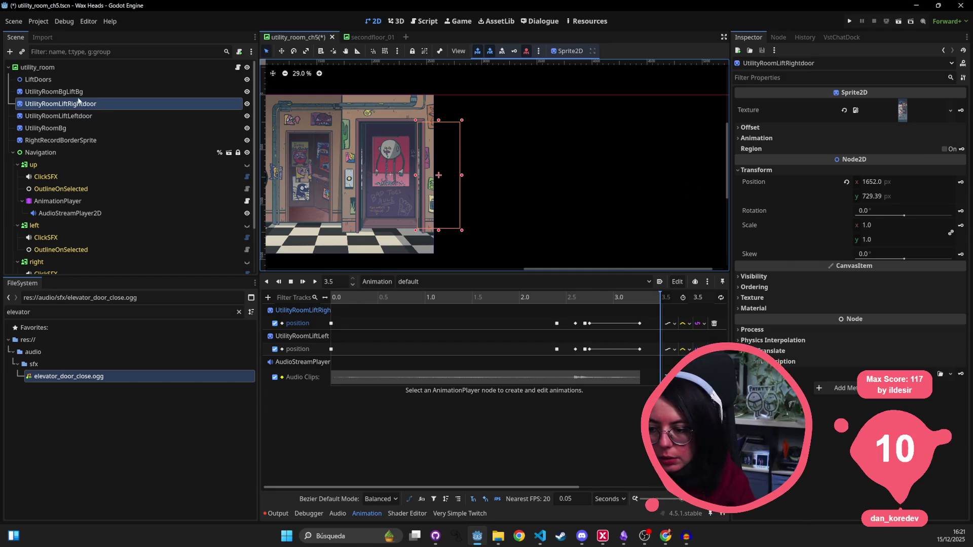
pyautogui.click(76, 116)
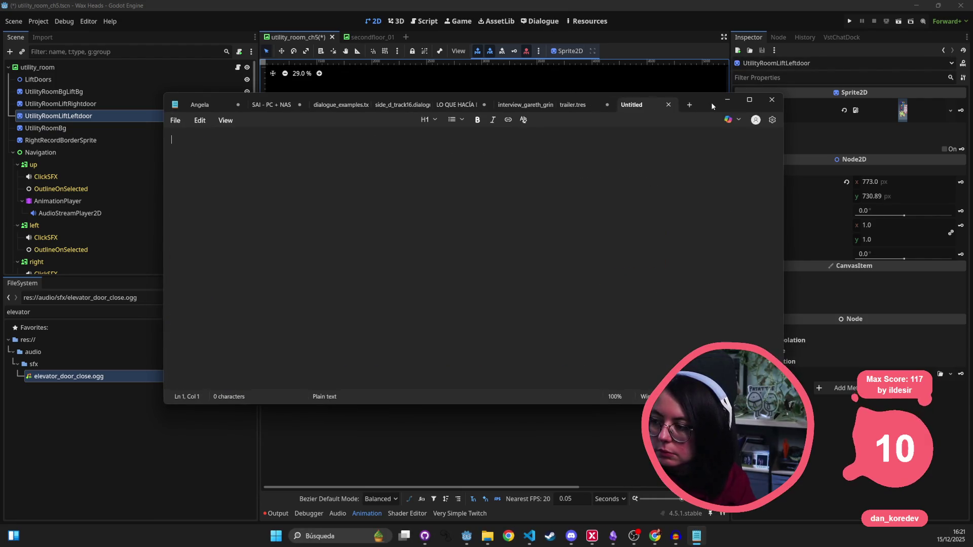
# - Copy the left door's Position value into Notepad
pyautogui.click(727, 100)
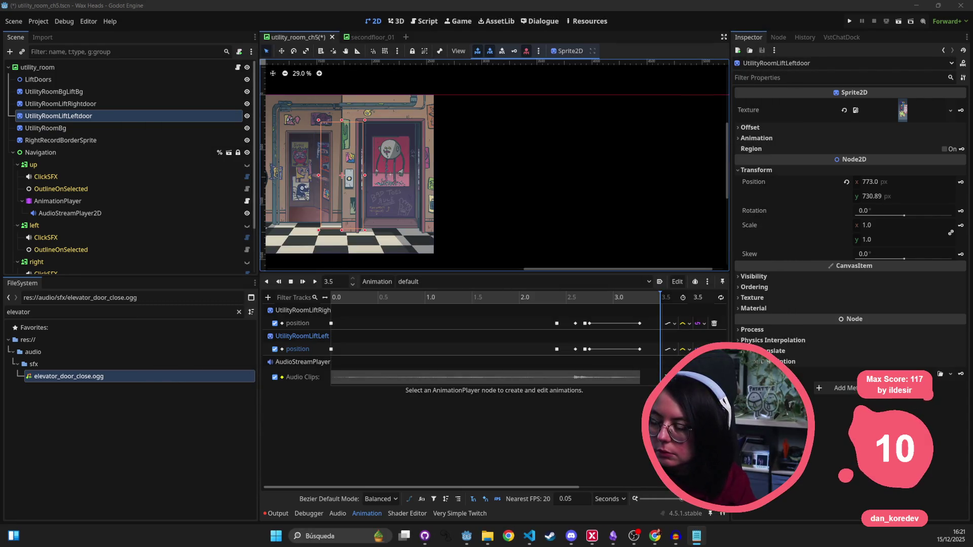
pyautogui.click(794, 180)
pyautogui.rightClick(795, 184)
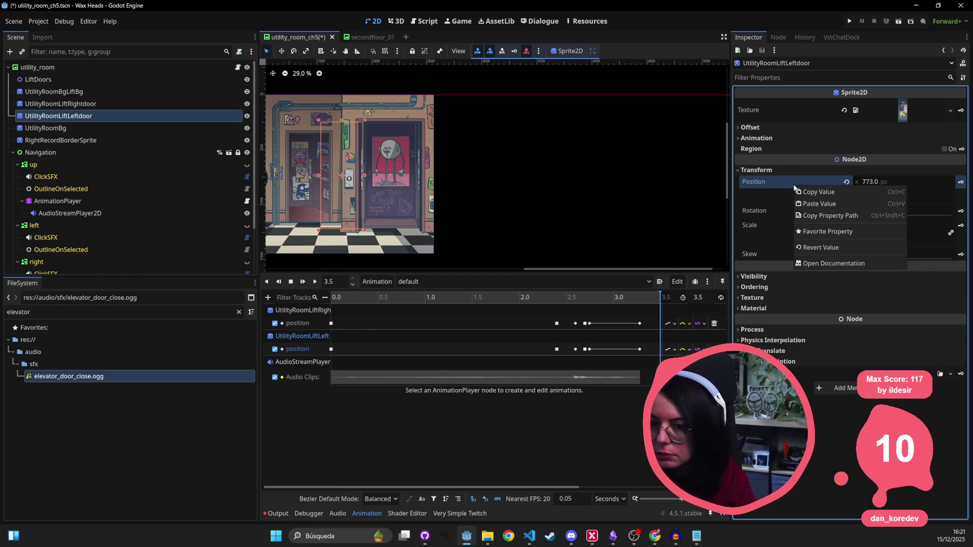
pyautogui.click(842, 192)
pyautogui.hotkey('alt', 'Tab')
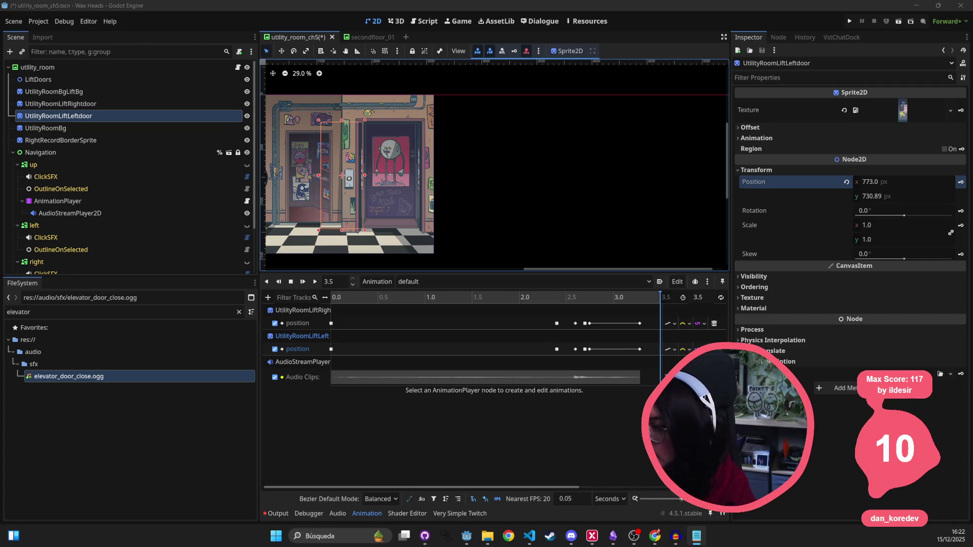
pyautogui.rightClick(755, 181)
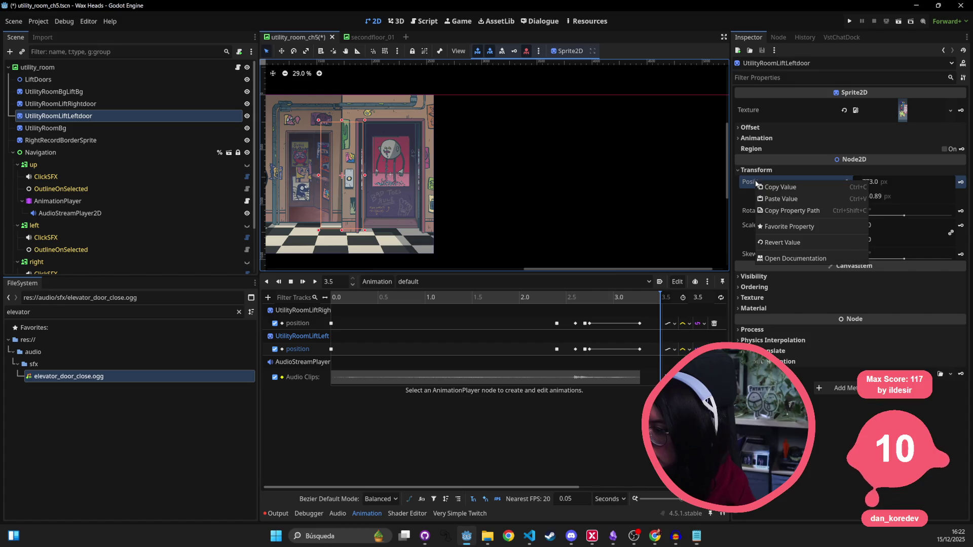
pyautogui.click(808, 186)
pyautogui.hotkey('alt', 'Tab')
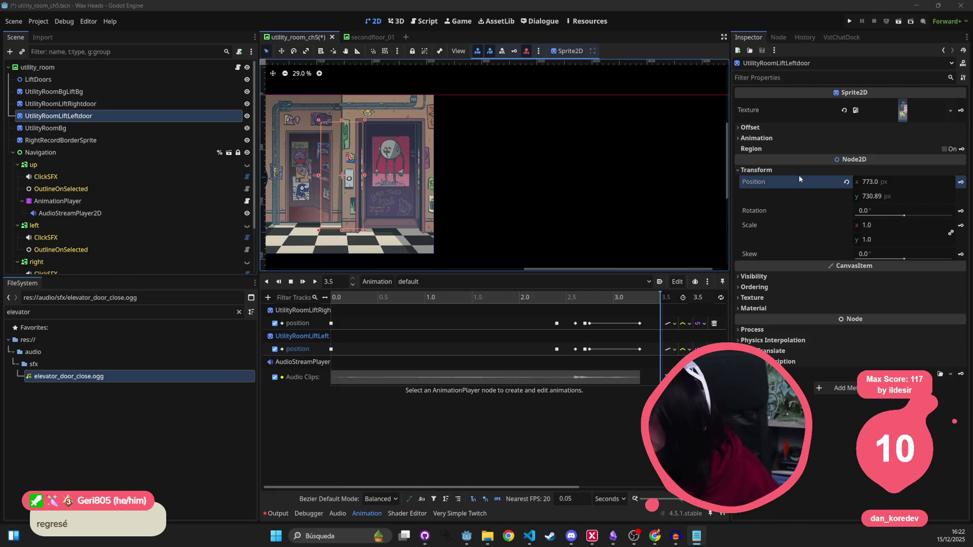
pyautogui.hotkey('alt', 'Tab')
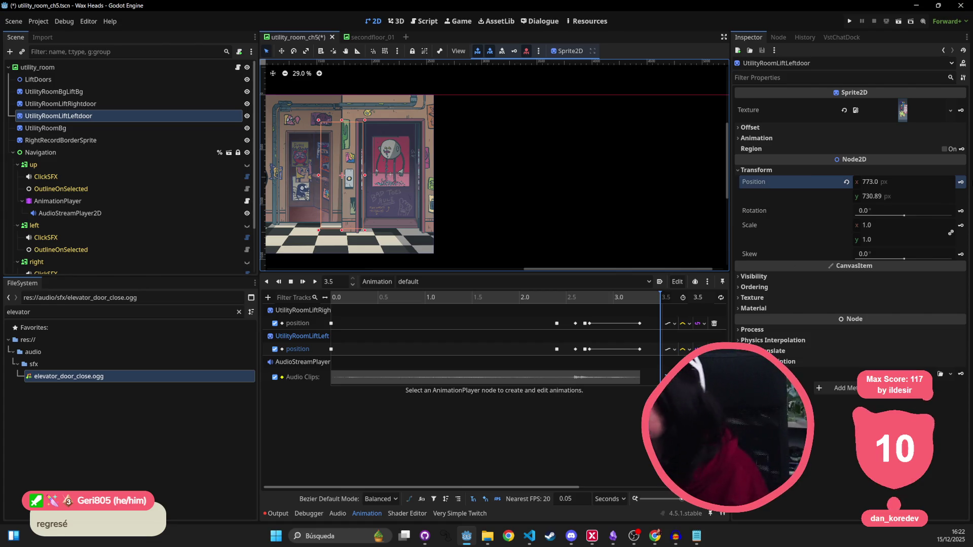
pyautogui.rightClick(763, 183)
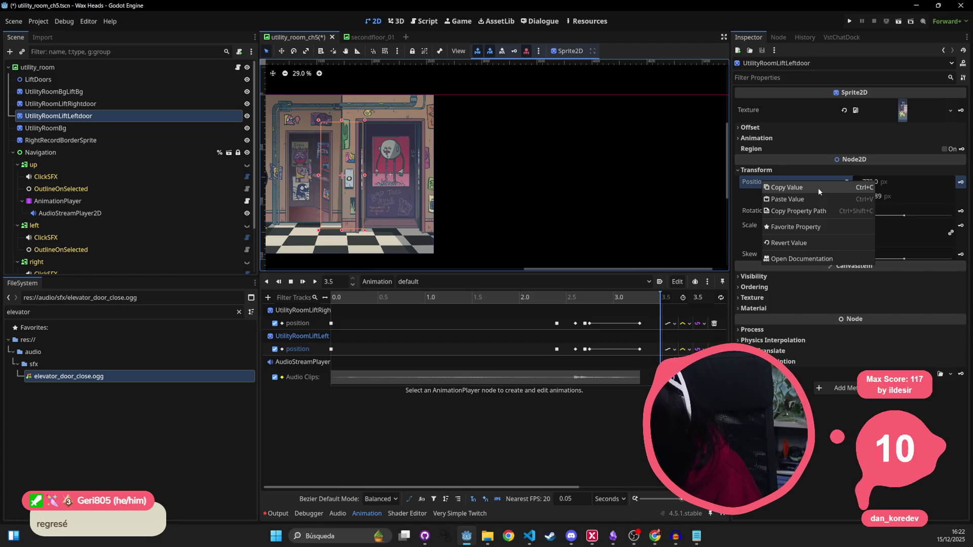
pyautogui.click(818, 188)
pyautogui.hotkey('alt', 'Tab')
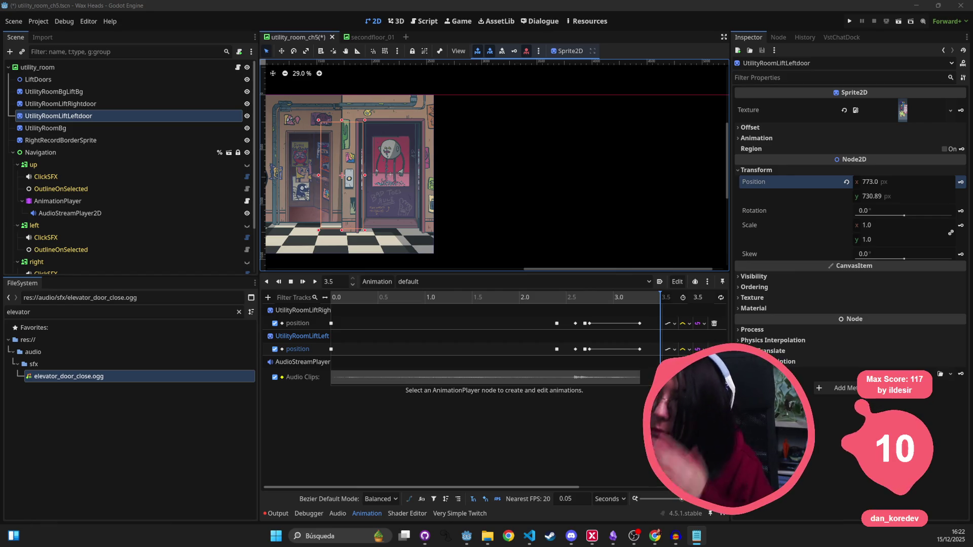
# - Note the right door's position, then regroup the three lift sprites under LiftDoors
pyautogui.click(107, 103)
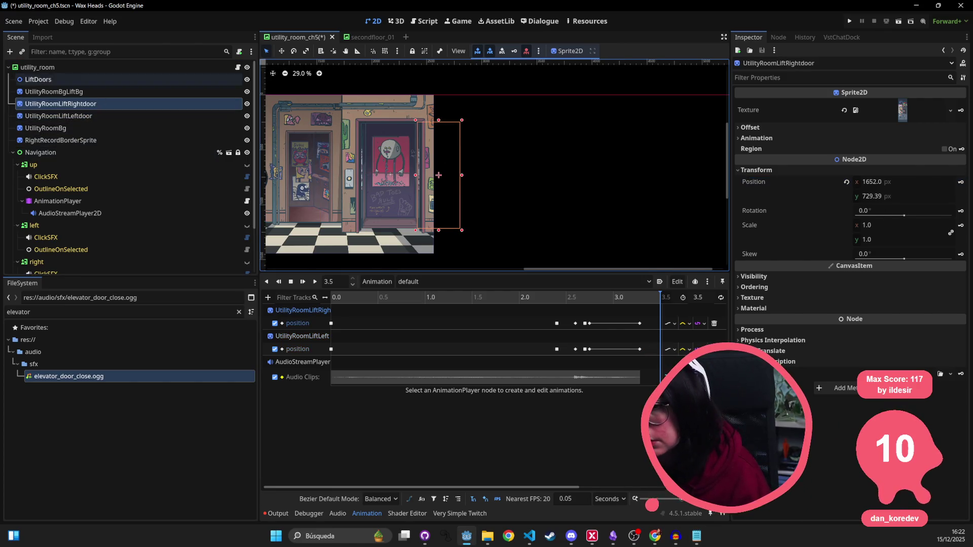
pyautogui.hotkey('alt', 'Tab')
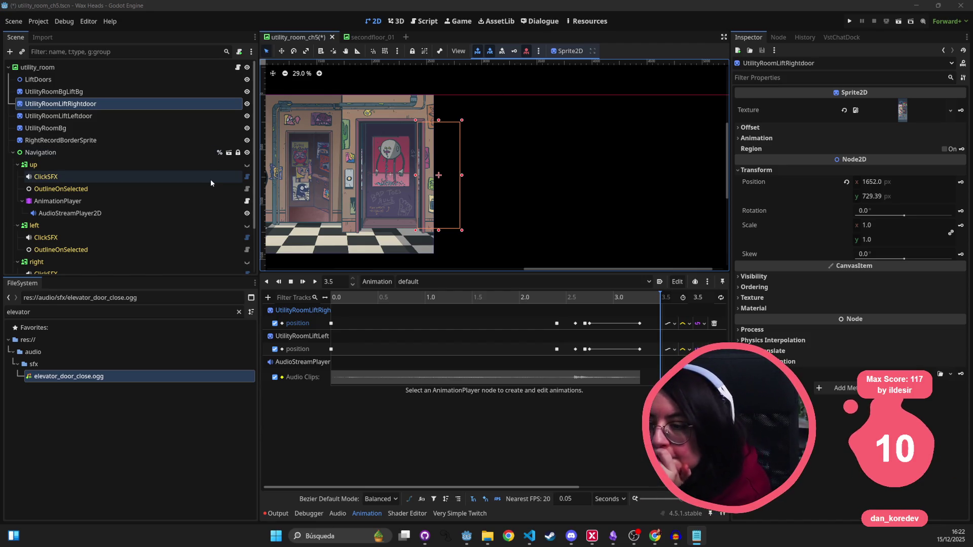
pyautogui.click(96, 91)
pyautogui.keyDown('shift'); pyautogui.click(99, 117); pyautogui.keyUp('shift')
pyautogui.hotkey('ctrl', 'z')
pyautogui.hotkey('ctrl', 'z')
pyautogui.hotkey('ctrl', 'z')
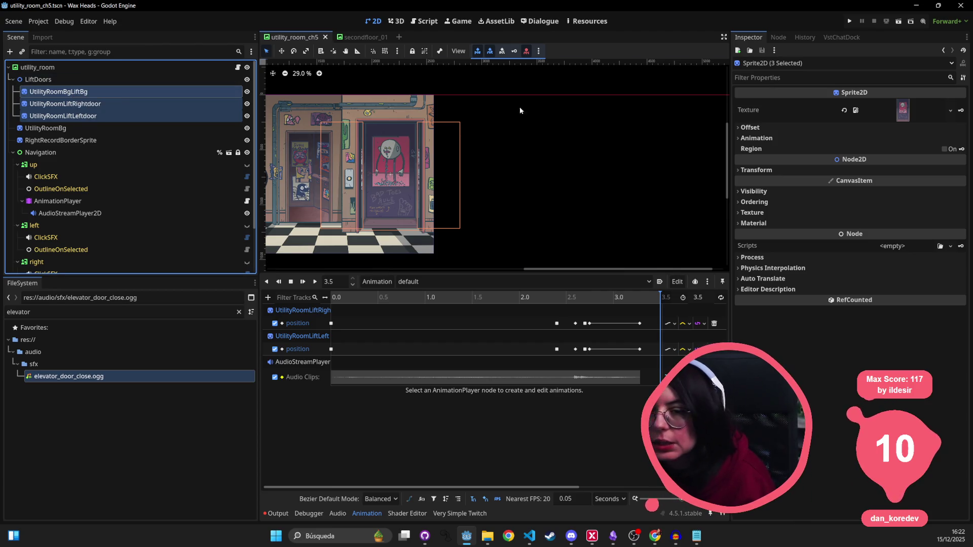
# - Set the right door's Position inside LiftDoors to (439, 0) and save
pyautogui.click(804, 171)
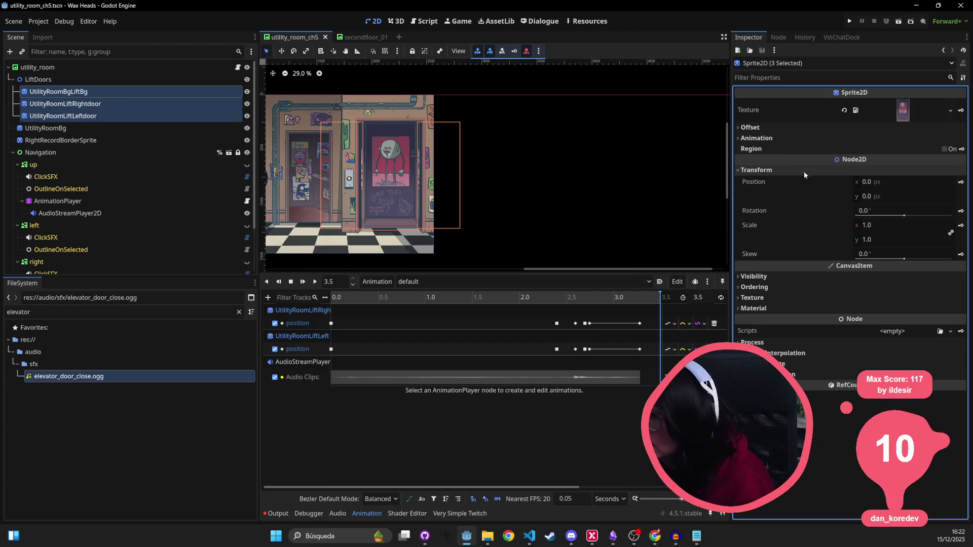
pyautogui.click(77, 95)
pyautogui.click(76, 105)
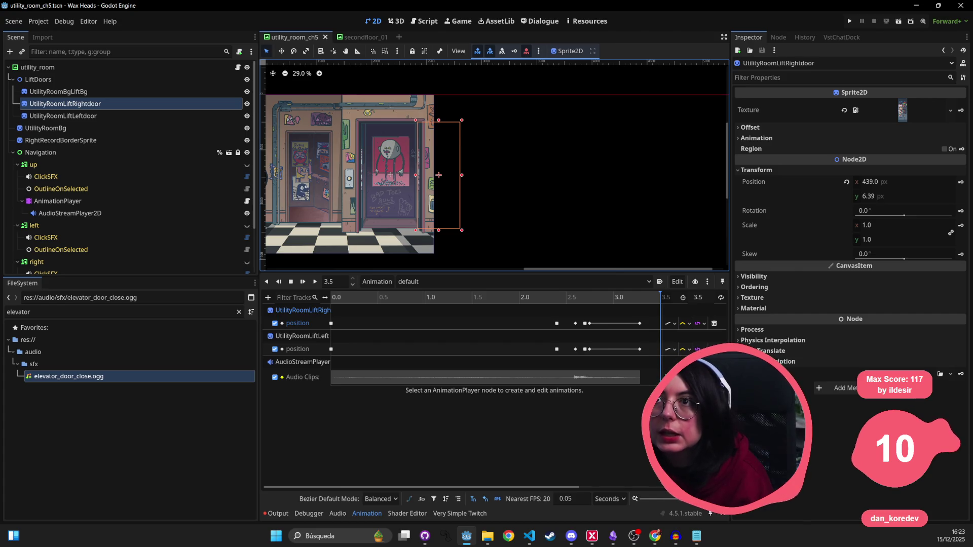
pyautogui.hotkey('alt', 'Tab')
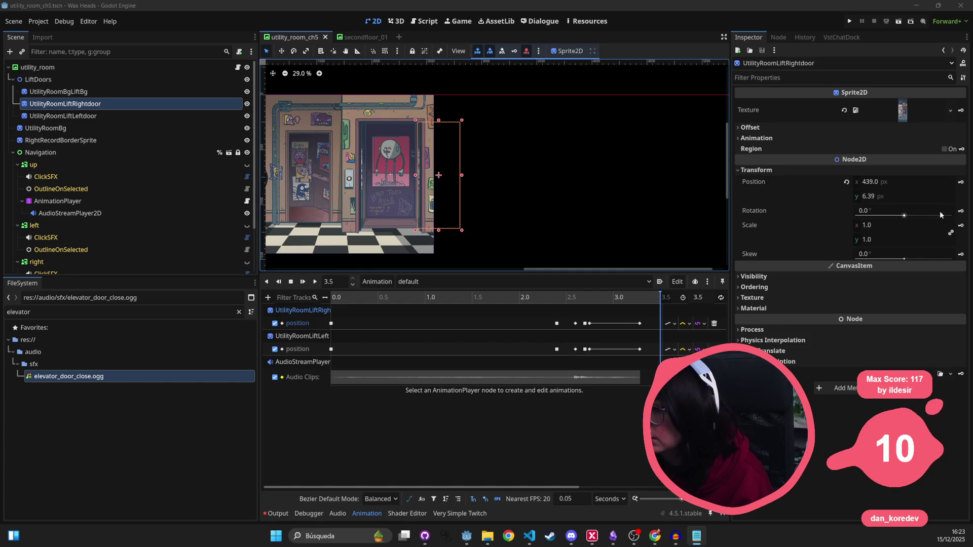
pyautogui.click(871, 196)
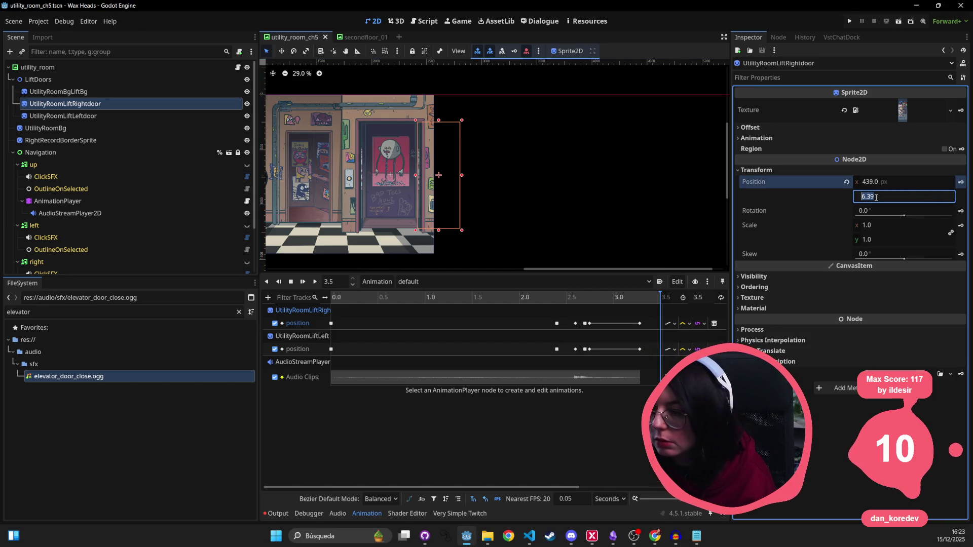
pyautogui.write('0')
pyautogui.press('Return')
pyautogui.hotkey('ctrl', 's')
# - Set the left door's Position to (-440, 0) and inspect the right door track's first key
pyautogui.click(95, 117)
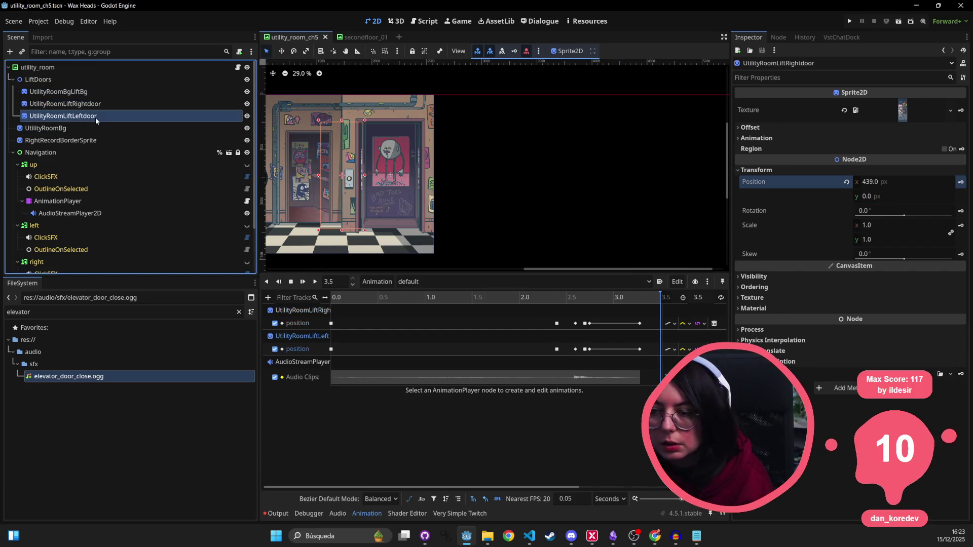
pyautogui.click(886, 197)
pyautogui.press('Return')
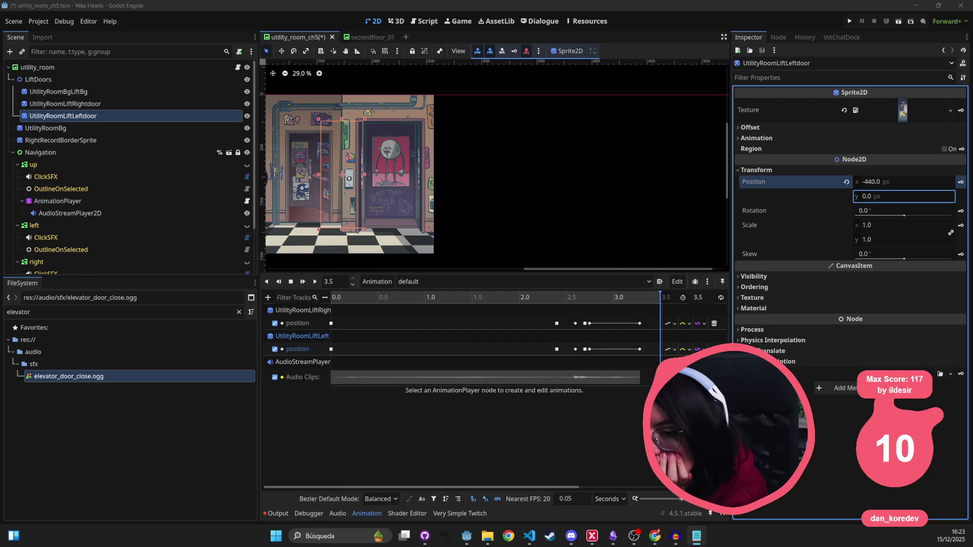
pyautogui.click(135, 92)
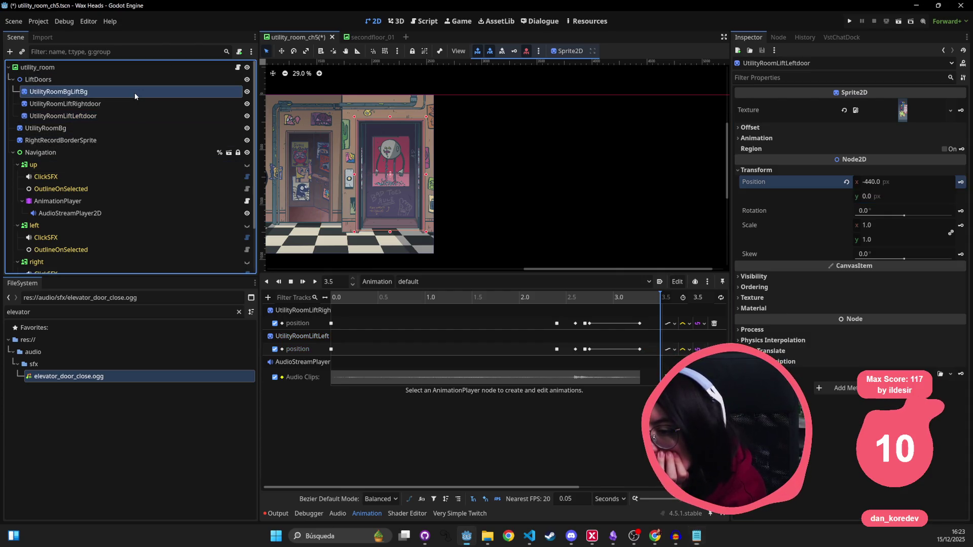
pyautogui.click(124, 102)
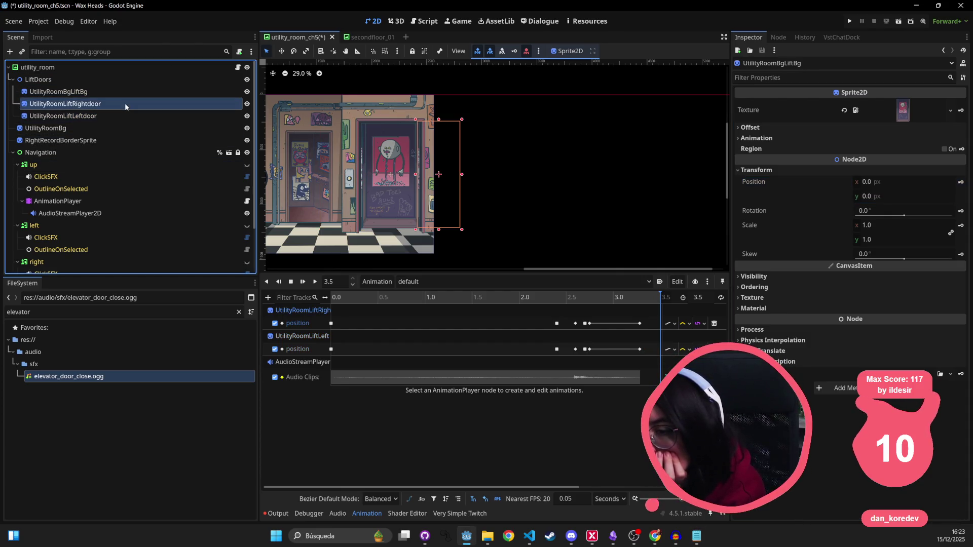
pyautogui.click(120, 114)
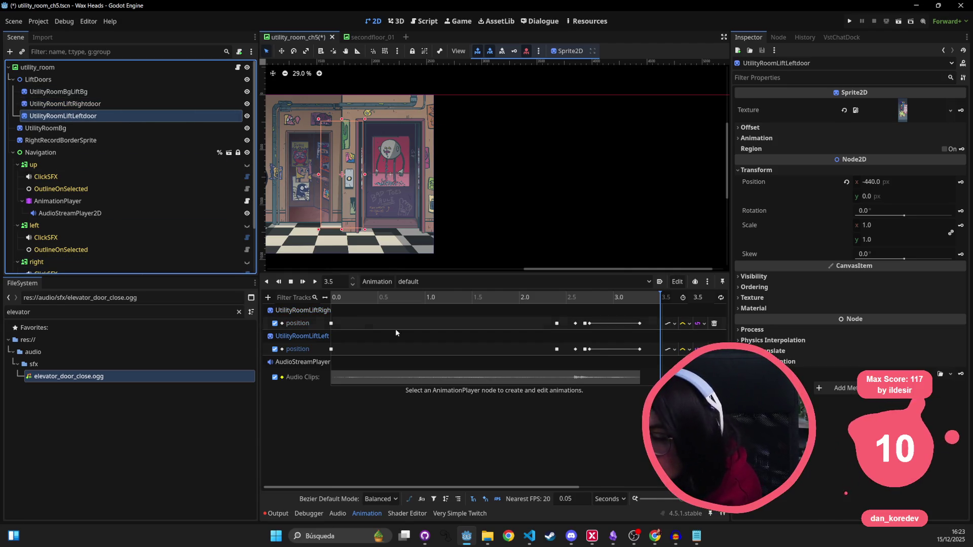
pyautogui.click(331, 323)
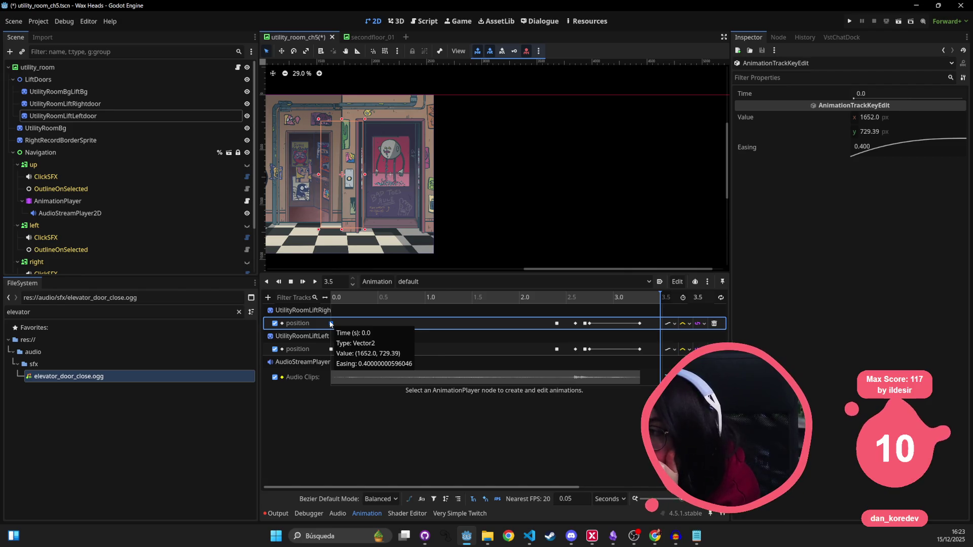
# - In the RESET animation, set the right door's position key to (430, 0) and save
pyautogui.click(635, 226)
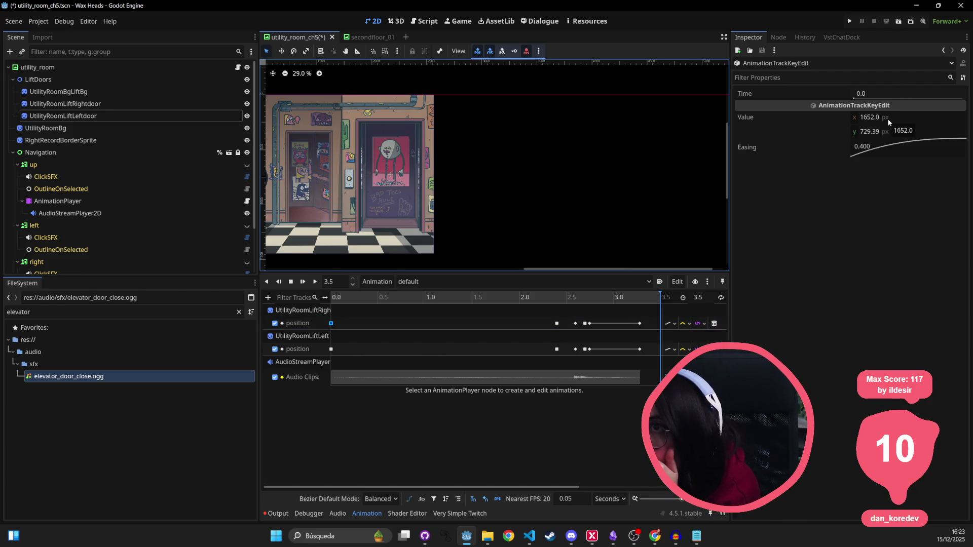
pyautogui.click(446, 282)
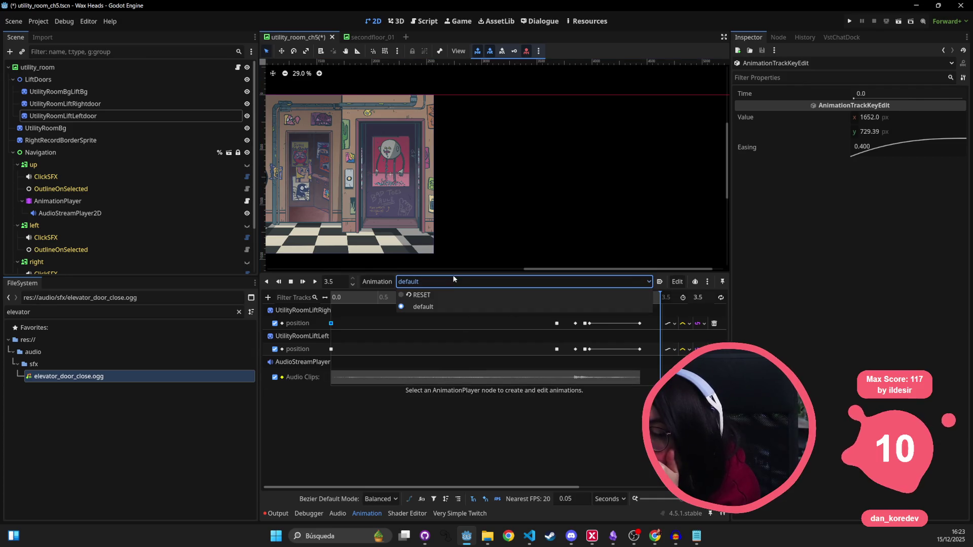
pyautogui.click(446, 297)
pyautogui.click(331, 324)
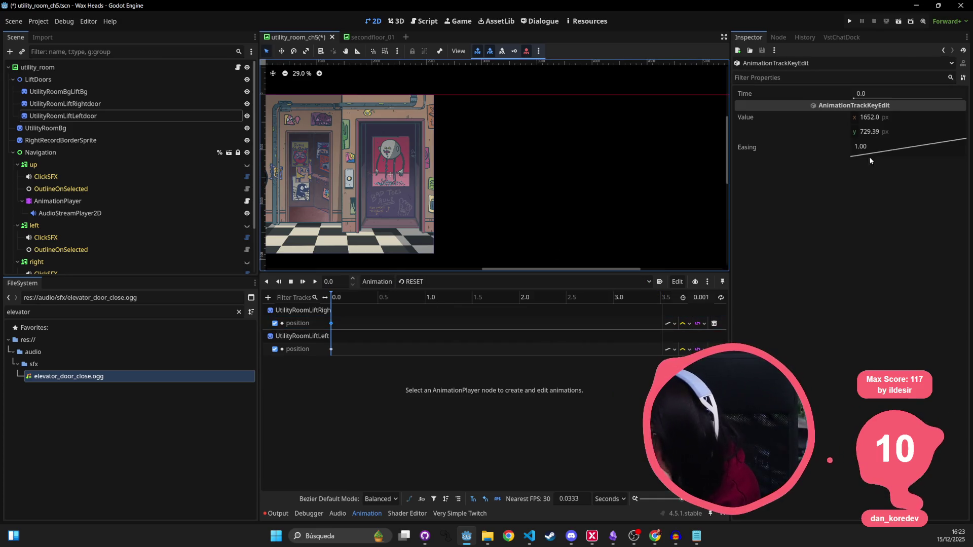
pyautogui.click(874, 117)
pyautogui.click(897, 134)
pyautogui.write('0')
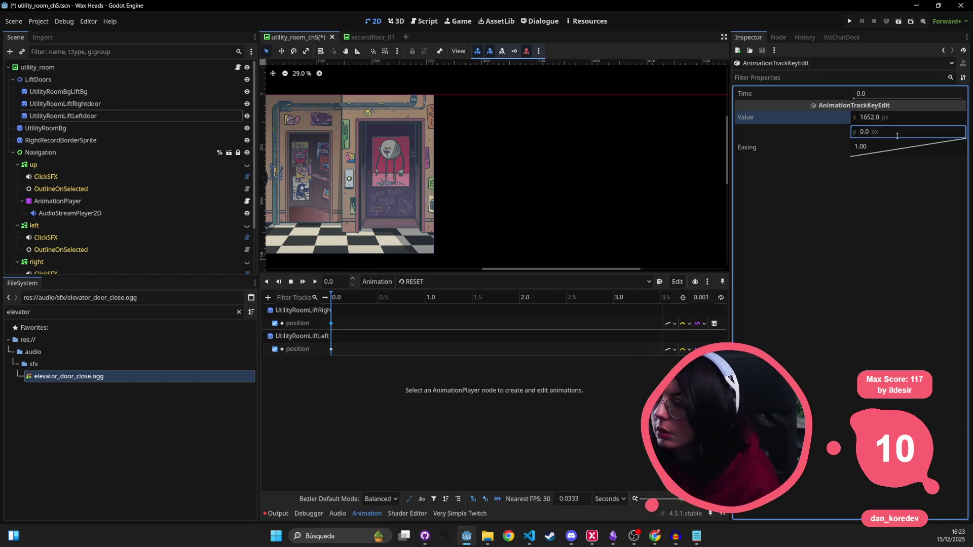
pyautogui.click(899, 116)
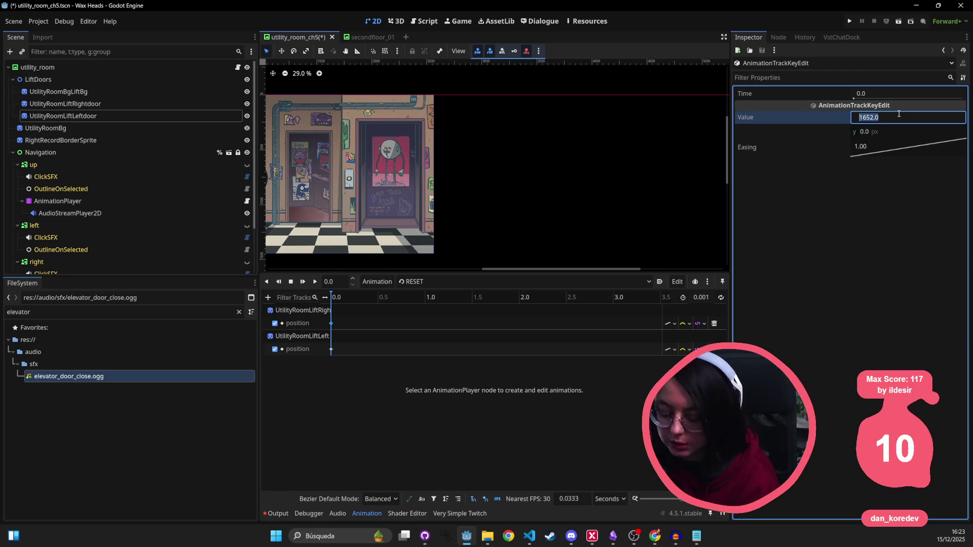
pyautogui.write('430')
pyautogui.press('Return')
pyautogui.hotkey('ctrl', 's')
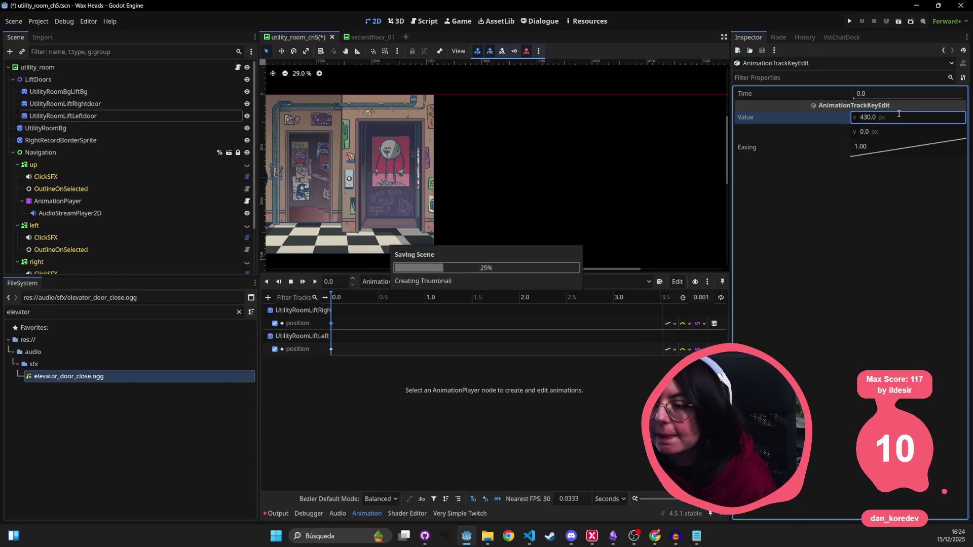
# - Set the left door's RESET position key to (-430, 0) and save
pyautogui.click(331, 350)
pyautogui.click(910, 118)
pyautogui.write('-430')
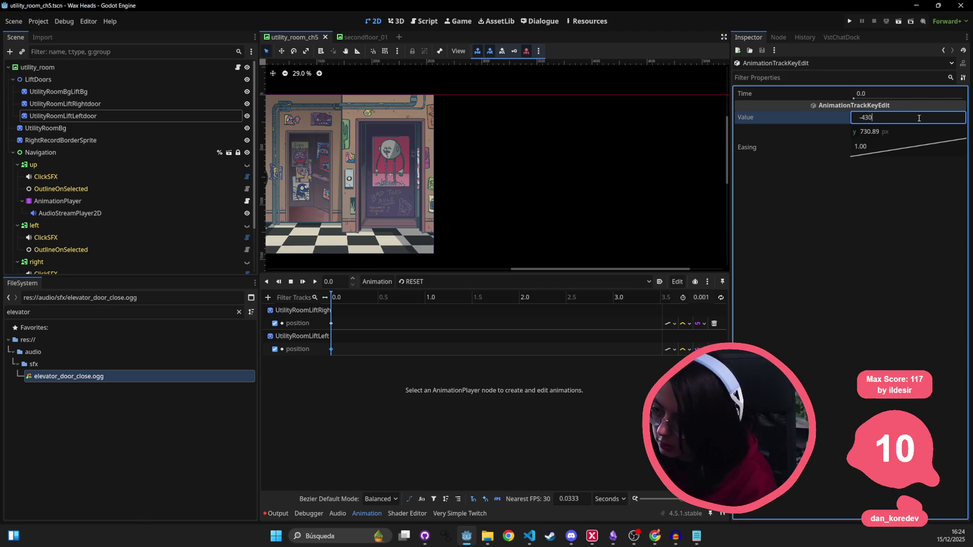
pyautogui.press('Return')
pyautogui.click(902, 132)
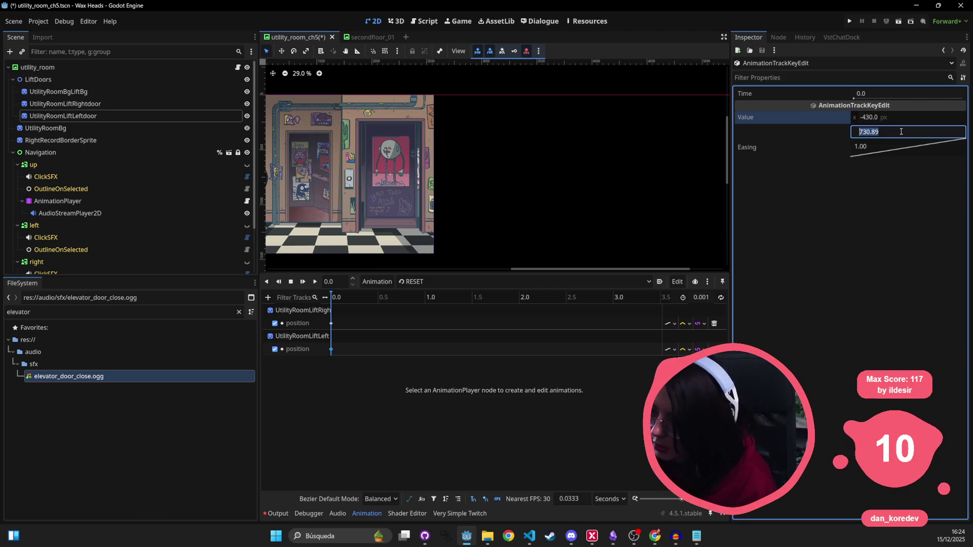
pyautogui.write('0')
pyautogui.press('Return')
pyautogui.hotkey('ctrl', 's')
pyautogui.click(422, 285)
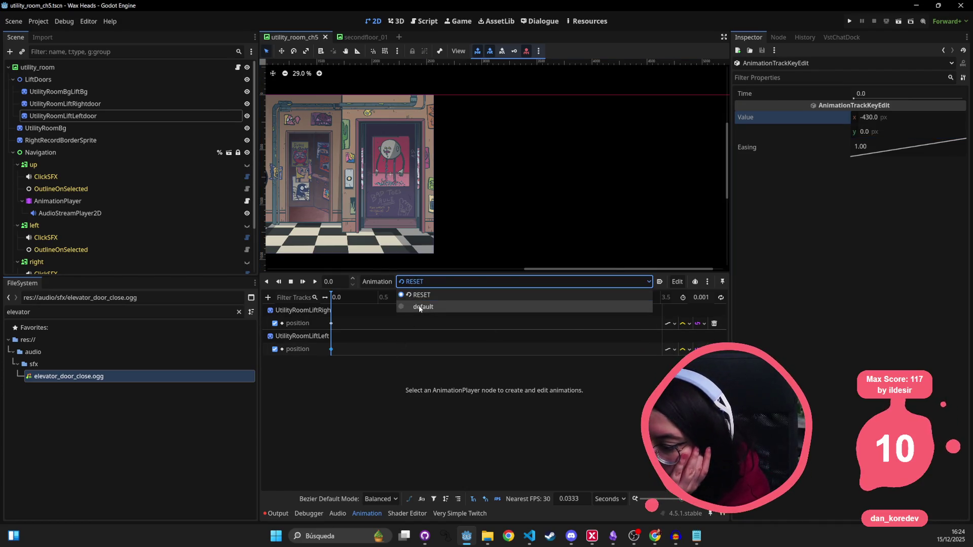
# - In the default animation, set the right door's 2.4 s key to (220, 0) and save
pyautogui.click(423, 307)
pyautogui.moveTo(337, 300); pyautogui.dragTo(496, 299)
pyautogui.click(558, 323)
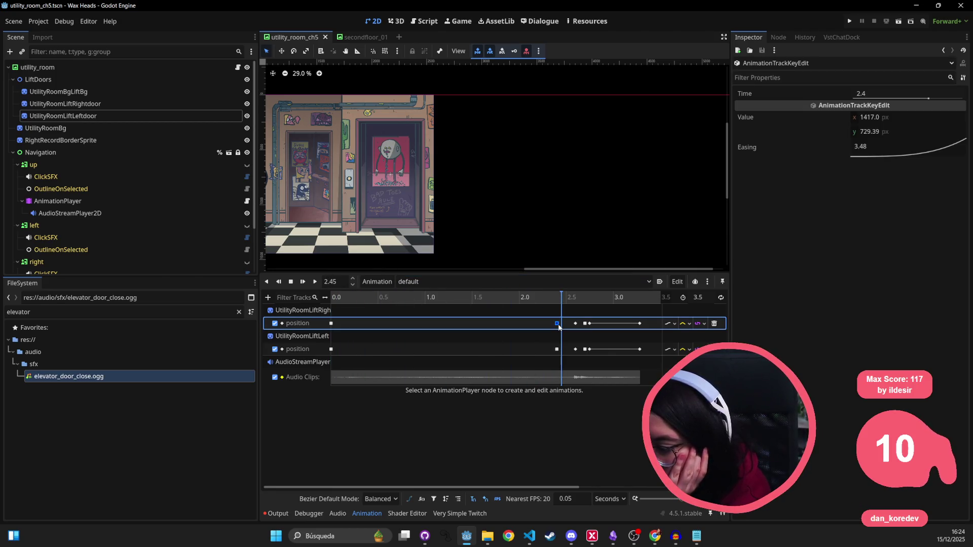
pyautogui.click(901, 118)
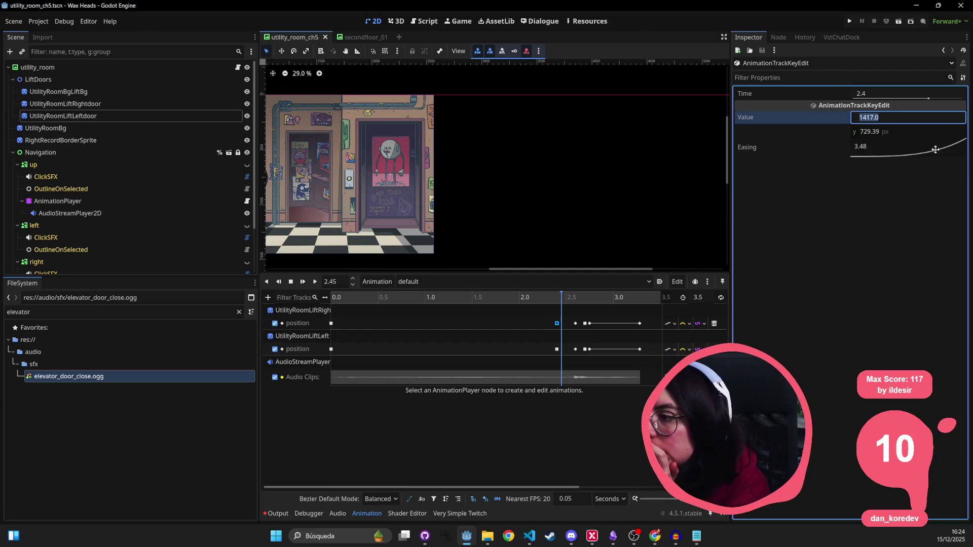
pyautogui.press('Return')
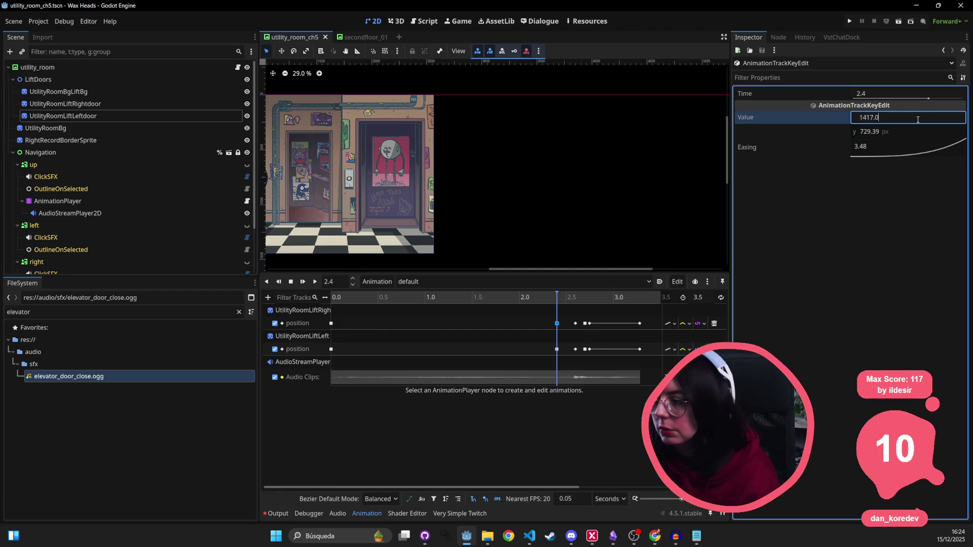
pyautogui.press('BackSpace')
pyautogui.press('BackSpace')
pyautogui.press('BackSpace')
pyautogui.write('220')
pyautogui.press('Tab')
pyautogui.write('0')
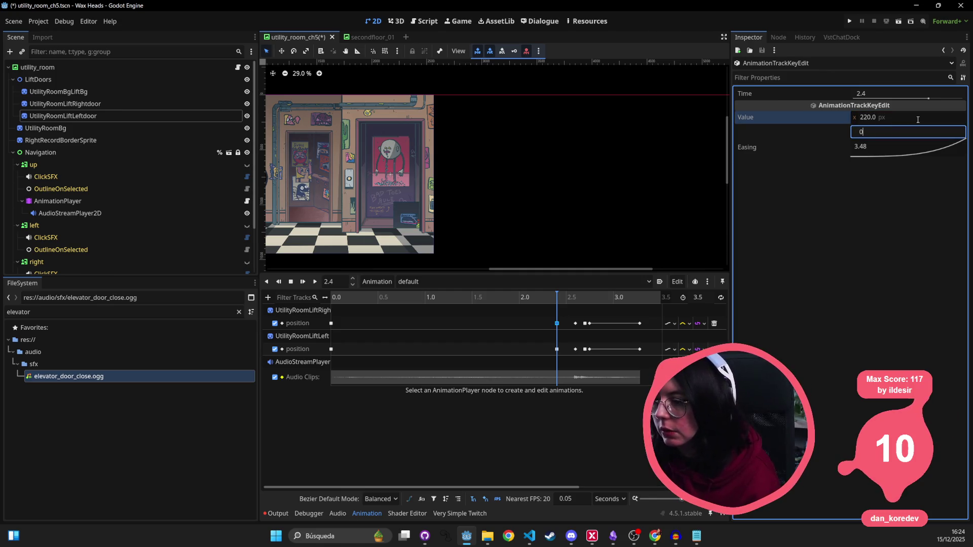
pyautogui.press('Return')
pyautogui.hotkey('ctrl', 's')
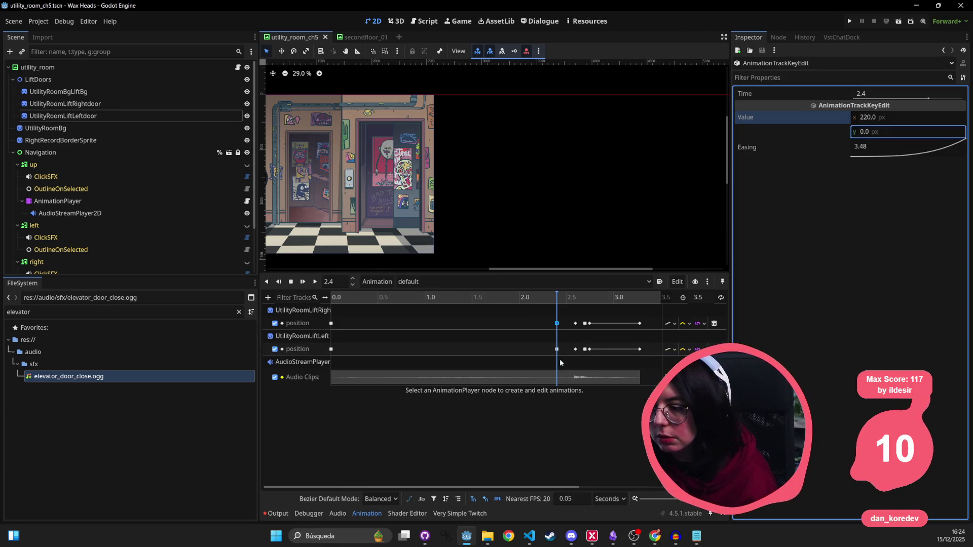
# - Set the left door's 2.4 s key to (-220, 0) and save
pyautogui.click(556, 350)
pyautogui.click(905, 116)
pyautogui.write('-220')
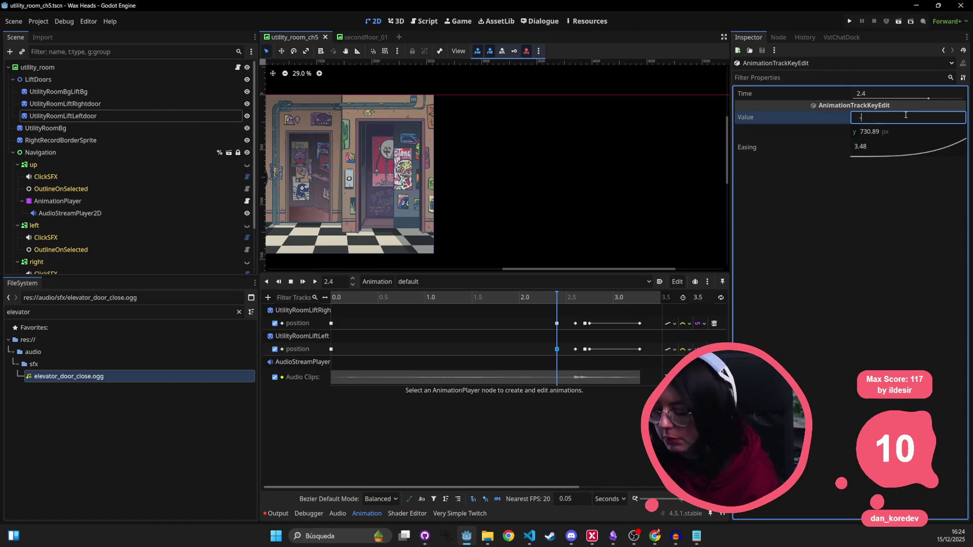
pyautogui.press('Tab')
pyautogui.write('0')
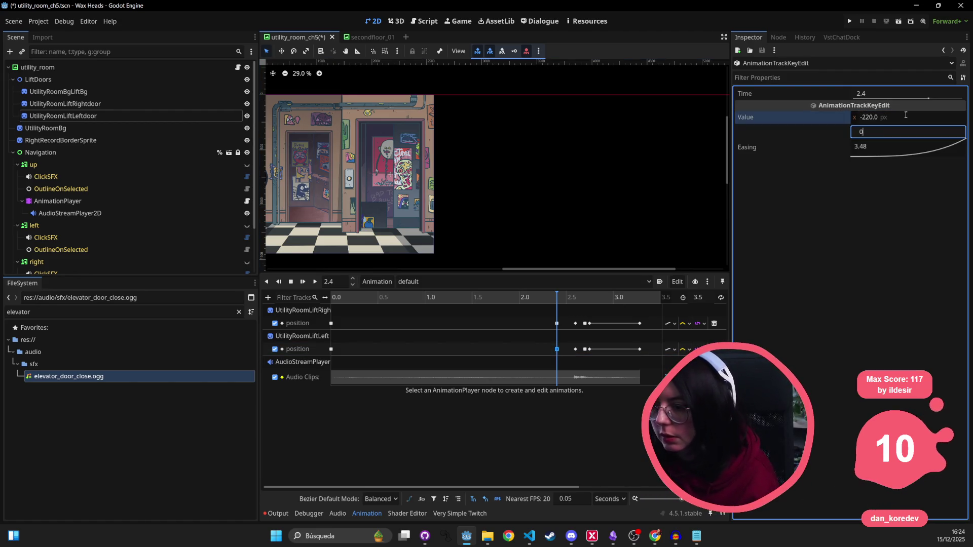
pyautogui.press('Return')
pyautogui.hotkey('ctrl', 's')
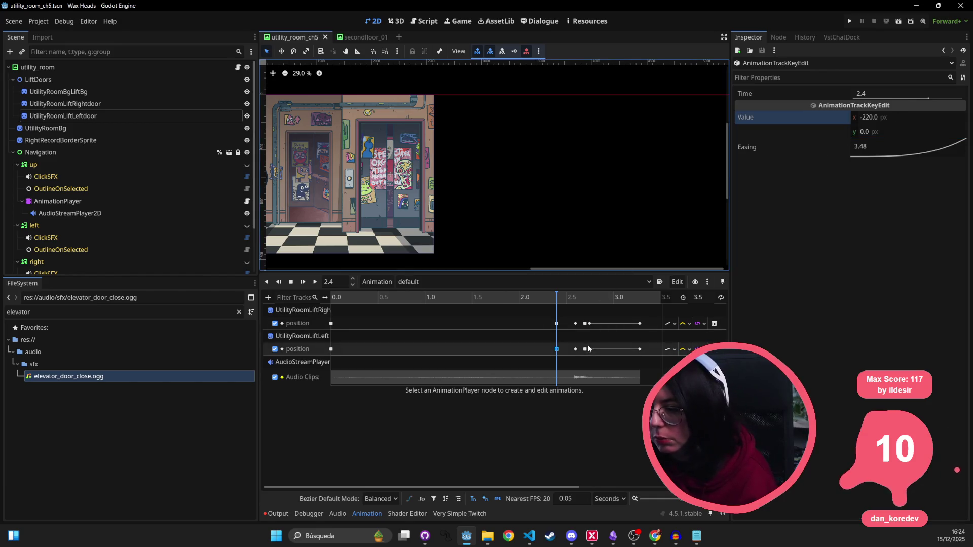
# - Set the y position of the 2.6 s door keys to 0
pyautogui.moveTo(565, 299); pyautogui.dragTo(655, 354)
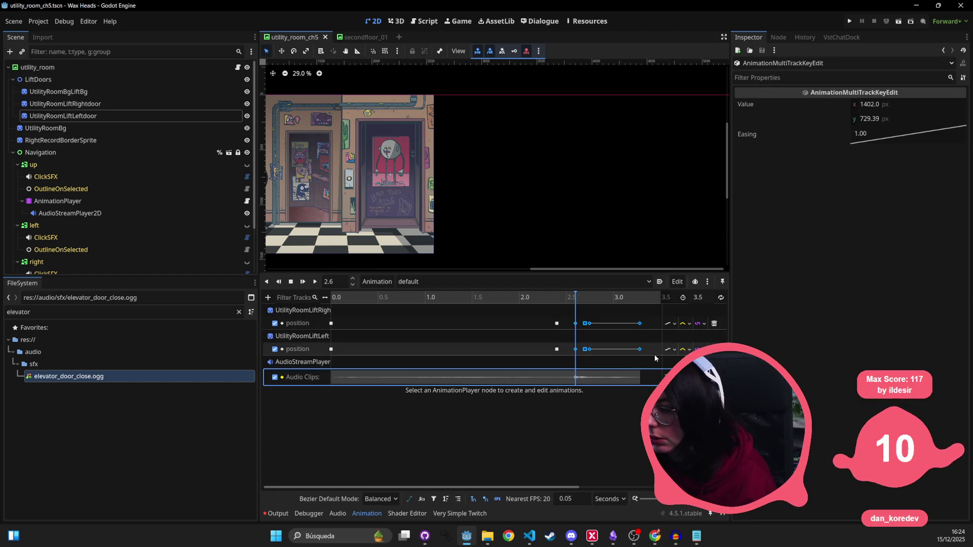
pyautogui.click(881, 119)
pyautogui.write('0')
pyautogui.press('Return')
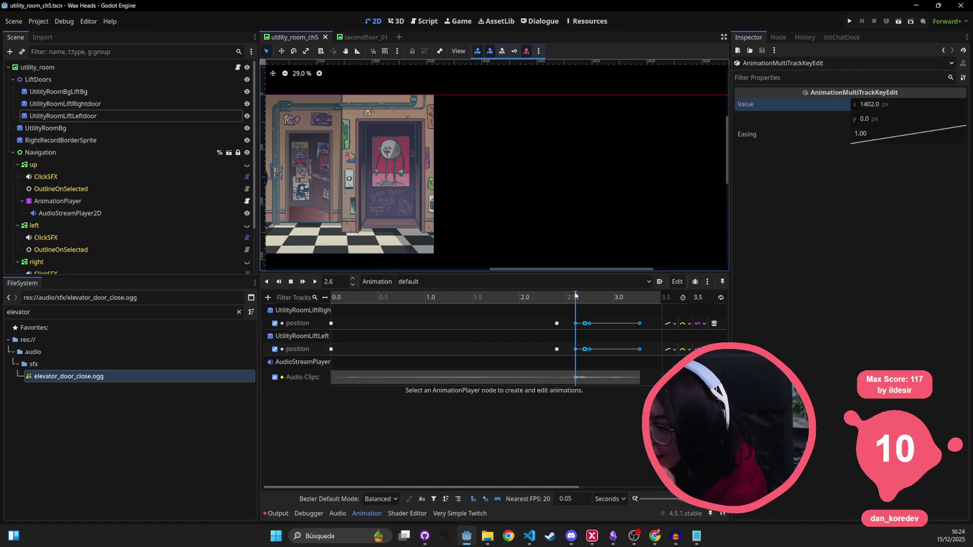
# - Review the right door's keys from 2.4 s onward, then rewind the animation to the start
pyautogui.moveTo(574, 299); pyautogui.dragTo(557, 301)
pyautogui.click(557, 324)
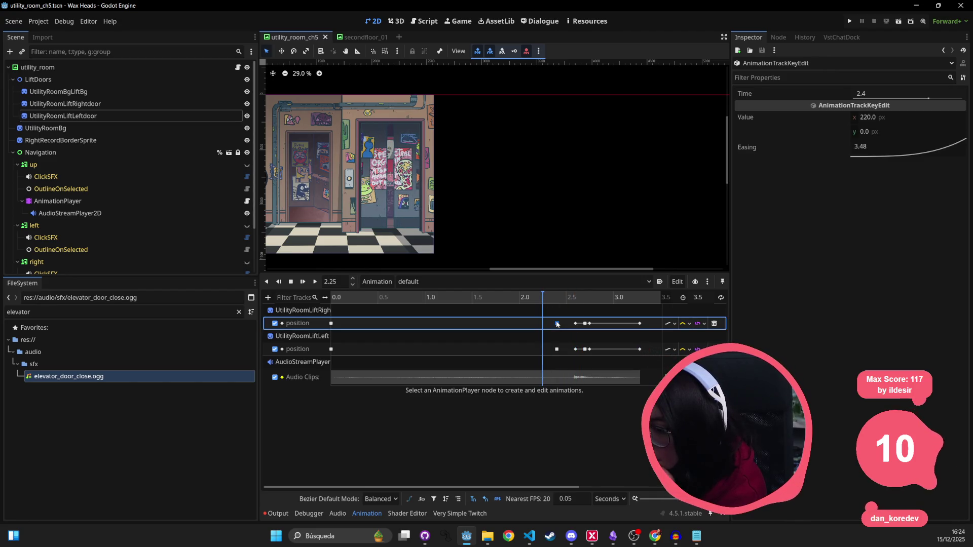
pyautogui.click(575, 323)
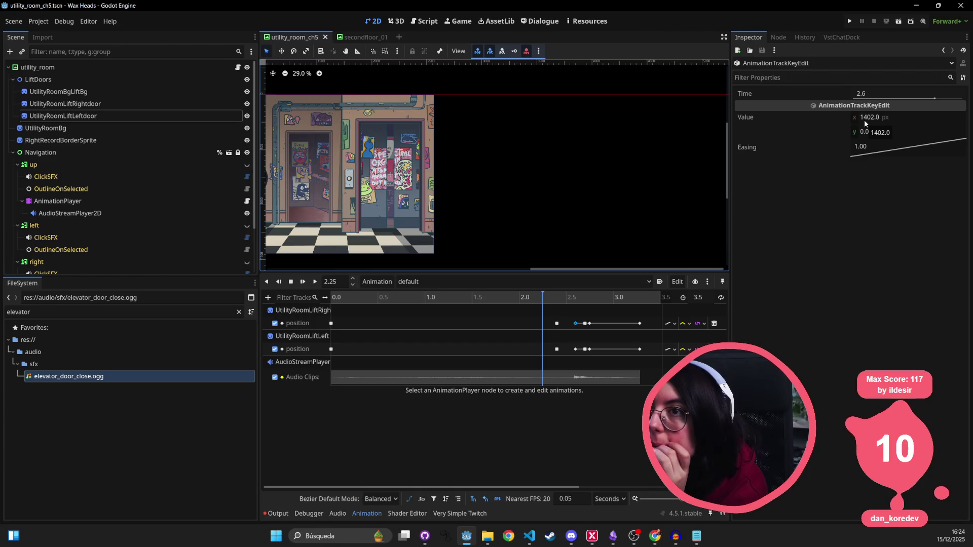
pyautogui.click(586, 324)
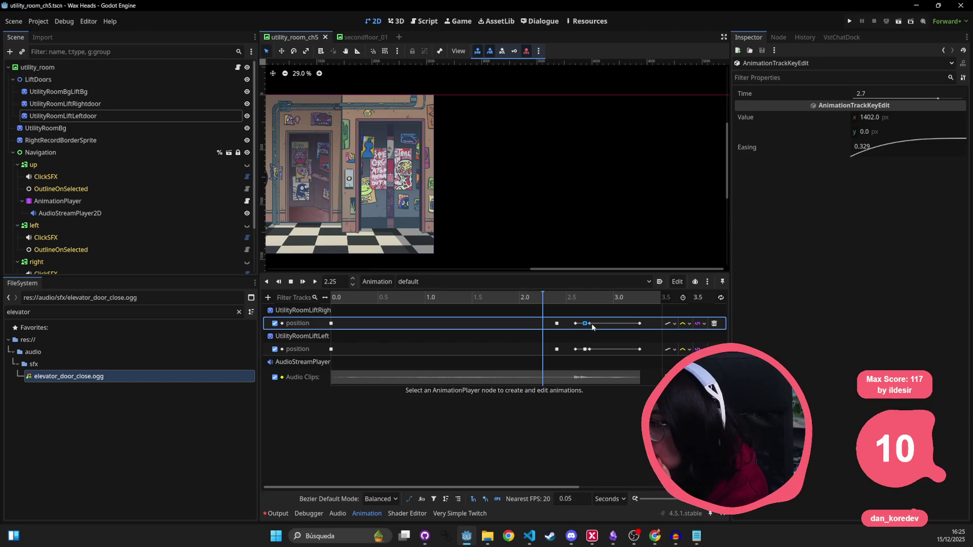
pyautogui.click(590, 325)
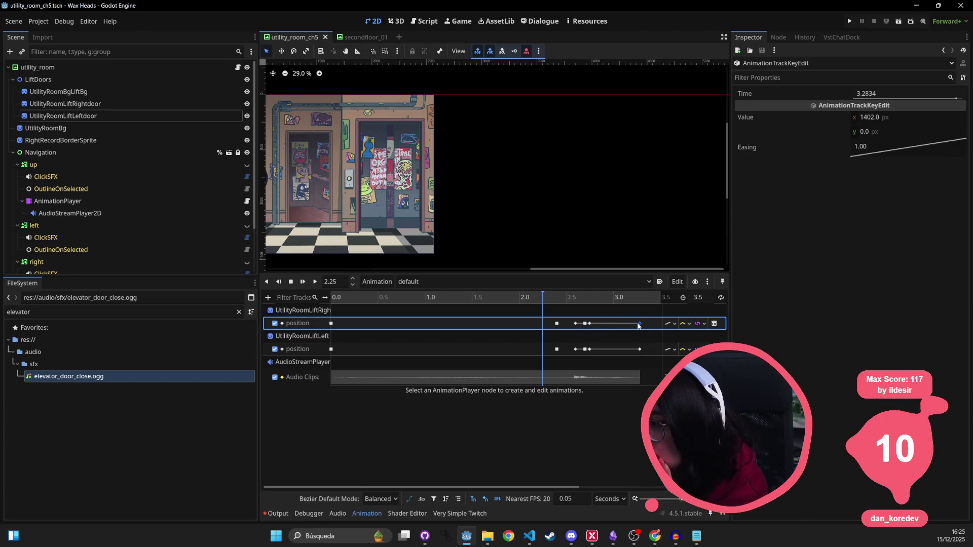
pyautogui.click(562, 295)
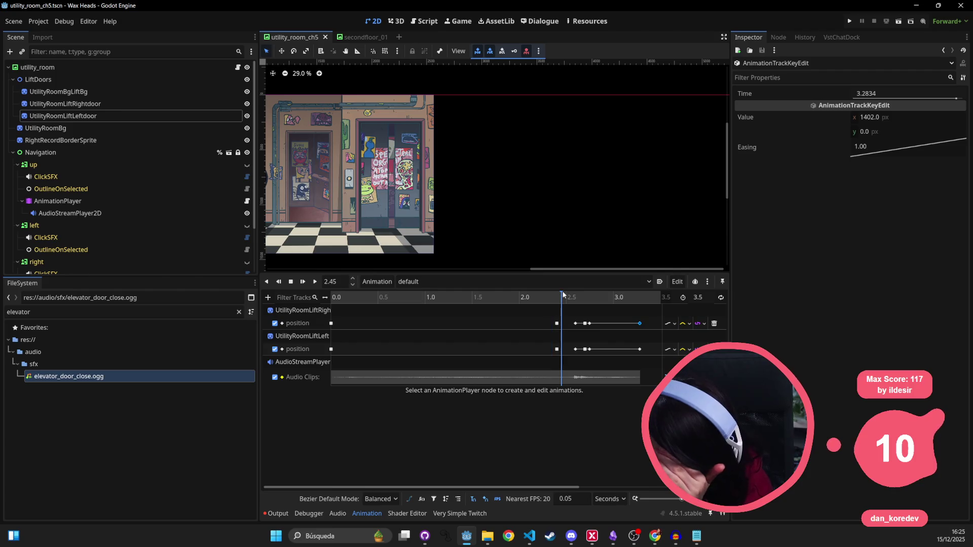
pyautogui.moveTo(563, 295); pyautogui.dragTo(296, 289)
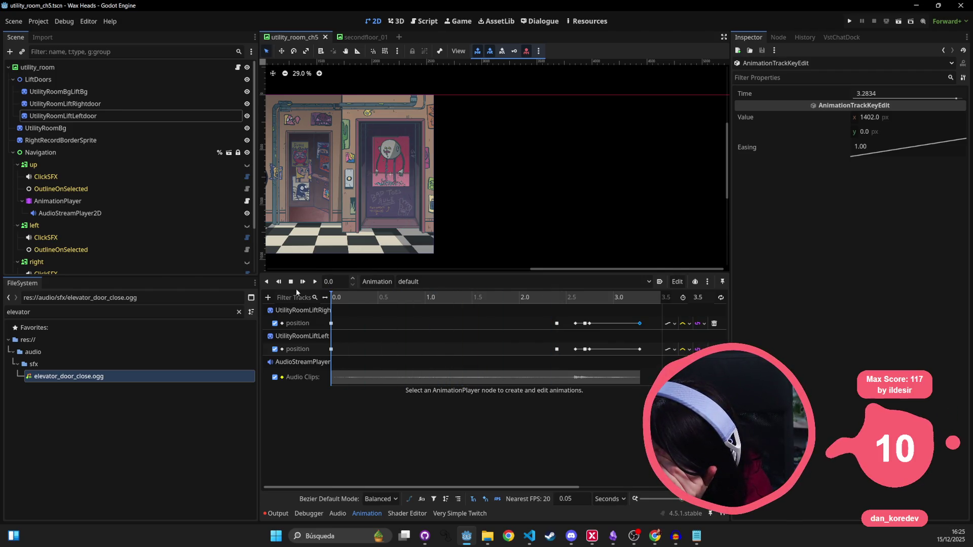
# - Set the 0 s door keys' y to 0 and the left door key's x to 420
pyautogui.click(331, 324)
pyautogui.click(889, 130)
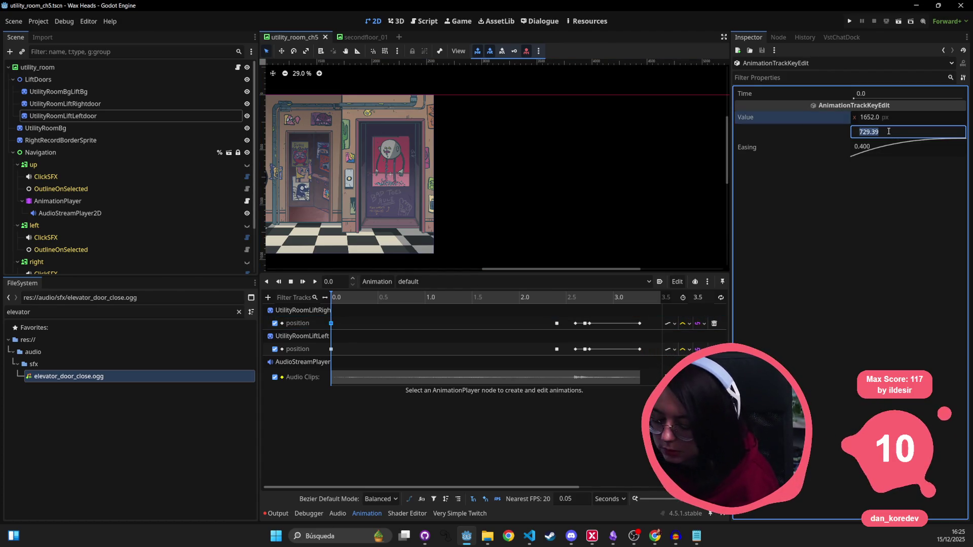
pyautogui.write('0')
pyautogui.press('Return')
pyautogui.click(331, 349)
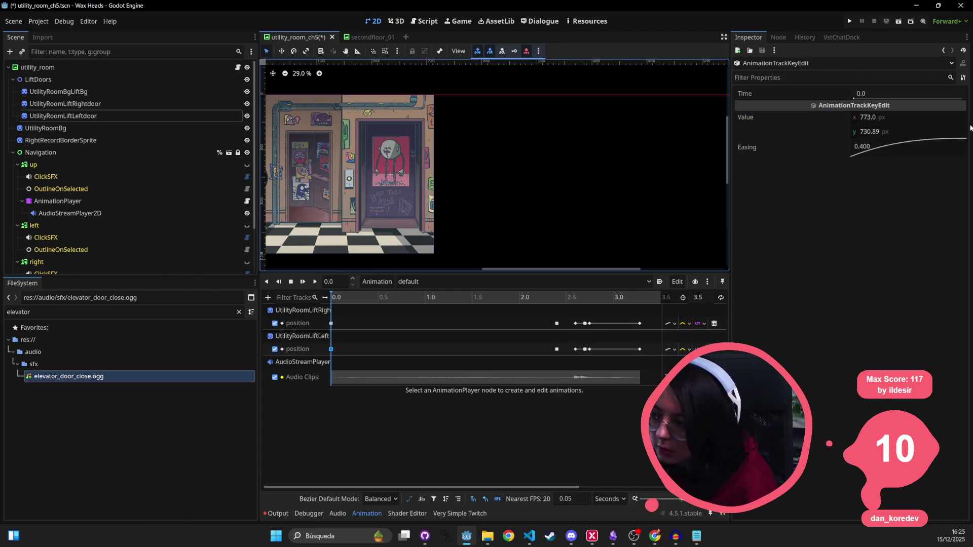
pyautogui.click(883, 131)
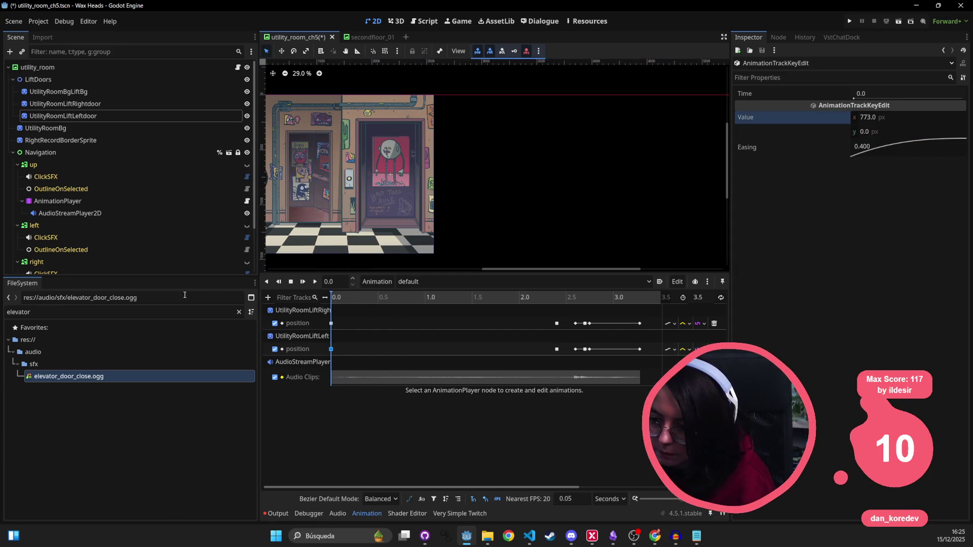
pyautogui.click(916, 116)
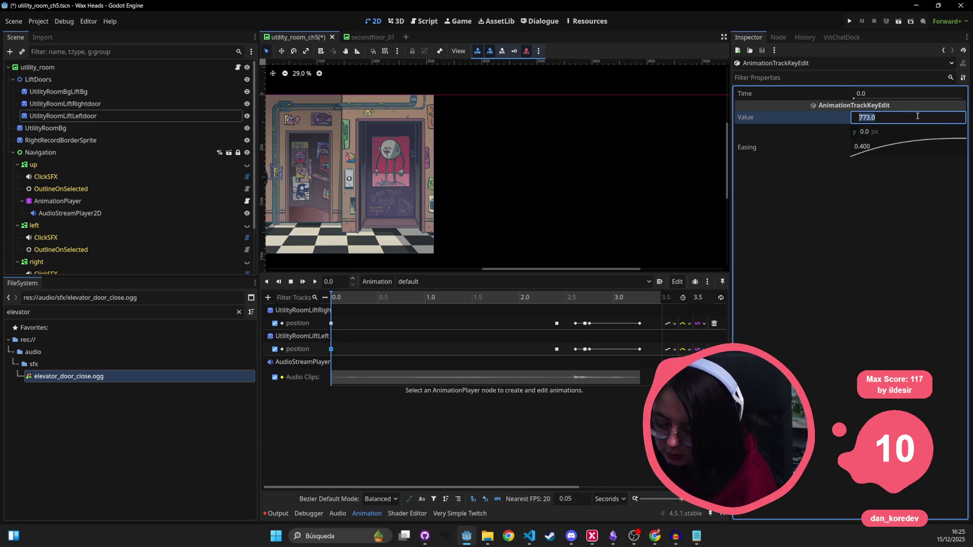
pyautogui.write('420')
pyautogui.press('Return')
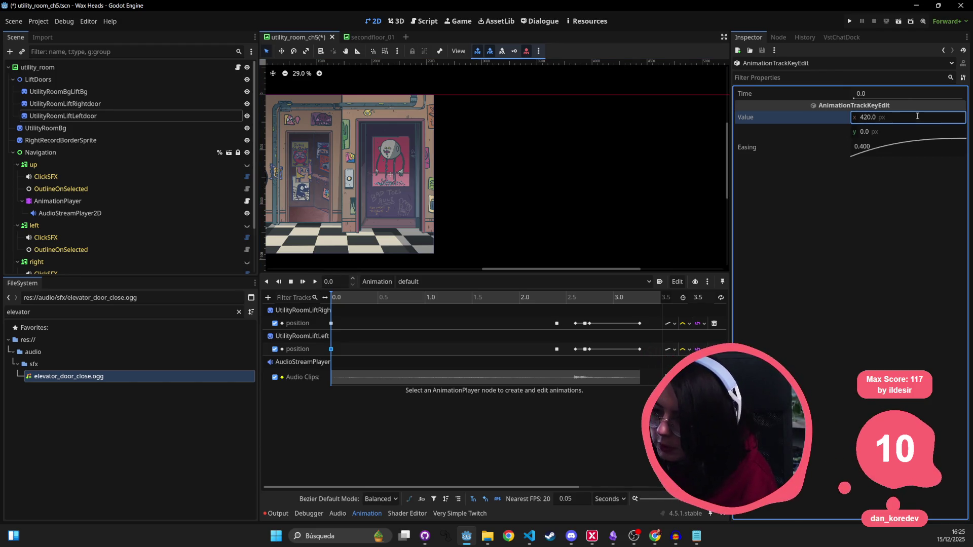
# - Set the right door's 0 s key x to -420 and save the utility_room scene
pyautogui.click(331, 323)
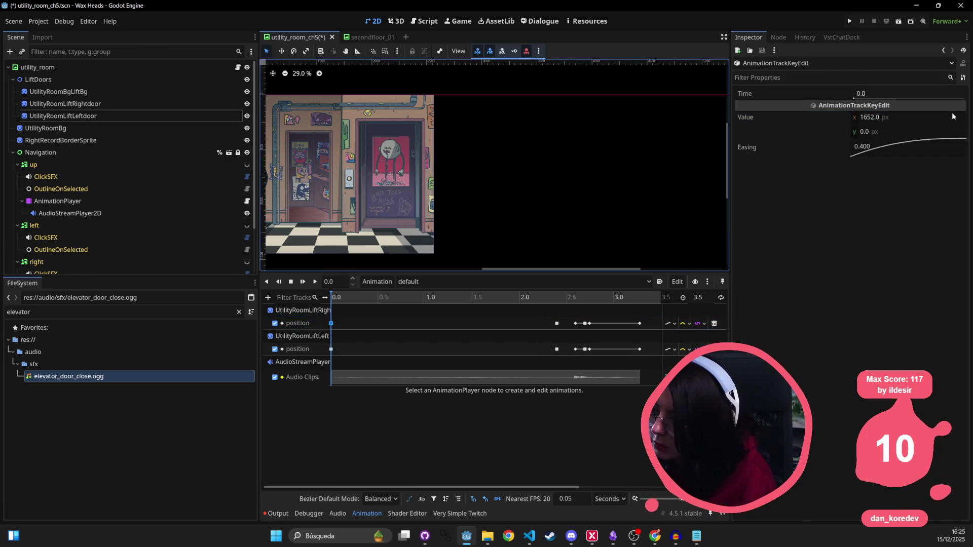
pyautogui.click(928, 117)
pyautogui.write('-420')
pyautogui.press('Return')
pyautogui.hotkey('ctrl', 's')
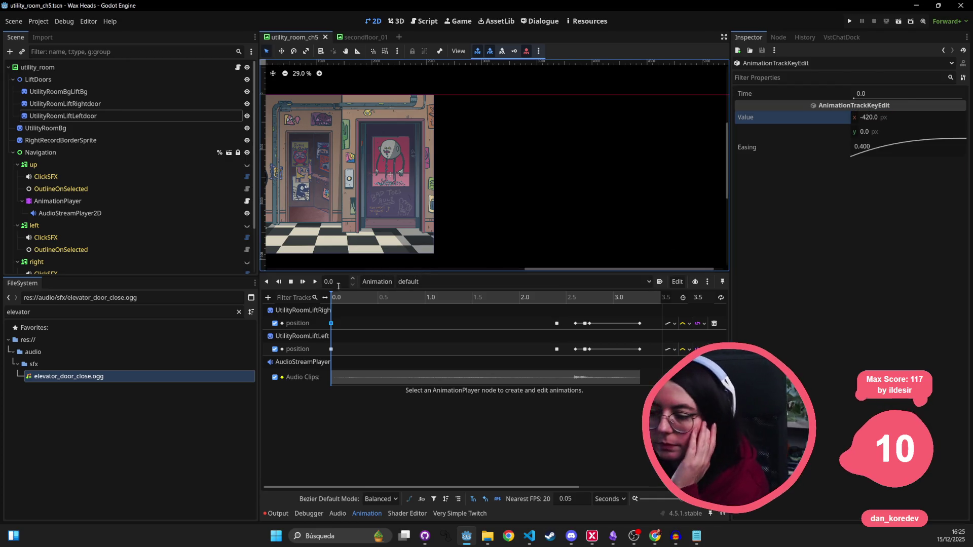
# - Preview the lift door animation, then rewind and scrub through the start of the motion
pyautogui.click(316, 282)
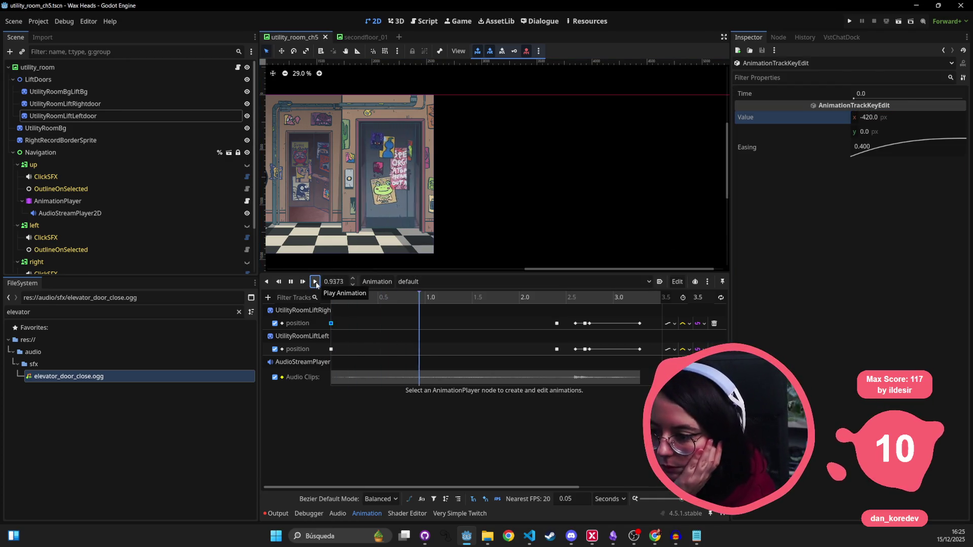
pyautogui.click(291, 282)
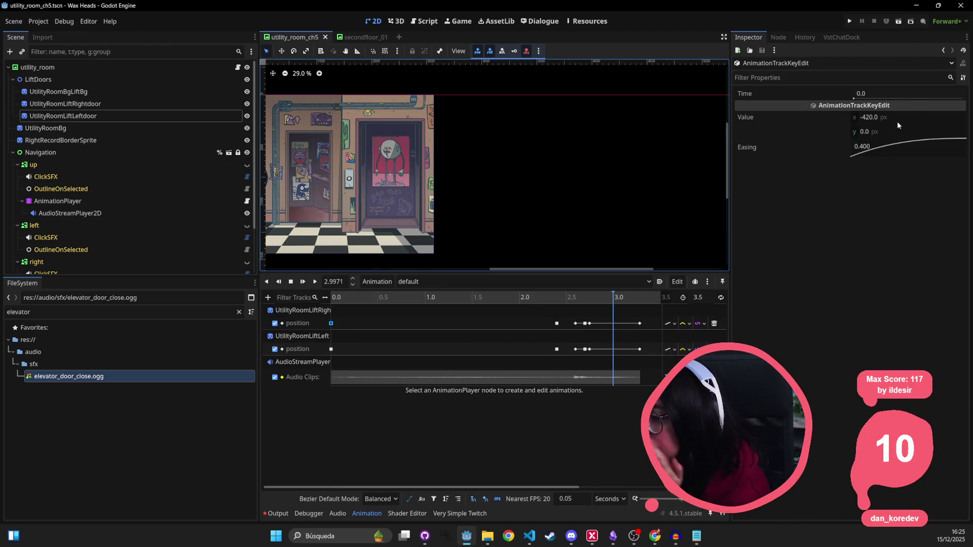
pyautogui.moveTo(610, 300); pyautogui.dragTo(200, 281)
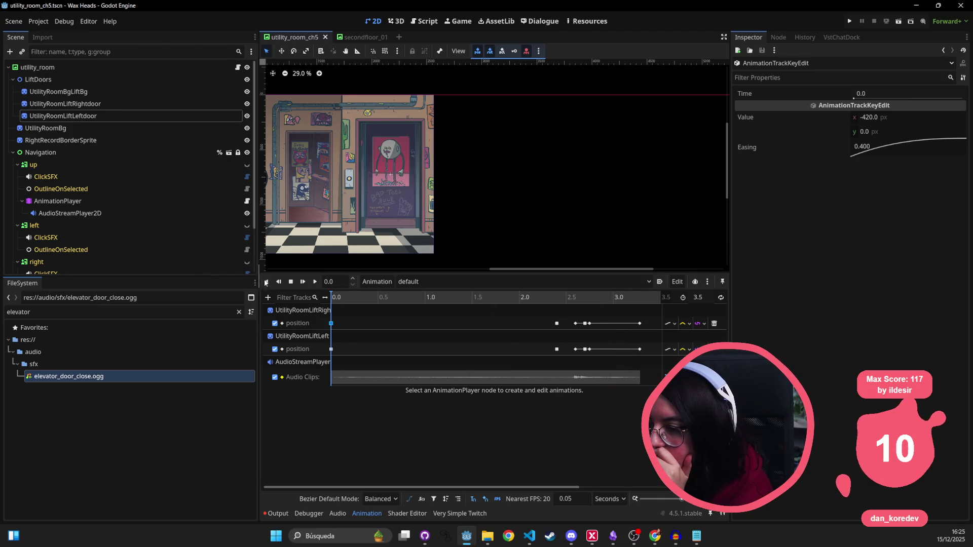
pyautogui.moveTo(320, 280)
pyautogui.mouseDown()
pyautogui.moveTo(373, 282)
pyautogui.moveTo(307, 279)
pyautogui.mouseUp()
# - Re-enter the 0 s door key x values as 420 and -420
pyautogui.click(877, 117)
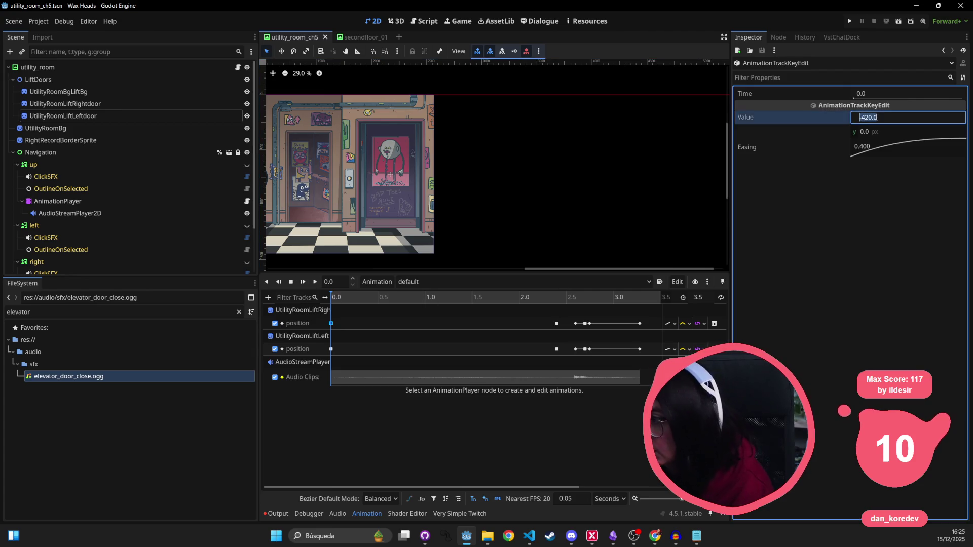
pyautogui.write('420')
pyautogui.press('Return')
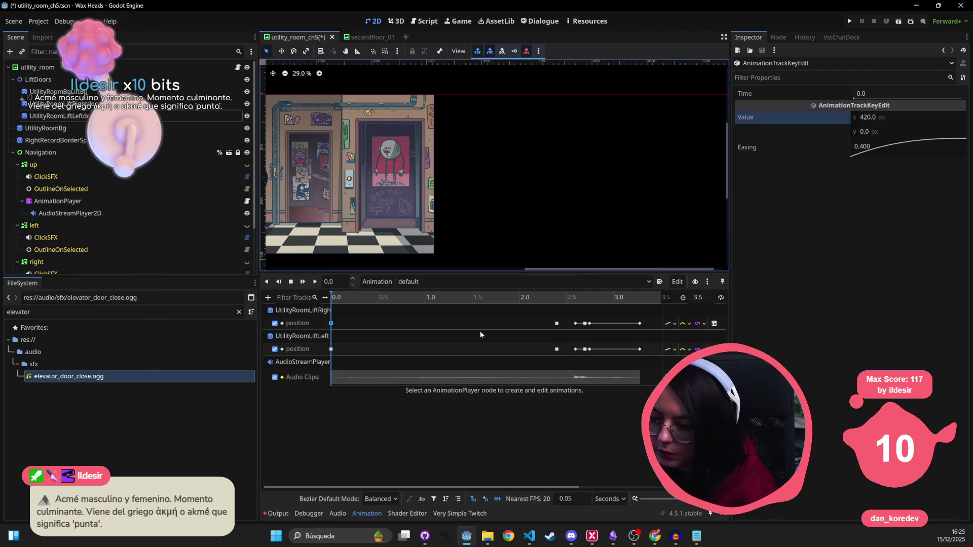
pyautogui.click(937, 117)
pyautogui.write('-420')
pyautogui.press('Return')
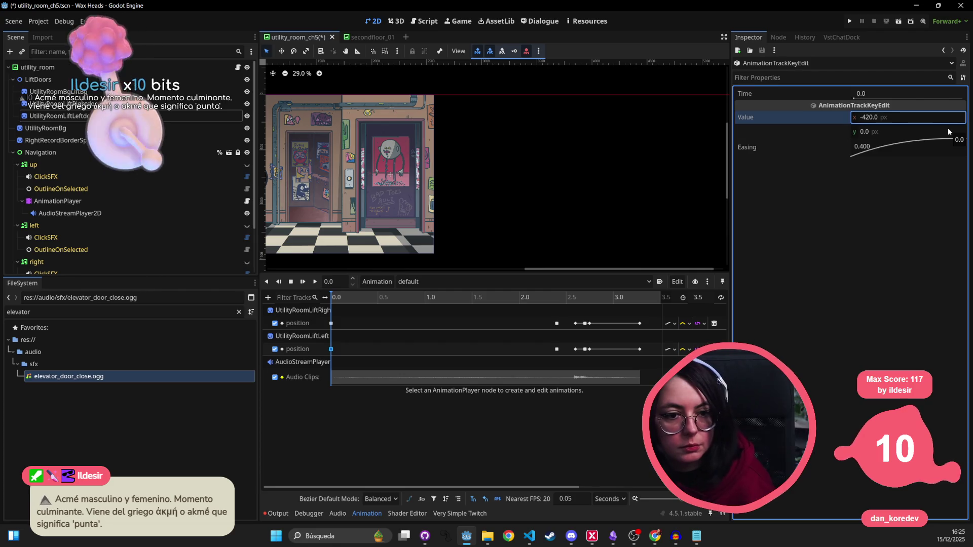
pyautogui.click(304, 285)
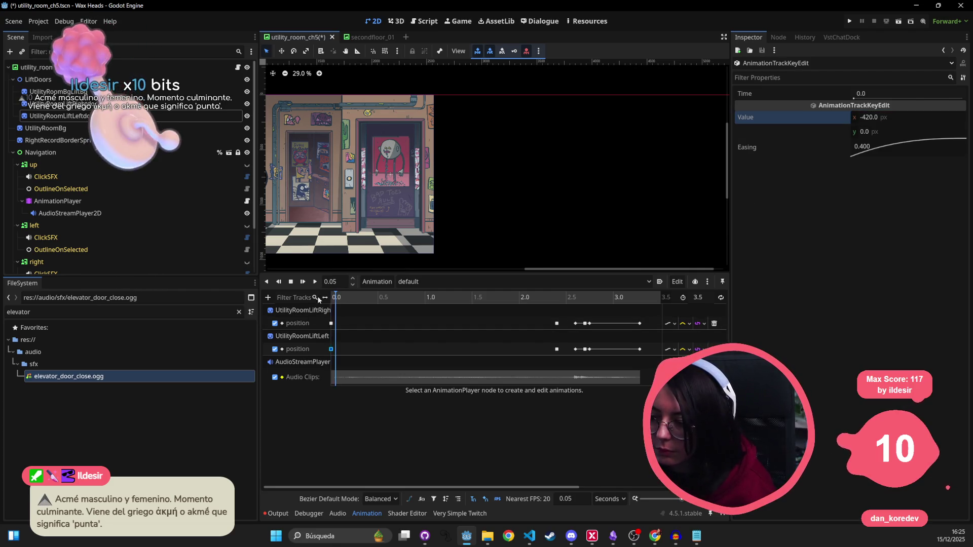
# - Replay the door animation and scrub it around 2.35–2.55 s
pyautogui.click(315, 285)
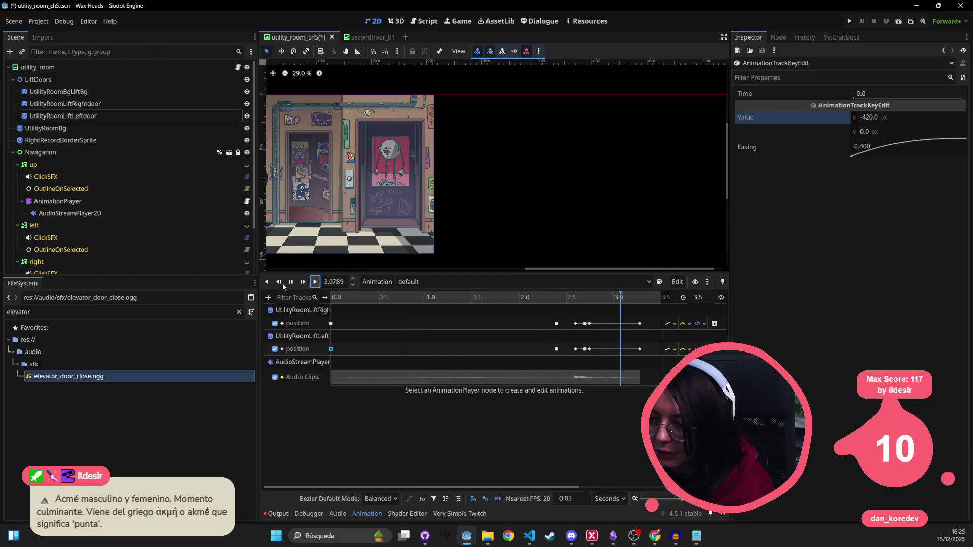
pyautogui.click(292, 283)
pyautogui.click(572, 306)
pyautogui.click(572, 296)
pyautogui.moveTo(571, 297)
pyautogui.mouseDown()
pyautogui.moveTo(537, 300)
pyautogui.moveTo(576, 297)
pyautogui.mouseUp()
pyautogui.click(576, 323)
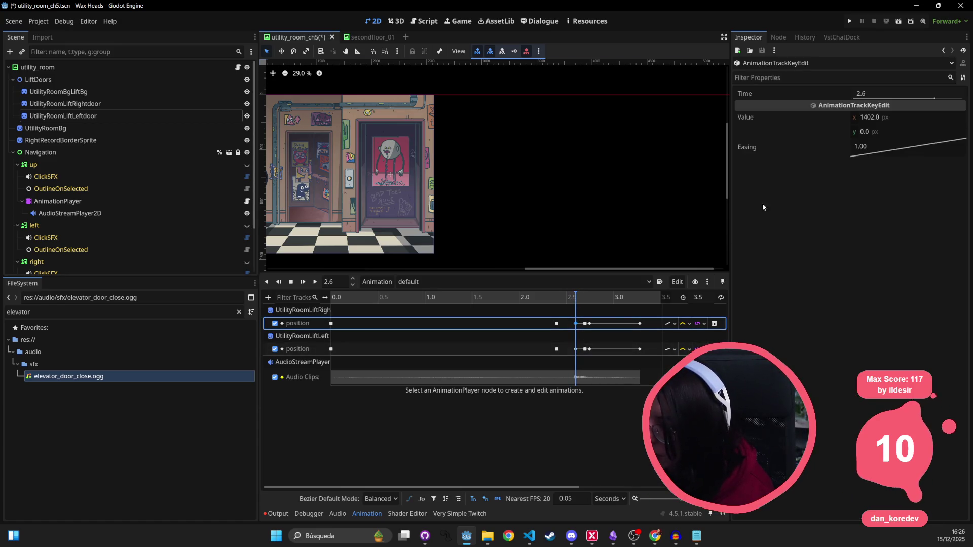
# - Try x offsets of about 450 and -450 on the 2.6 s door position keys
pyautogui.click(875, 117)
pyautogui.write('45')
pyautogui.click(576, 350)
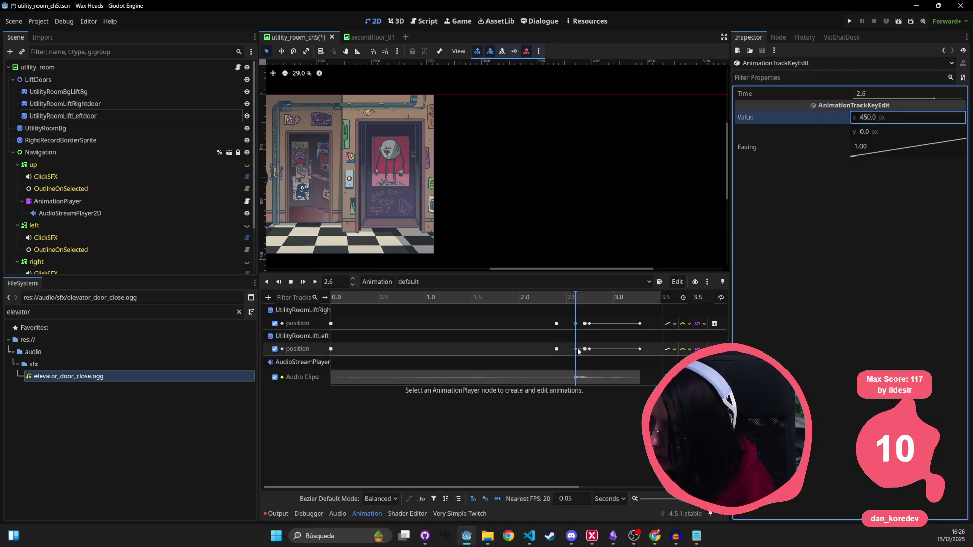
pyautogui.click(892, 120)
pyautogui.write('-450')
pyautogui.press('Return')
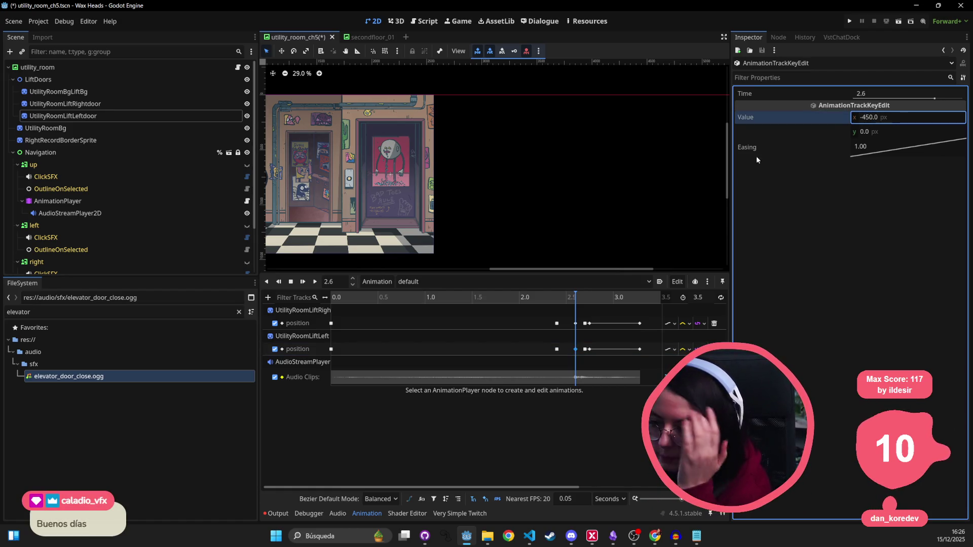
# - Scrub the door opening near 2.65 s and inspect the 2.4 s door keys
pyautogui.moveTo(581, 302)
pyautogui.mouseDown()
pyautogui.moveTo(267, 286)
pyautogui.moveTo(488, 296)
pyautogui.mouseUp()
pyautogui.moveTo(554, 301); pyautogui.dragTo(581, 304)
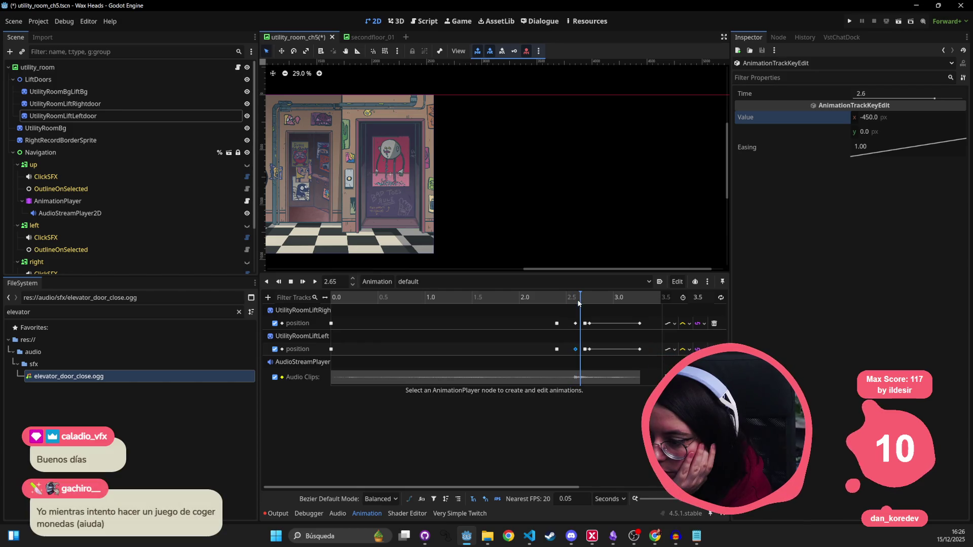
pyautogui.click(557, 323)
pyautogui.click(557, 350)
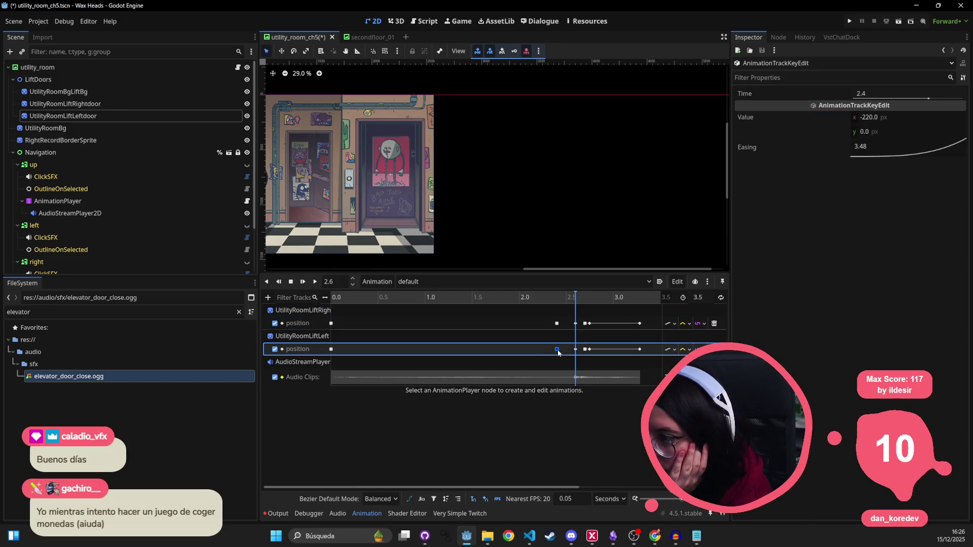
# - Set the 2.6 s door keys to x 200 (right) and -200 (left), then preview
pyautogui.click(576, 323)
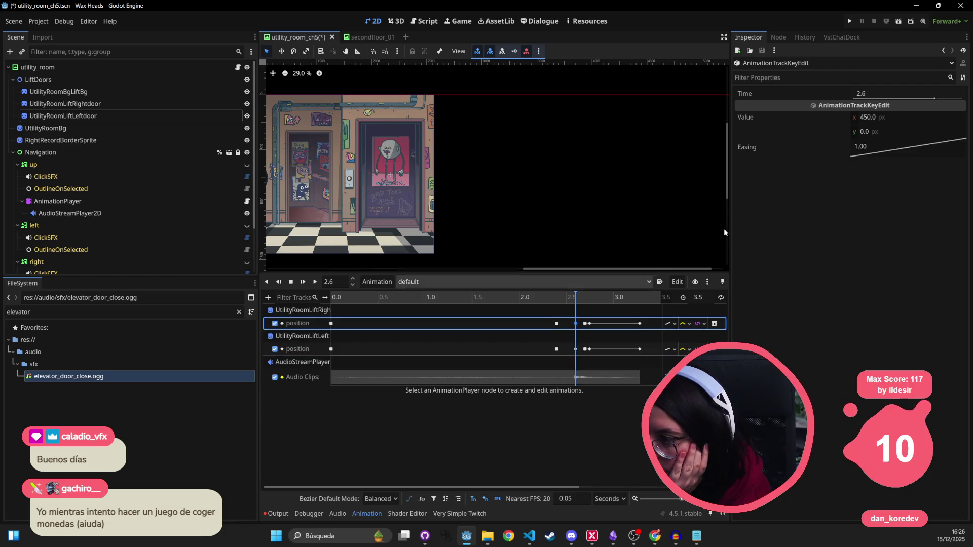
pyautogui.click(923, 117)
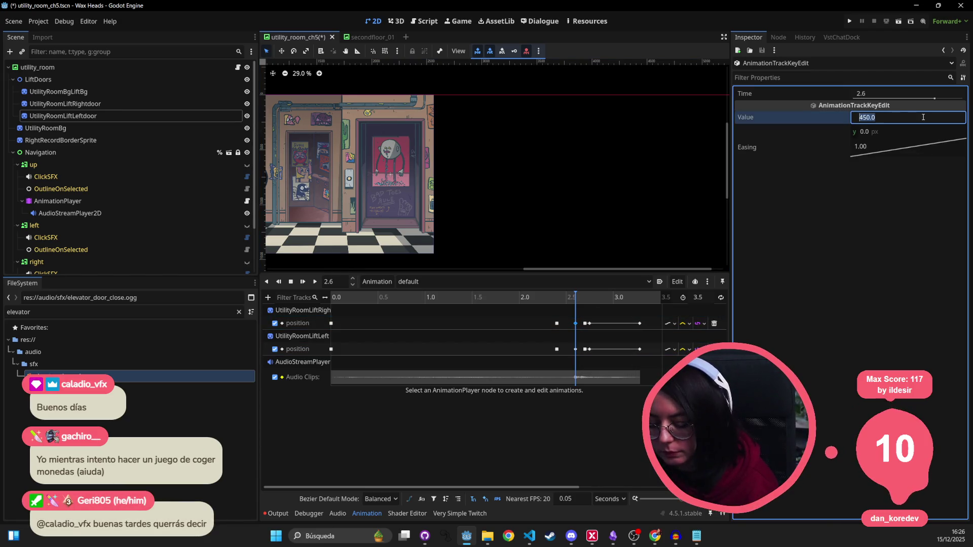
pyautogui.write('20')
pyautogui.press('Return')
pyautogui.click(575, 349)
pyautogui.click(901, 114)
pyautogui.write('-2')
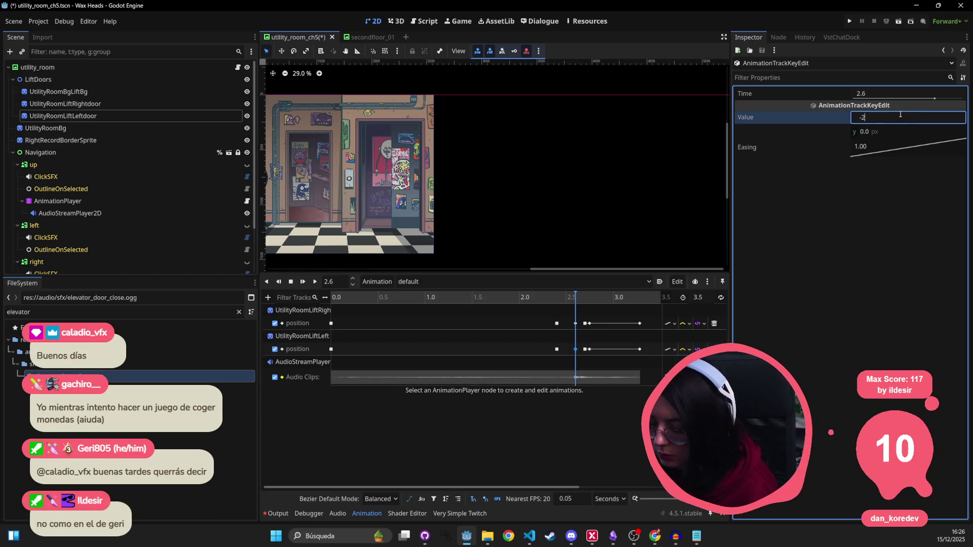
pyautogui.press('Return')
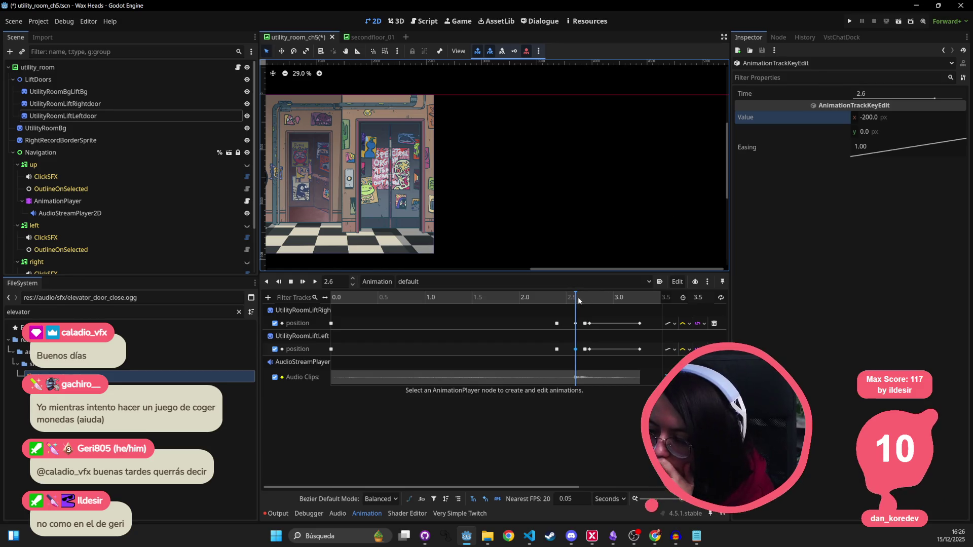
pyautogui.click(317, 284)
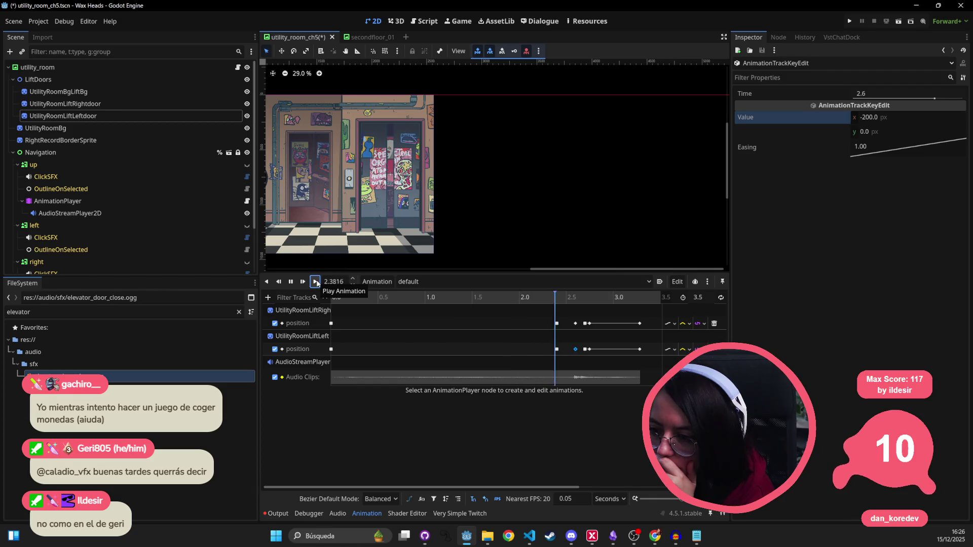
# - Set the right door's keys at 2.7, 2.75 and 3.28 s to x 200
pyautogui.click(585, 323)
pyautogui.click(887, 117)
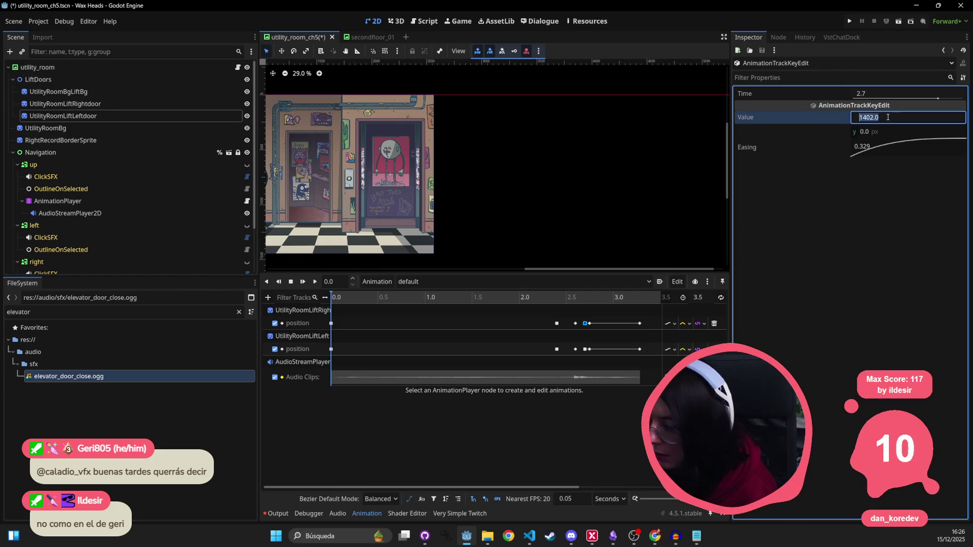
pyautogui.write('200')
pyautogui.press('Return')
pyautogui.click(591, 324)
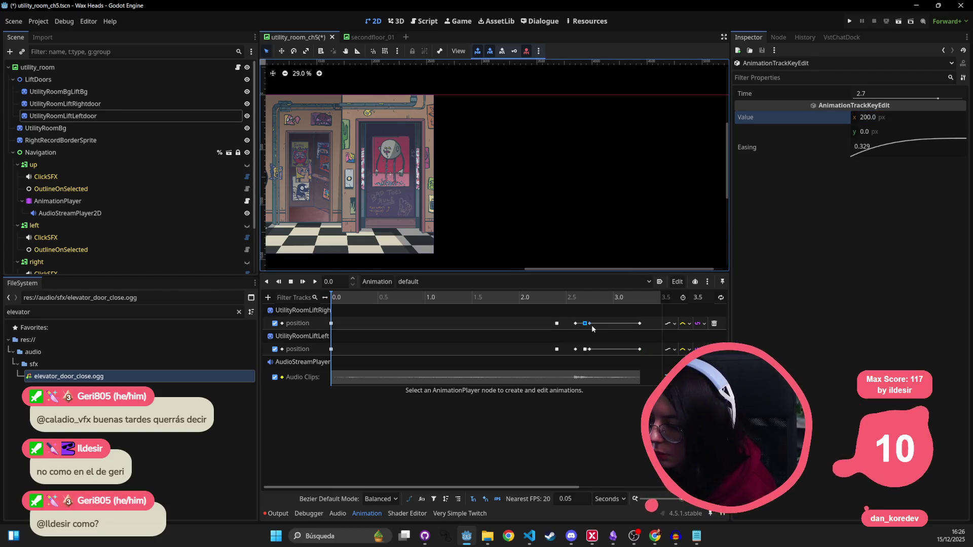
pyautogui.click(902, 116)
pyautogui.write('0')
pyautogui.press('Return')
pyautogui.click(640, 323)
pyautogui.click(891, 116)
pyautogui.write('2')
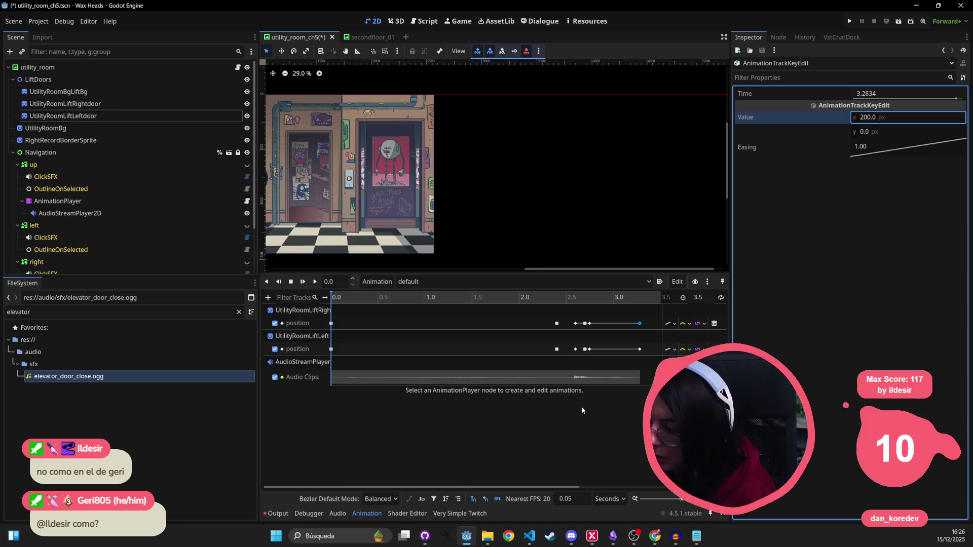
pyautogui.click(577, 348)
# - Give the selected left door position keys a shared x of -200 and preview
pyautogui.moveTo(587, 357); pyautogui.dragTo(567, 354)
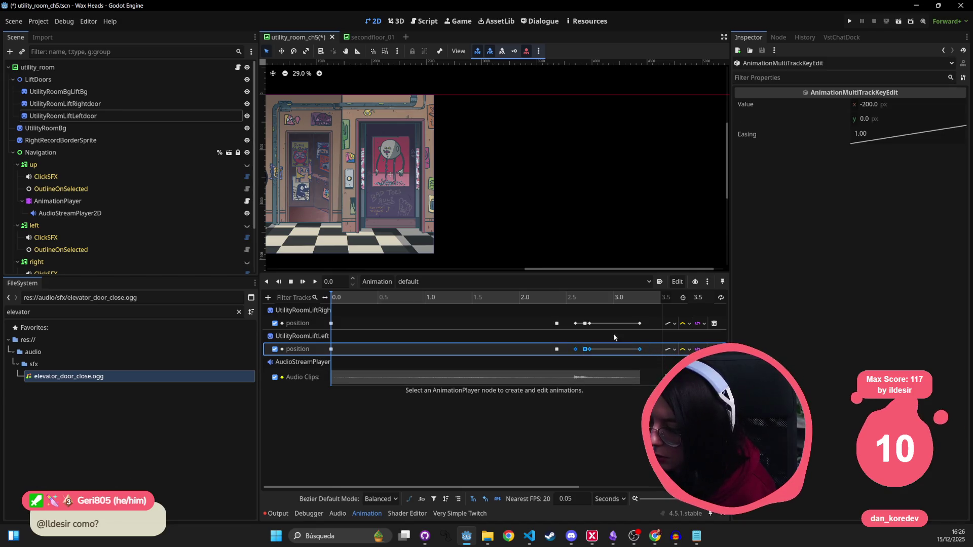
pyautogui.click(913, 104)
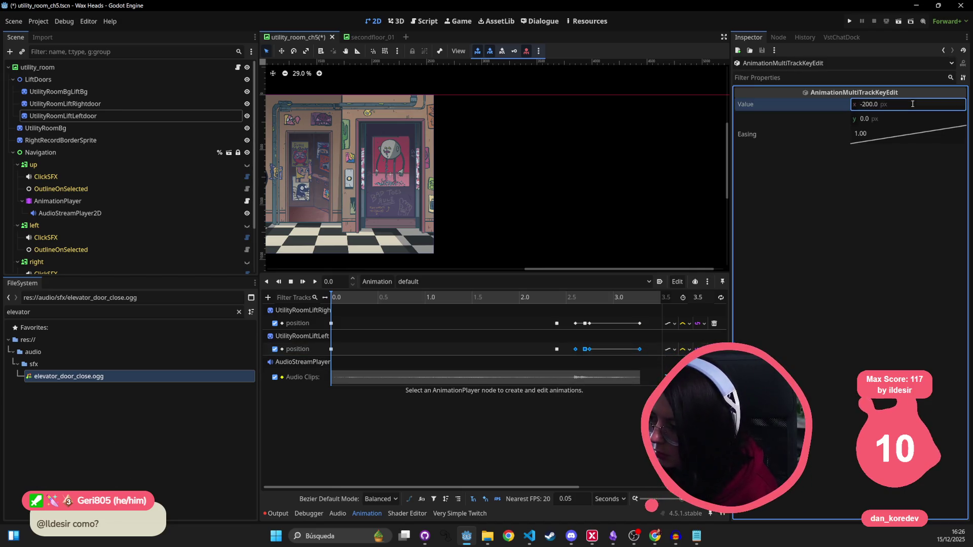
pyautogui.press('Return')
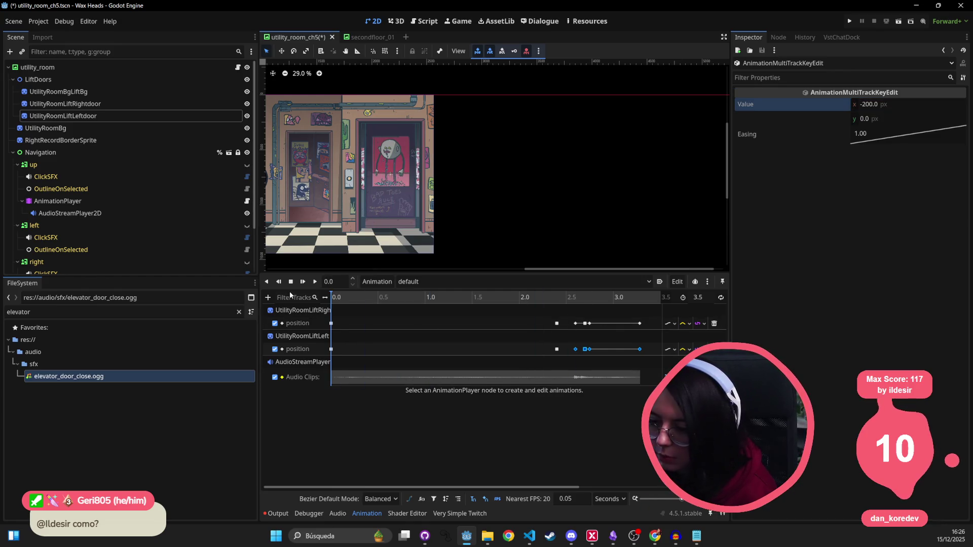
pyautogui.click(313, 282)
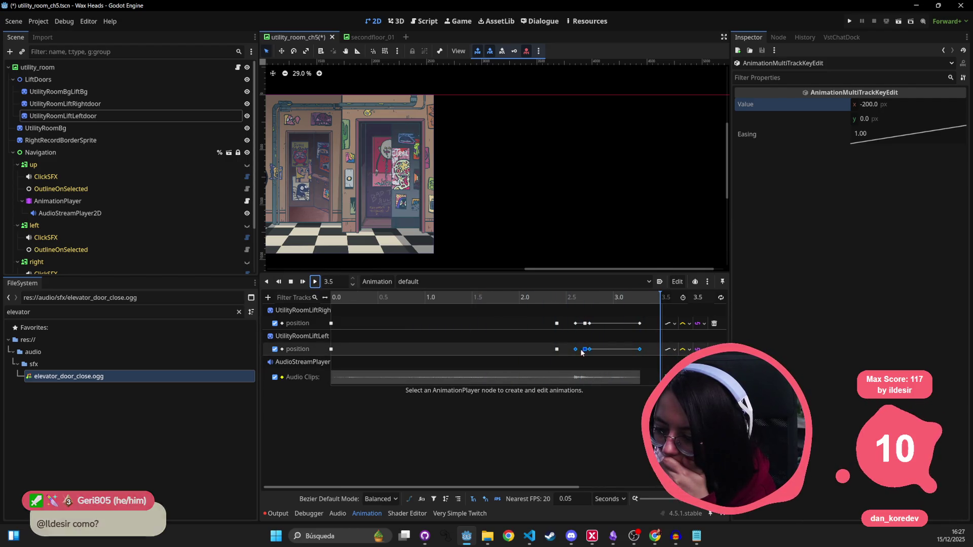
# - Set the left door's 2.7 s keyframe x value to -200
pyautogui.click(334, 350)
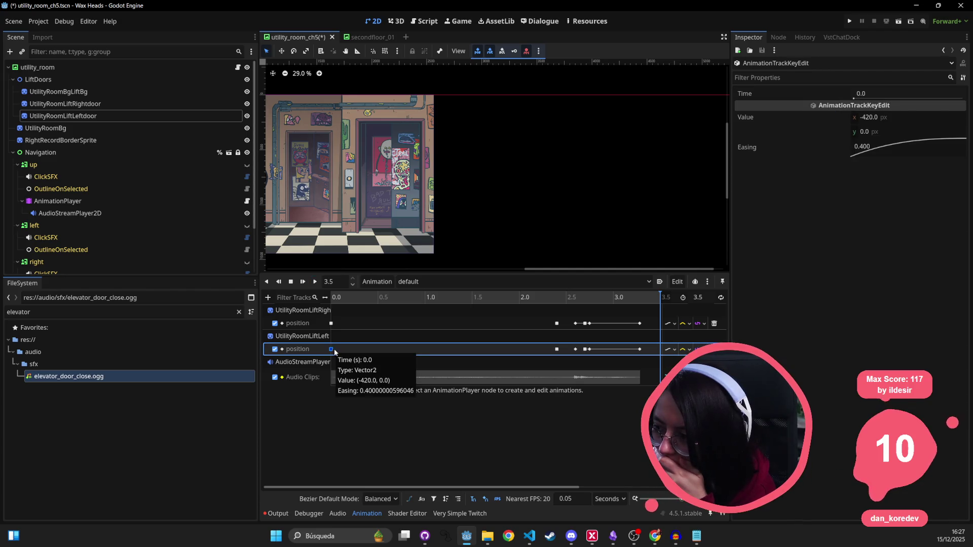
pyautogui.click(559, 351)
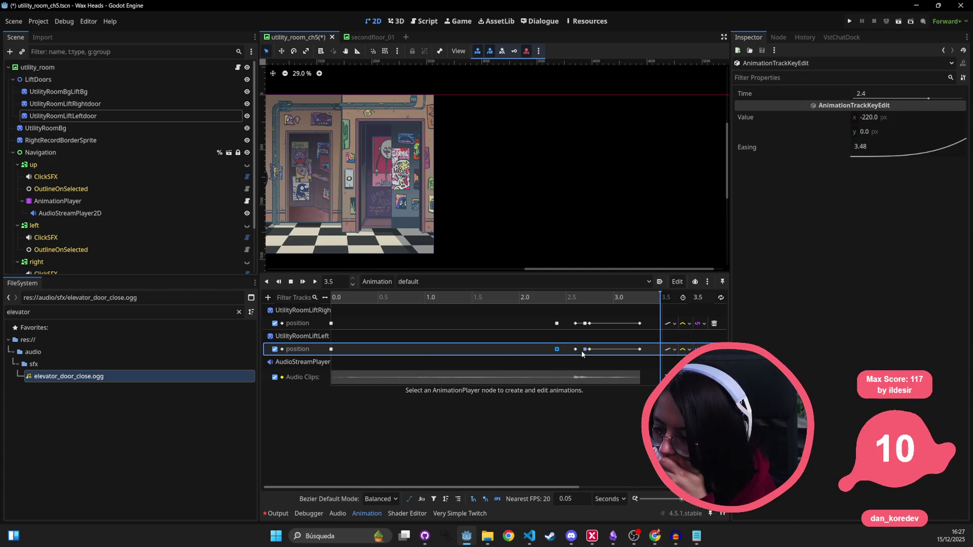
pyautogui.click(578, 351)
pyautogui.click(583, 349)
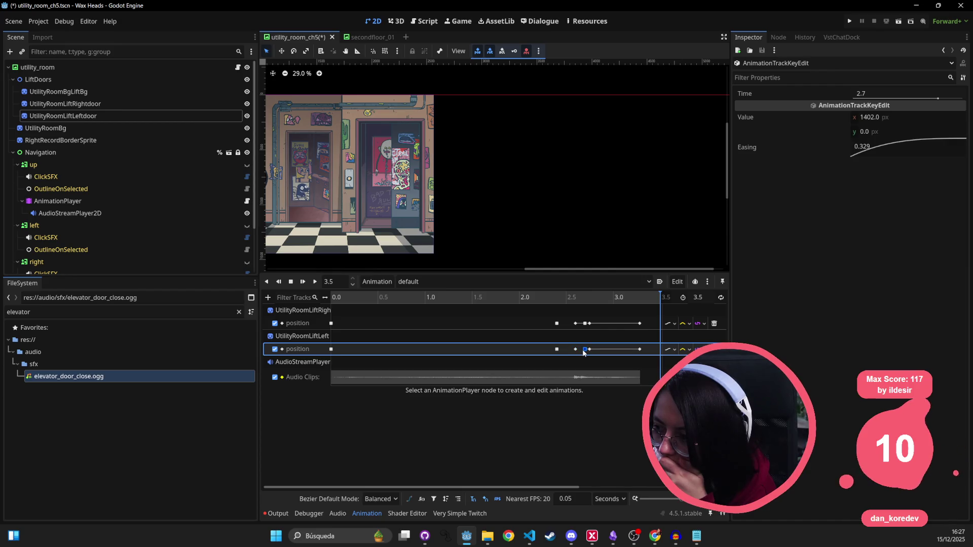
pyautogui.click(907, 118)
pyautogui.write('00')
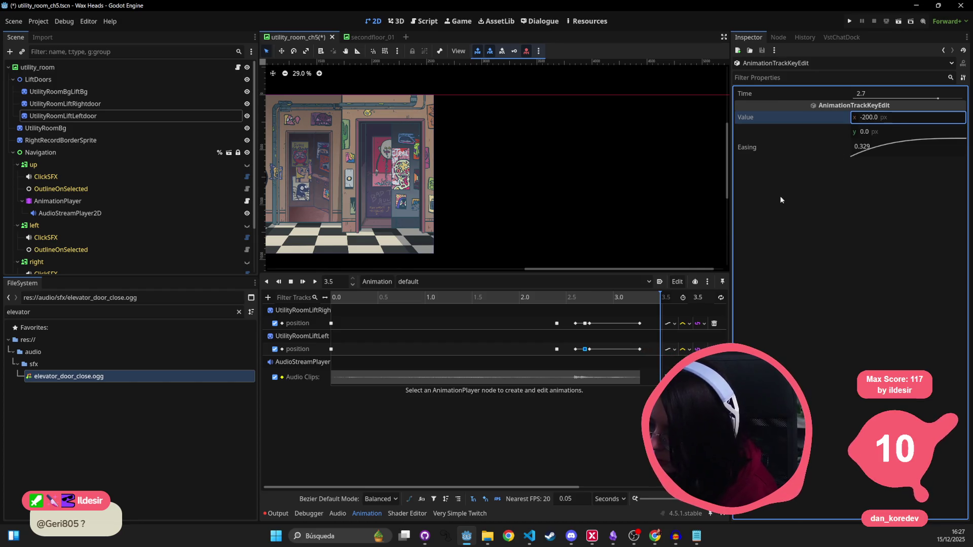
pyautogui.press('Return')
# - Set the left door's 3.28 s keyframe x to -200, then play and stop the animation
pyautogui.click(590, 350)
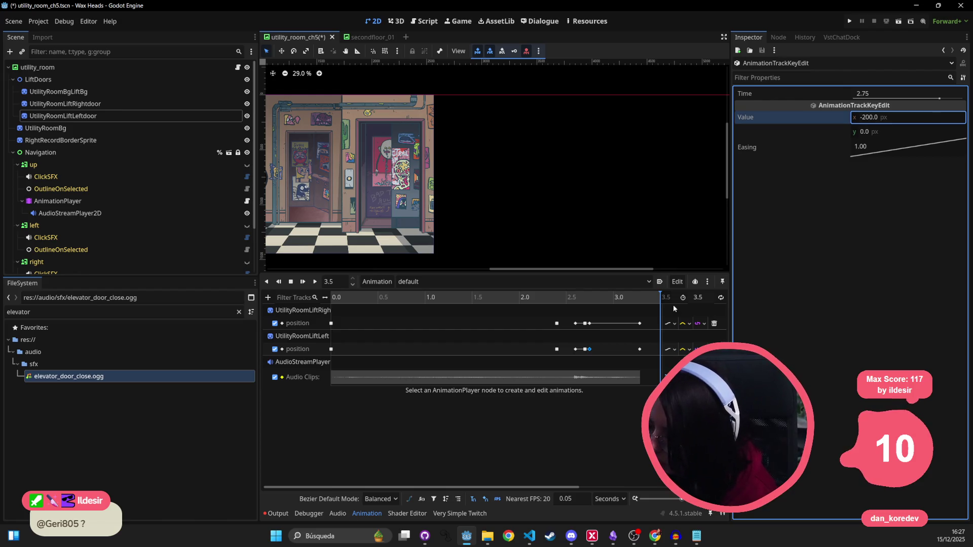
pyautogui.click(640, 350)
pyautogui.click(883, 122)
pyautogui.write('-200')
pyautogui.press('Return')
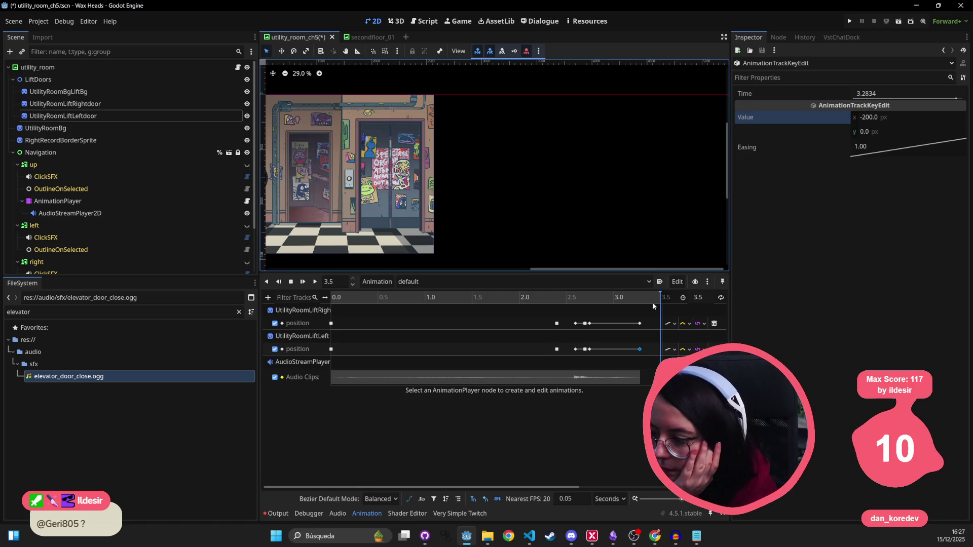
pyautogui.click(315, 282)
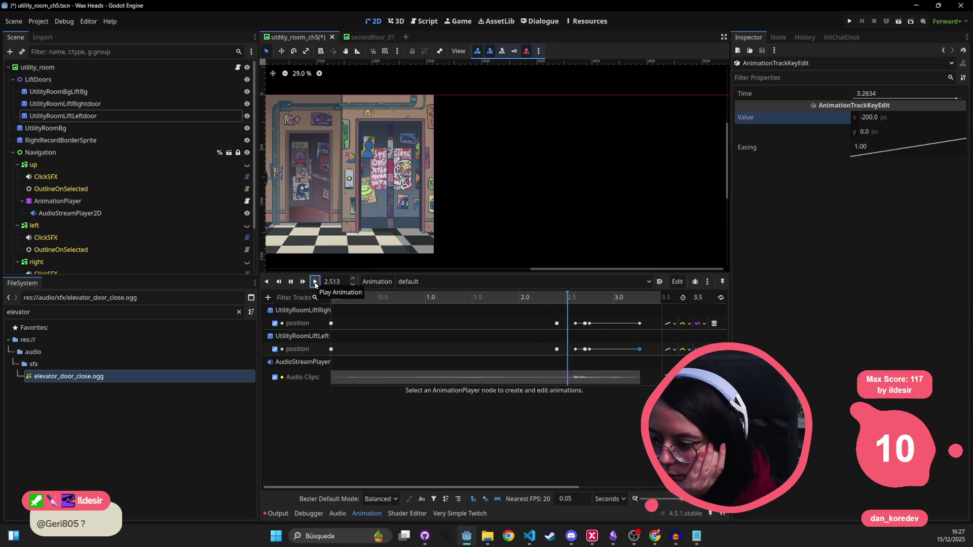
pyautogui.click(291, 282)
pyautogui.click(541, 324)
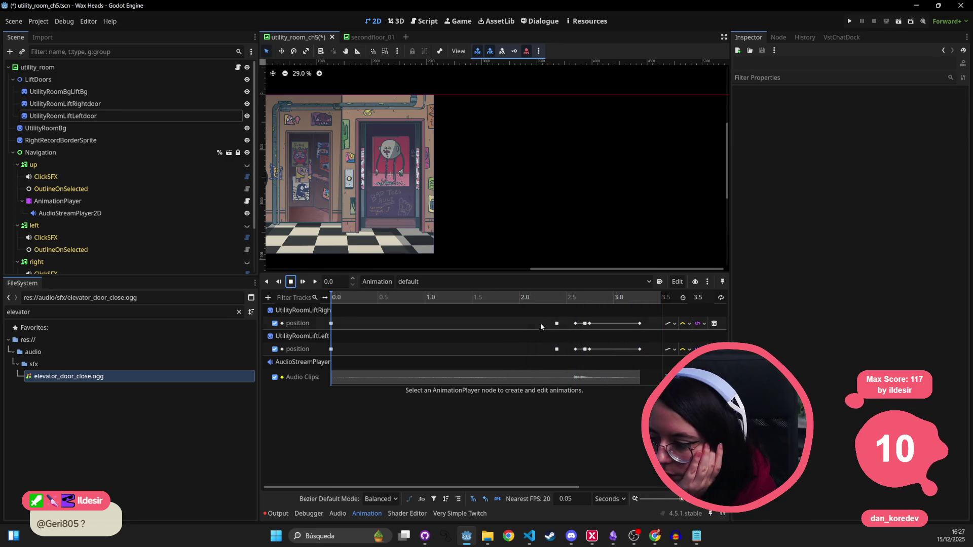
# - Set the right door's 2.7 s key x to 180 and preview the doors
pyautogui.click(585, 349)
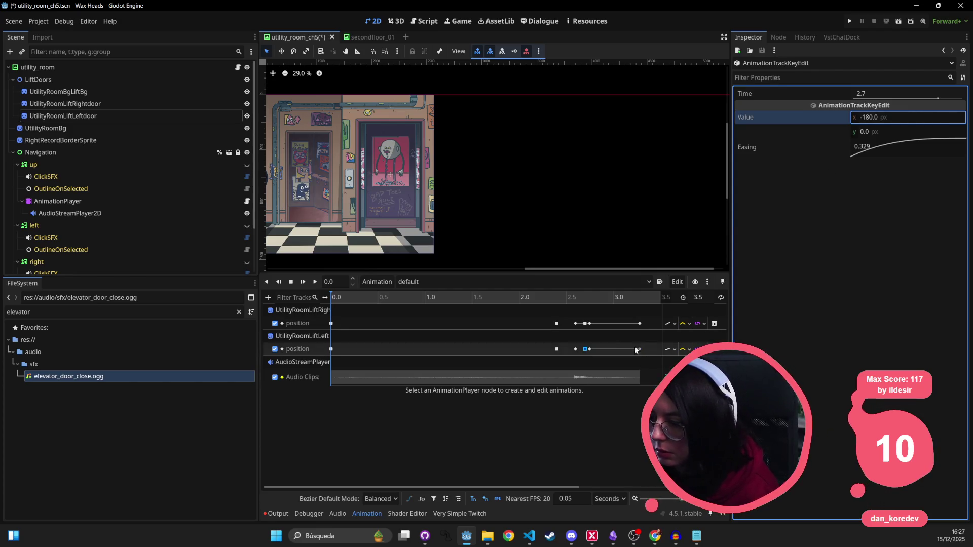
pyautogui.click(586, 323)
pyautogui.click(878, 121)
pyautogui.write('1')
pyautogui.press('Return')
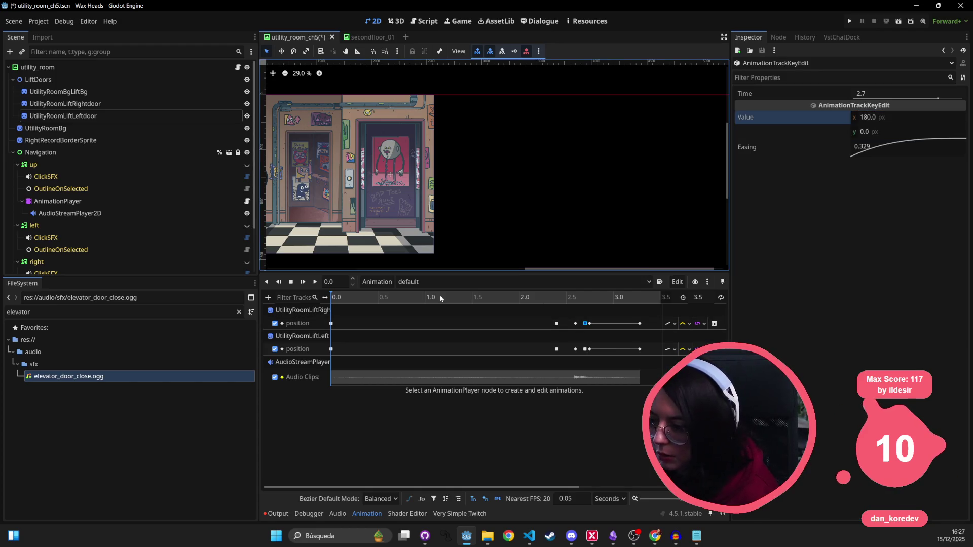
pyautogui.click(315, 282)
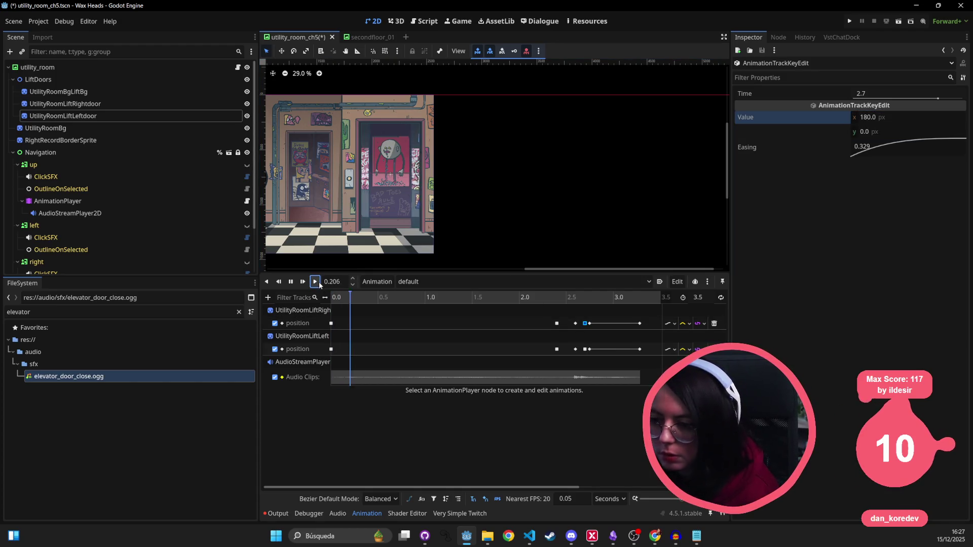
# - Set the 3.28 s door keys to x 180 (right) and -180 (left), then replay
pyautogui.click(590, 350)
pyautogui.click(641, 323)
pyautogui.click(876, 117)
pyautogui.write('80')
pyautogui.press('Return')
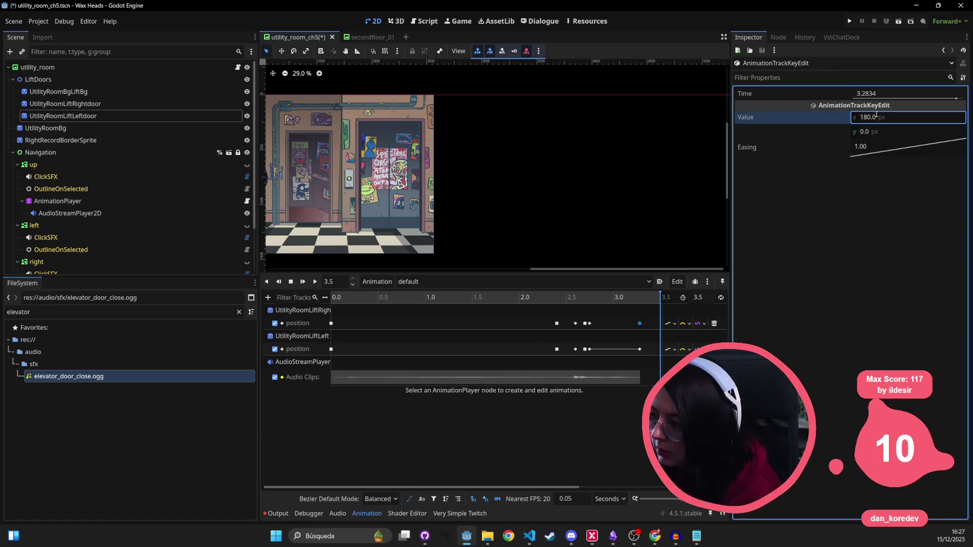
pyautogui.click(640, 349)
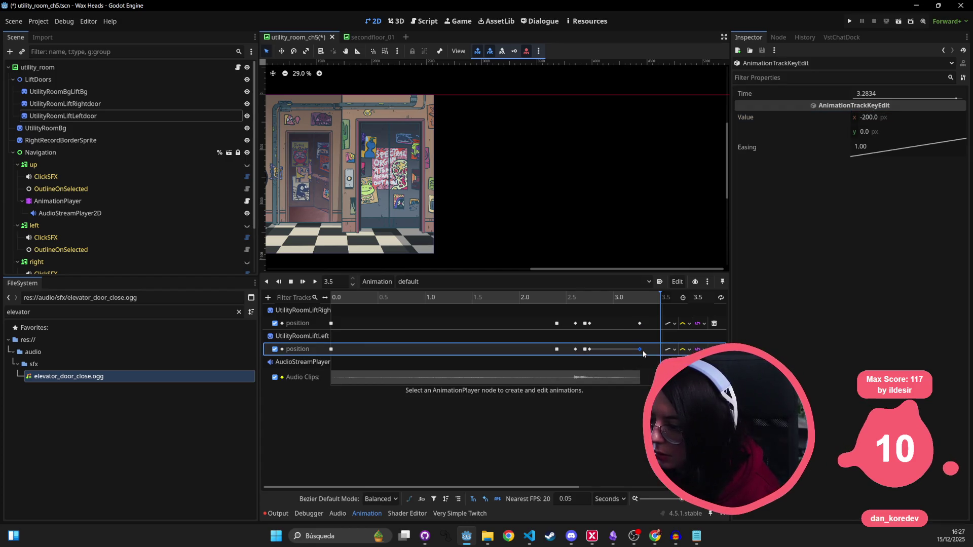
pyautogui.click(883, 119)
pyautogui.write('-180')
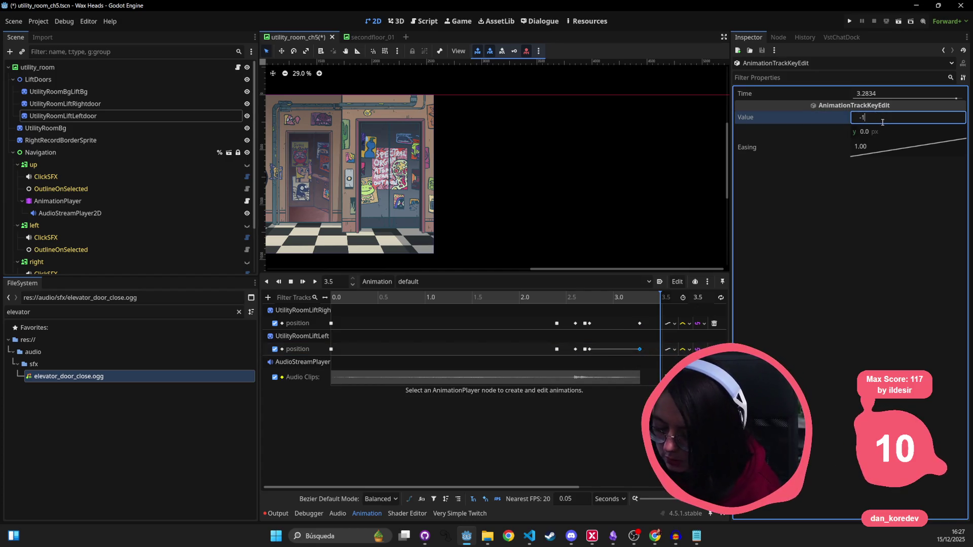
pyautogui.press('Return')
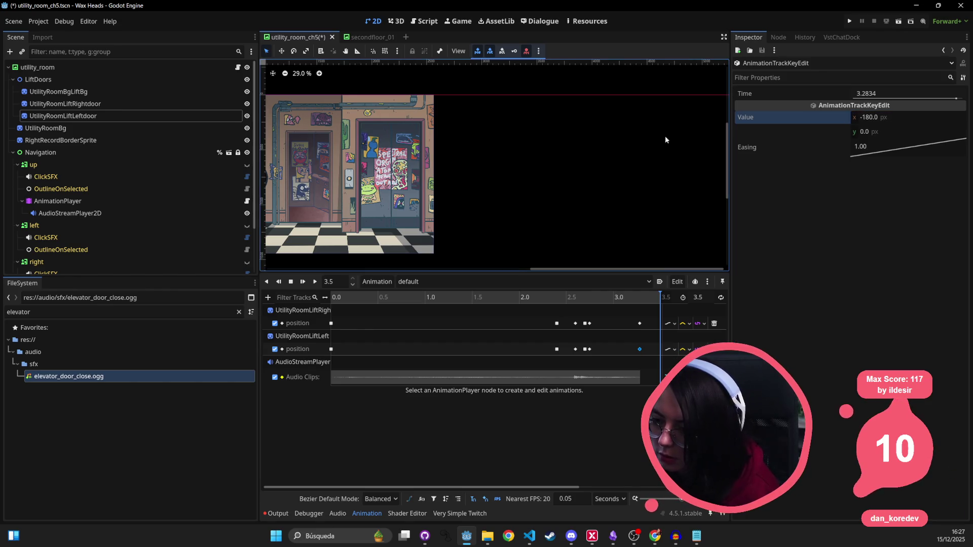
pyautogui.scroll(5, 420, 198)
pyautogui.hscroll(-4, 346, 192)
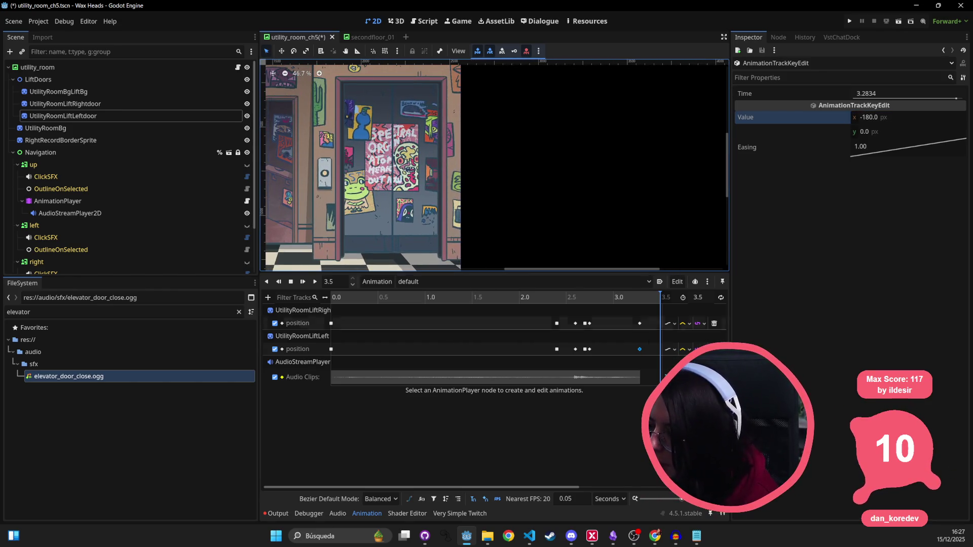
pyautogui.click(313, 282)
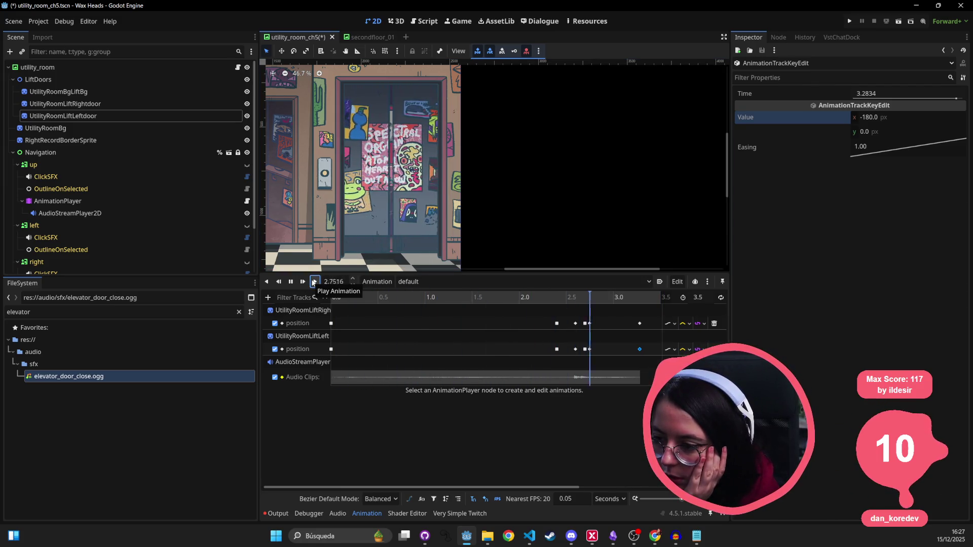
# - Change the 3.28 s door keys to x 190 and -190 and replay
pyautogui.click(639, 323)
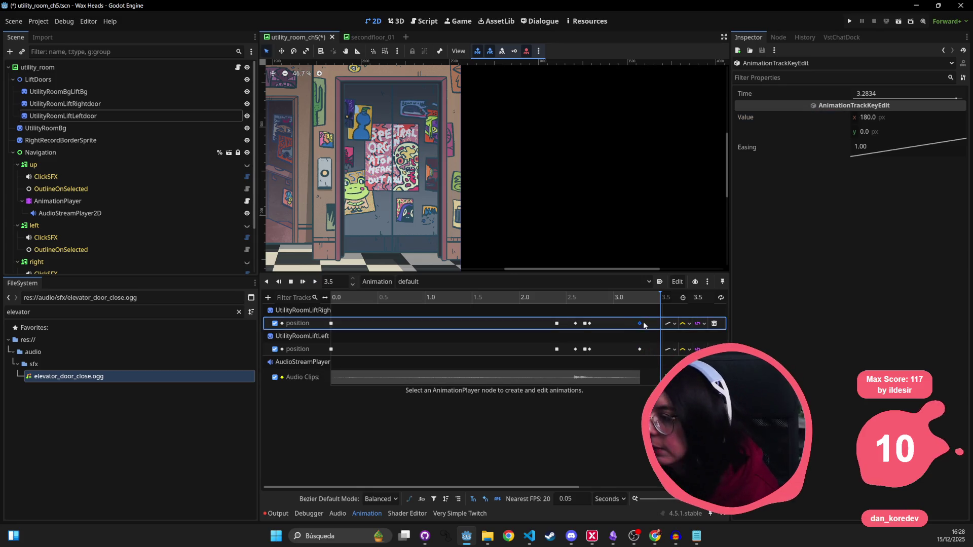
pyautogui.click(893, 117)
pyautogui.write('190')
pyautogui.press('Return')
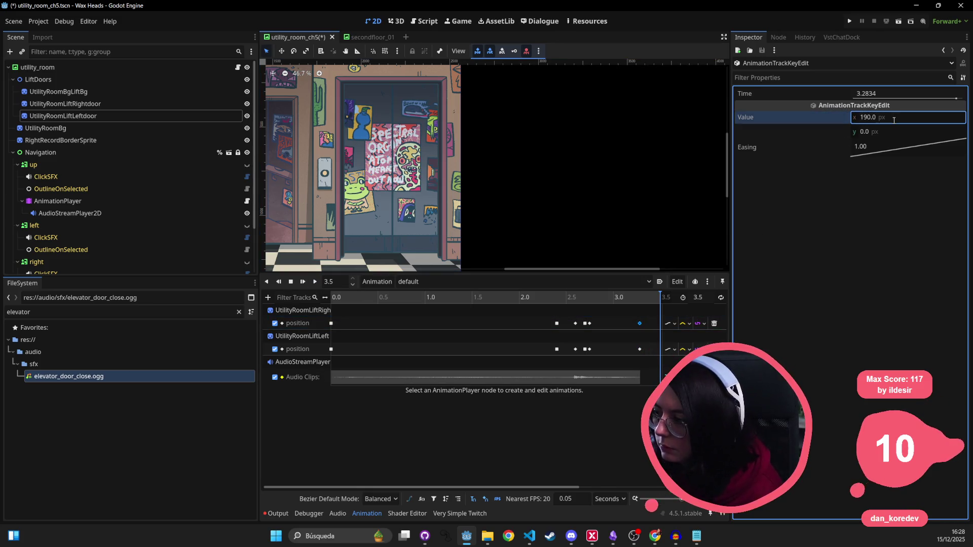
pyautogui.click(640, 350)
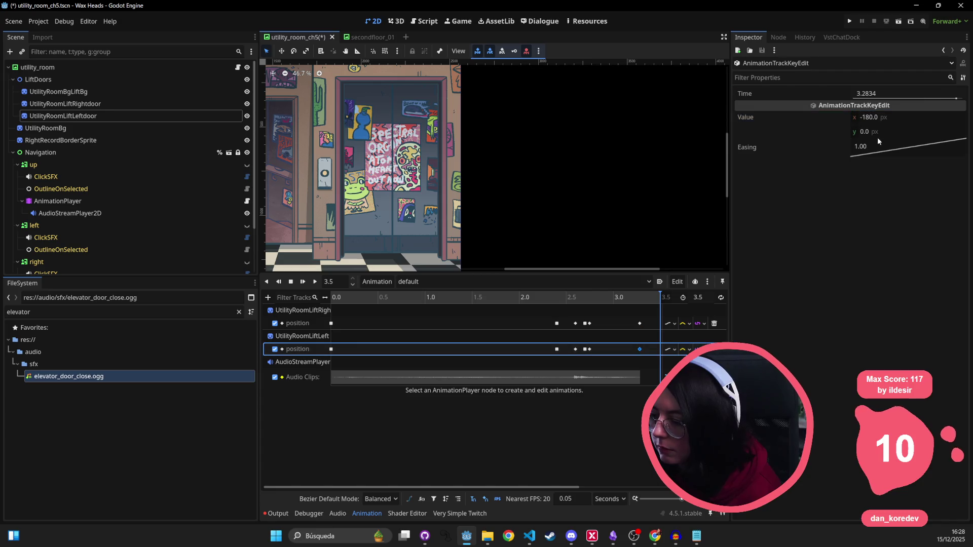
pyautogui.click(902, 123)
pyautogui.write('-190')
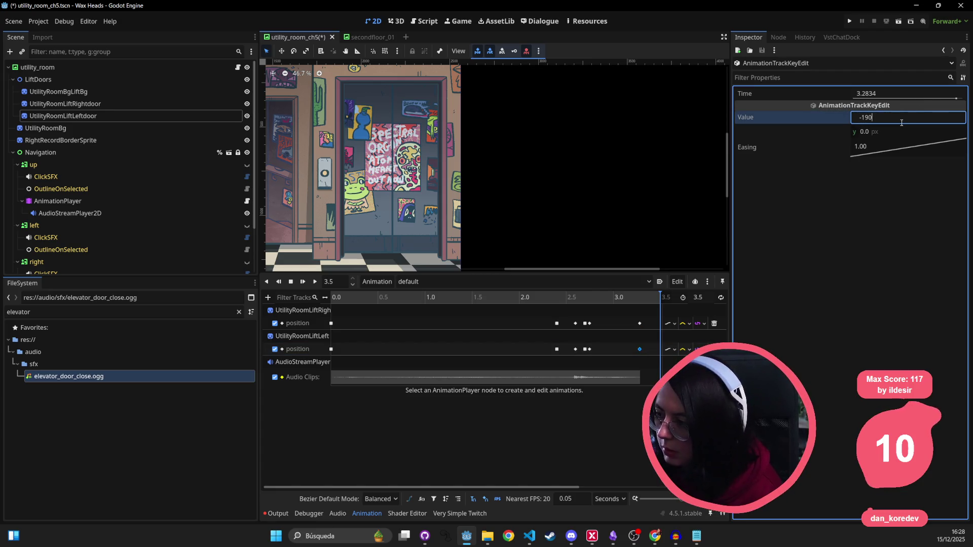
pyautogui.press('Return')
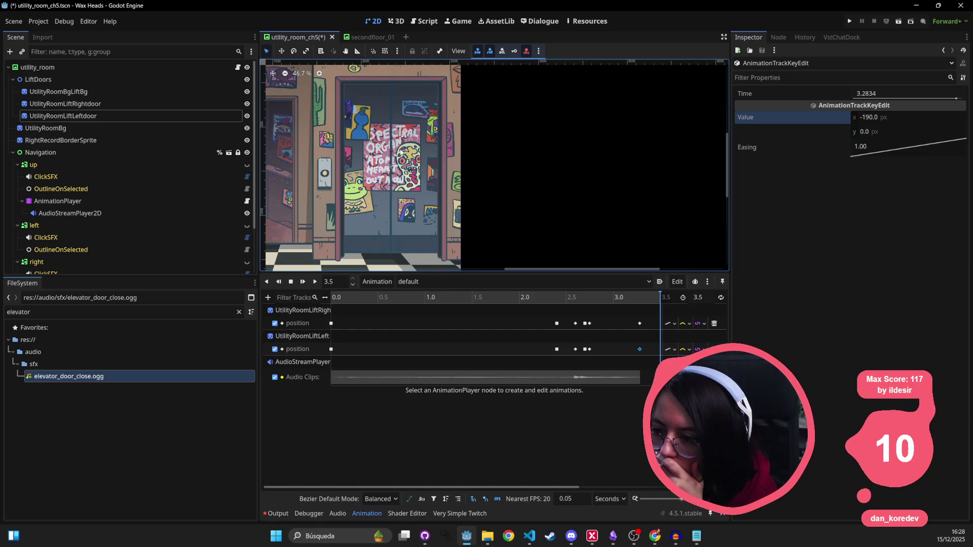
pyautogui.click(316, 281)
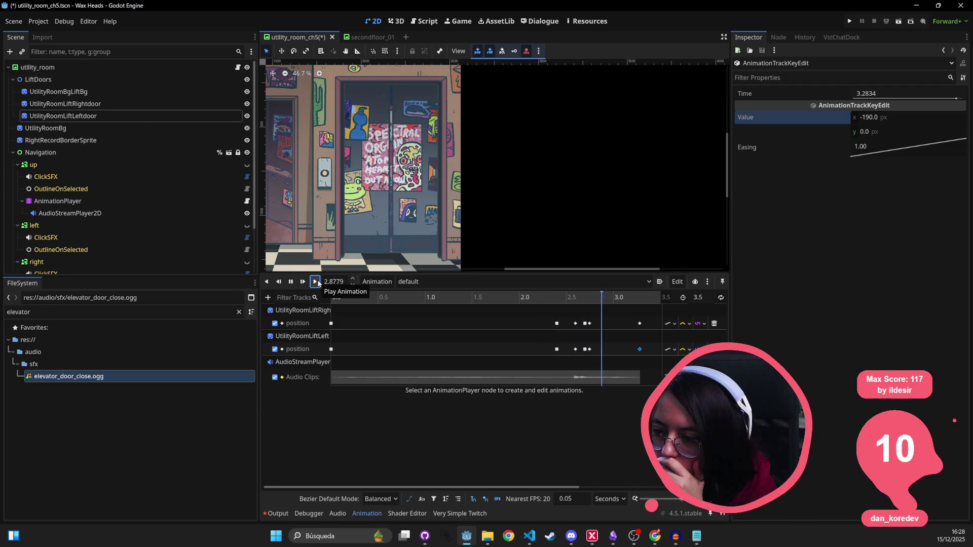
# - Set the 2.7 s door keys to x 190 (right) and -190 (left), then play
pyautogui.click(586, 324)
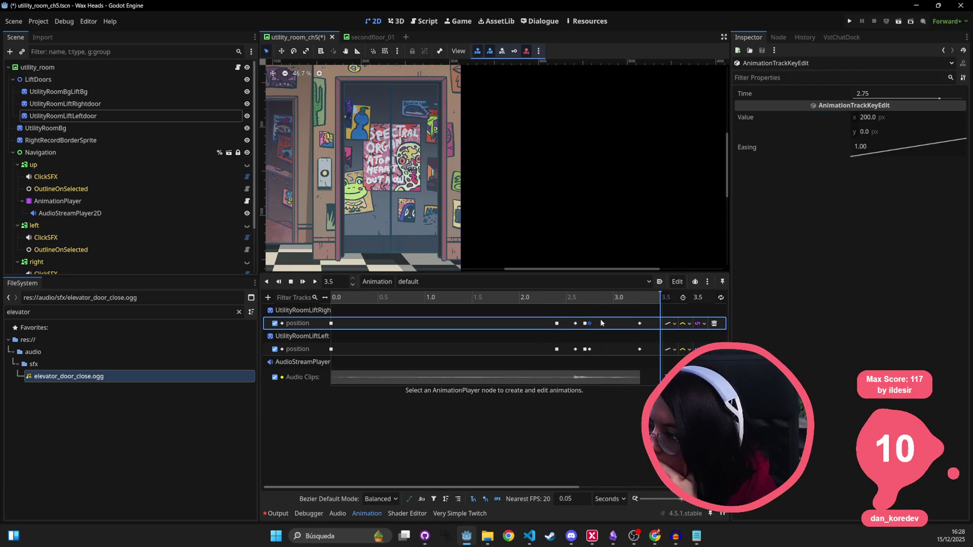
pyautogui.click(868, 117)
pyautogui.write('190')
pyautogui.press('Return')
pyautogui.click(586, 350)
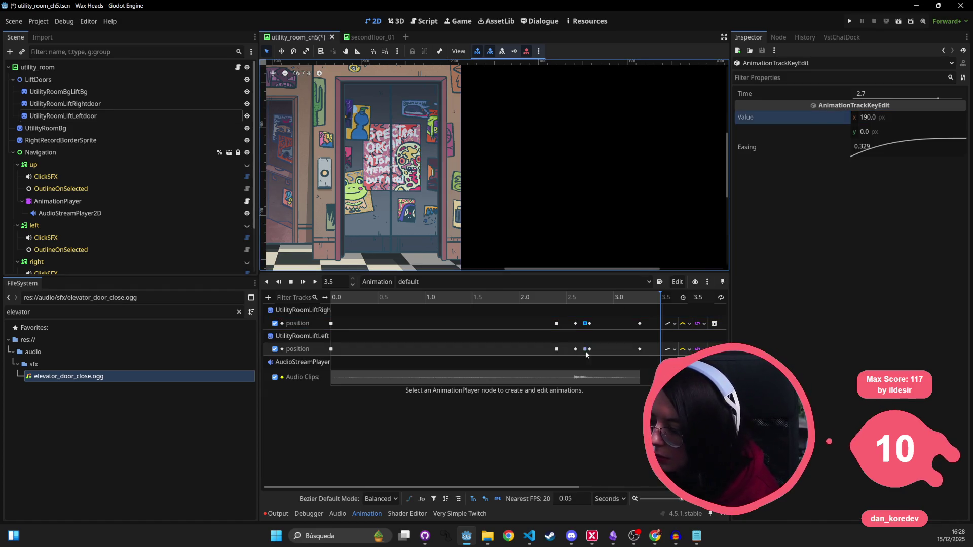
pyautogui.click(886, 119)
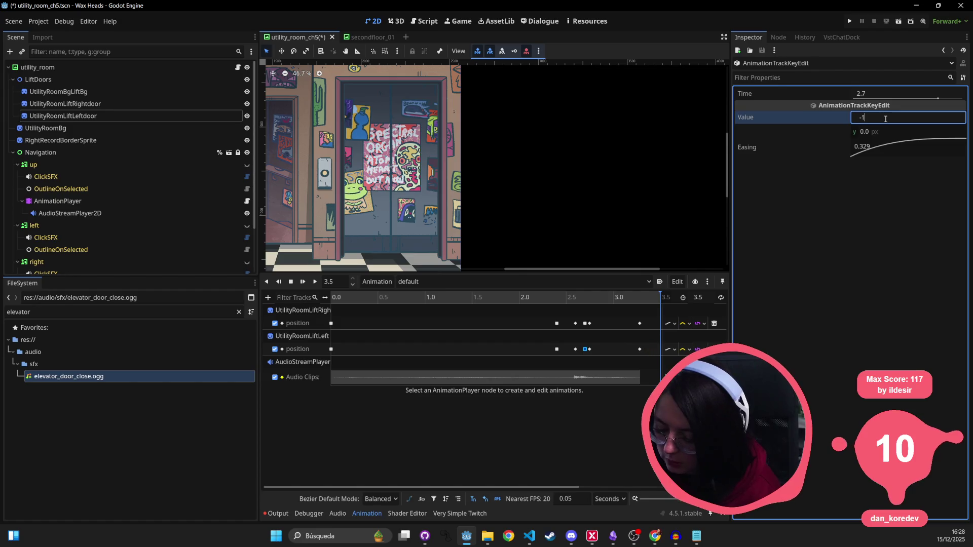
pyautogui.write('90')
pyautogui.press('Return')
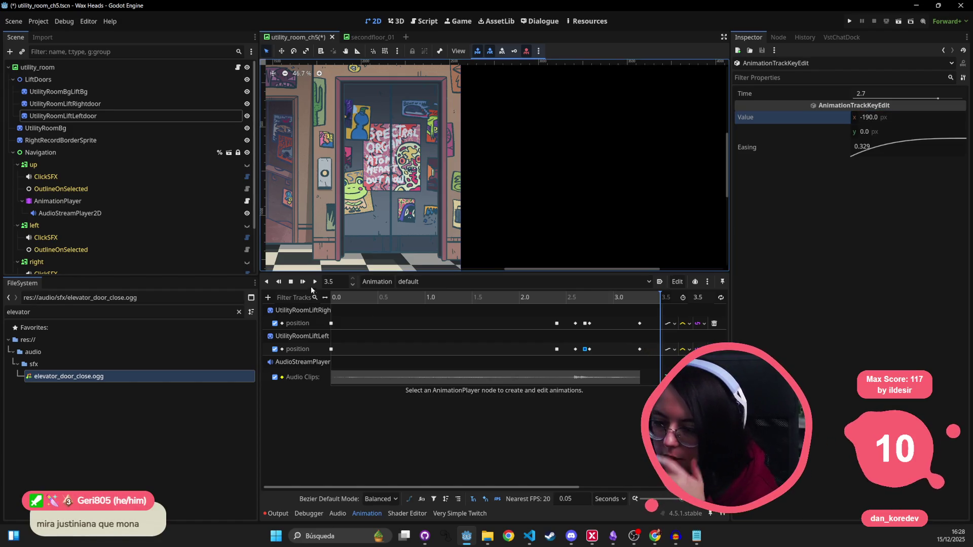
pyautogui.click(314, 282)
pyautogui.scroll(-2, 463, 205)
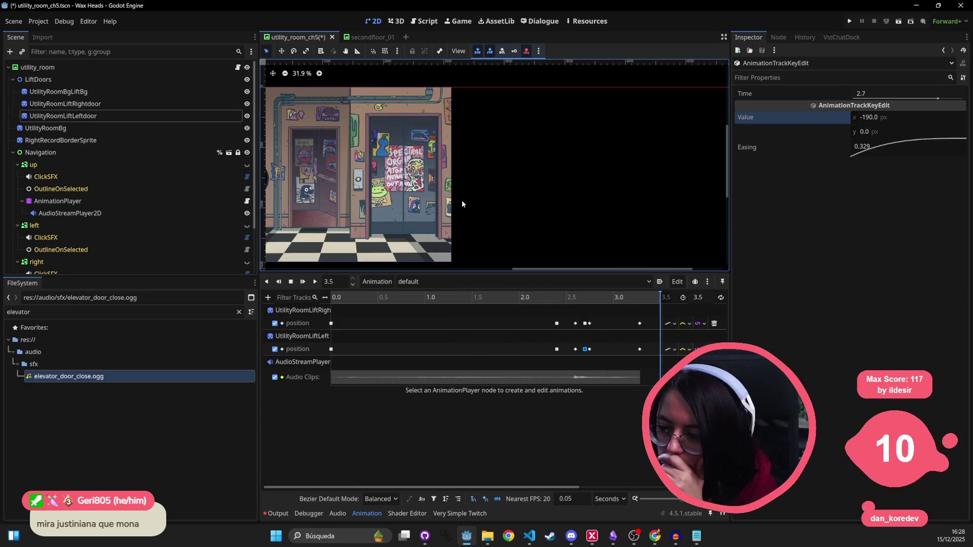
# - Trial-move AudioStreamPlayer2D under LiftDoors, undo it, and switch to the secondfloor_01 scene
pyautogui.click(314, 281)
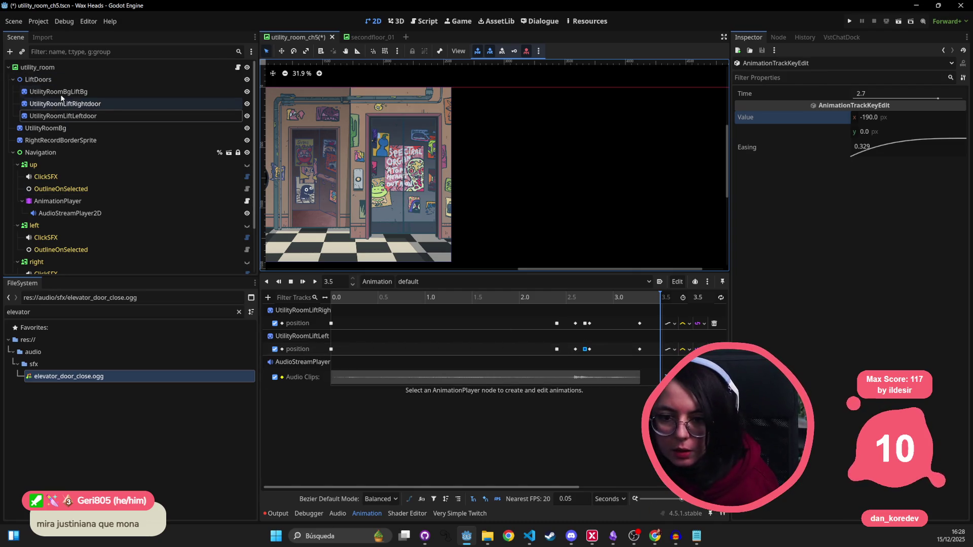
pyautogui.click(76, 79)
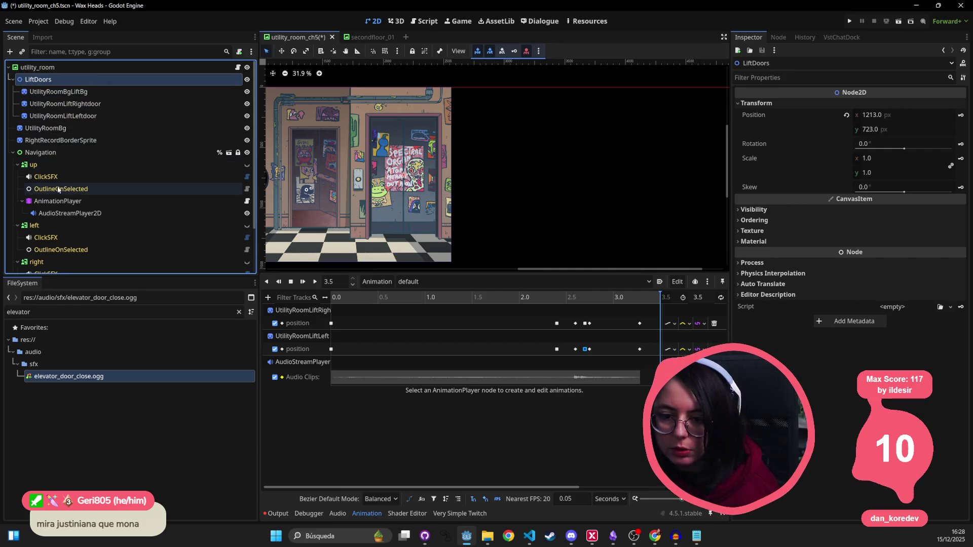
pyautogui.moveTo(70, 213); pyautogui.dragTo(67, 76)
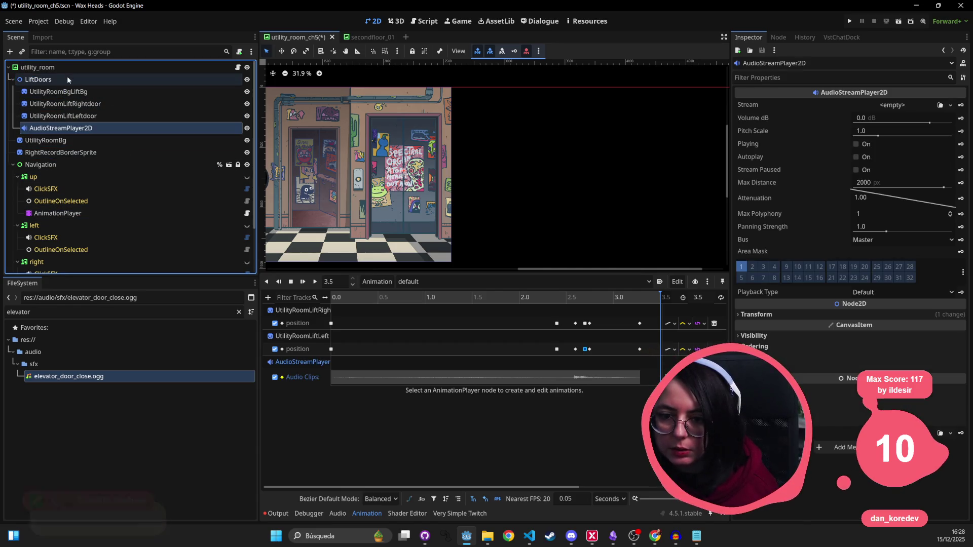
pyautogui.click(53, 78)
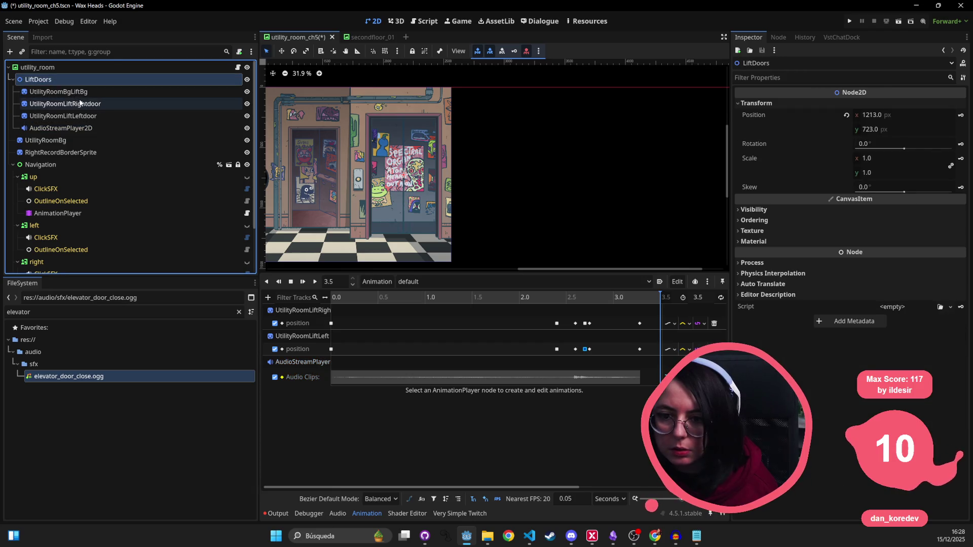
pyautogui.hotkey('ctrl', 'z')
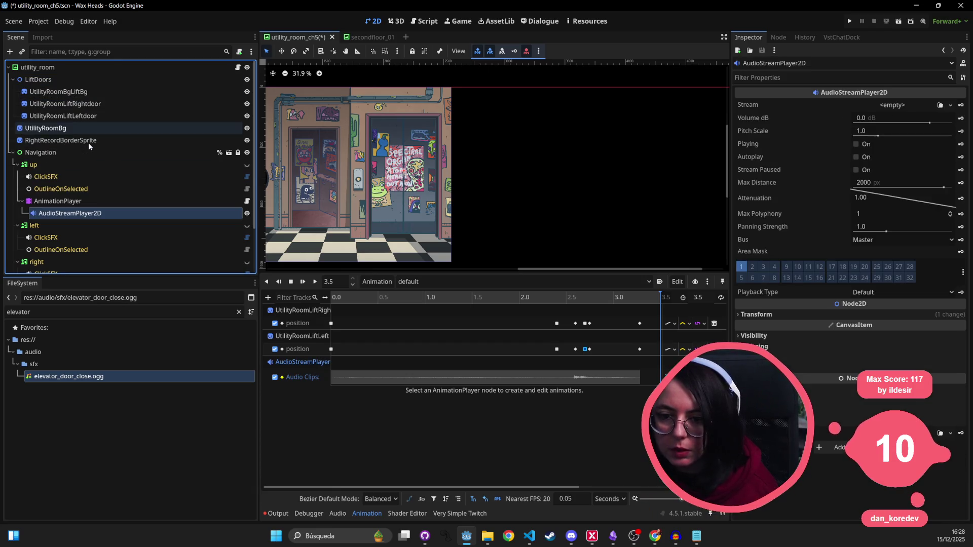
pyautogui.click(357, 37)
pyautogui.scroll(3, 66, 65)
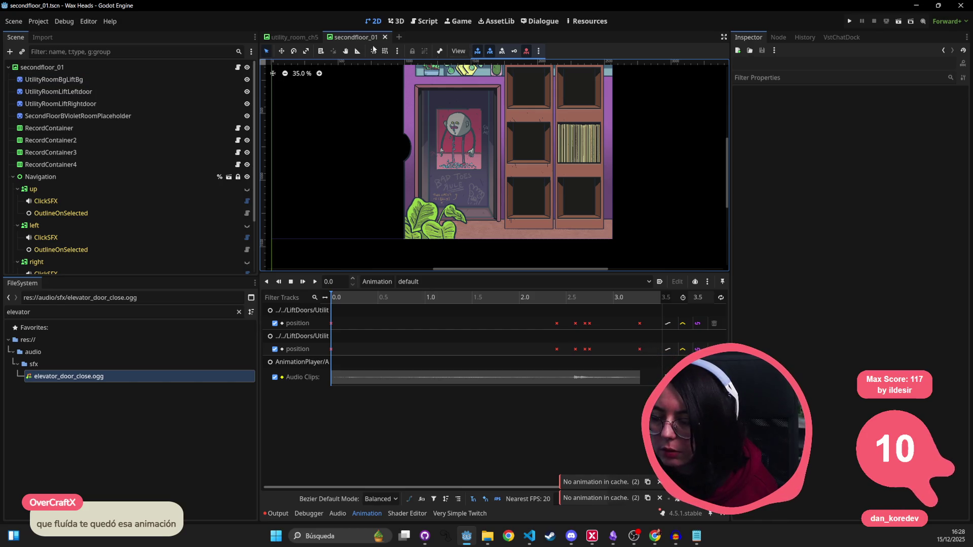
# - Add a Node2D child under UtilityRoomBgLiftBg and save secondfloor_01
pyautogui.click(83, 80)
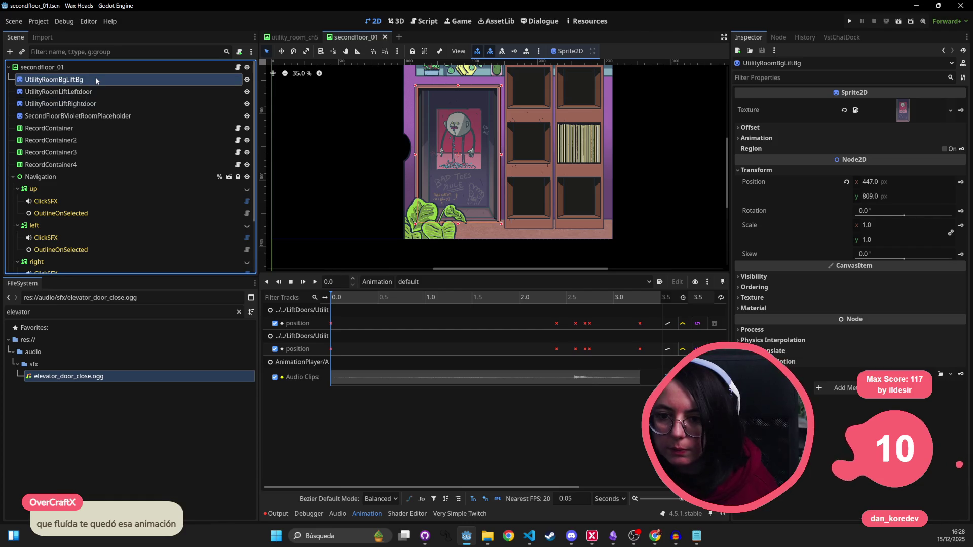
pyautogui.press('Down')
pyautogui.press('Down')
pyautogui.press('Down')
pyautogui.press('Up')
pyautogui.click(91, 79)
pyautogui.press('Down')
pyautogui.press('Down')
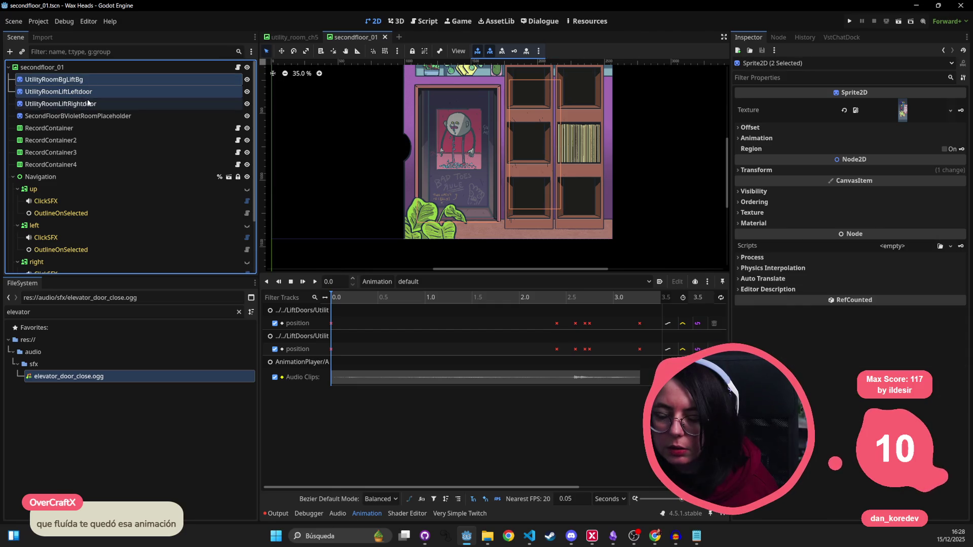
pyautogui.click(86, 78)
pyautogui.rightClick(86, 78)
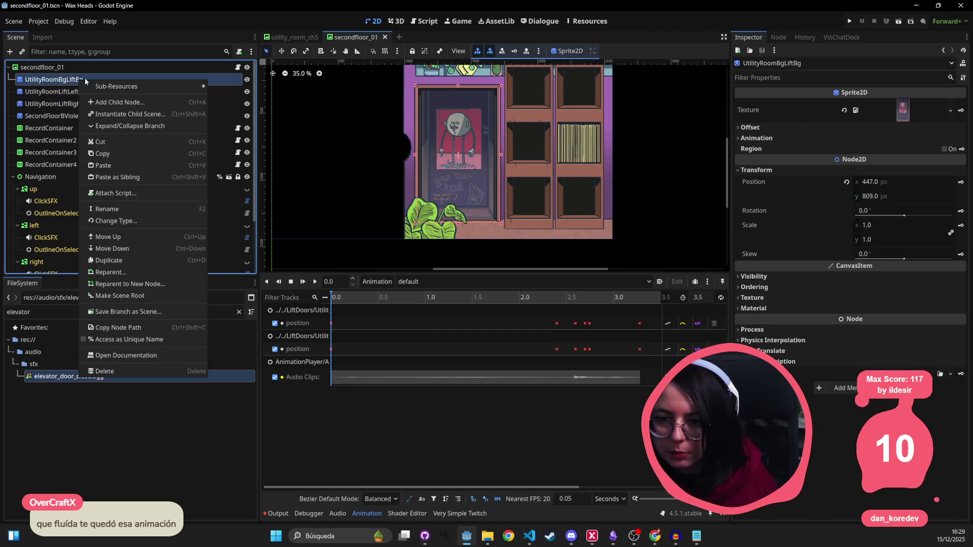
pyautogui.click(100, 103)
pyautogui.write('NMode2')
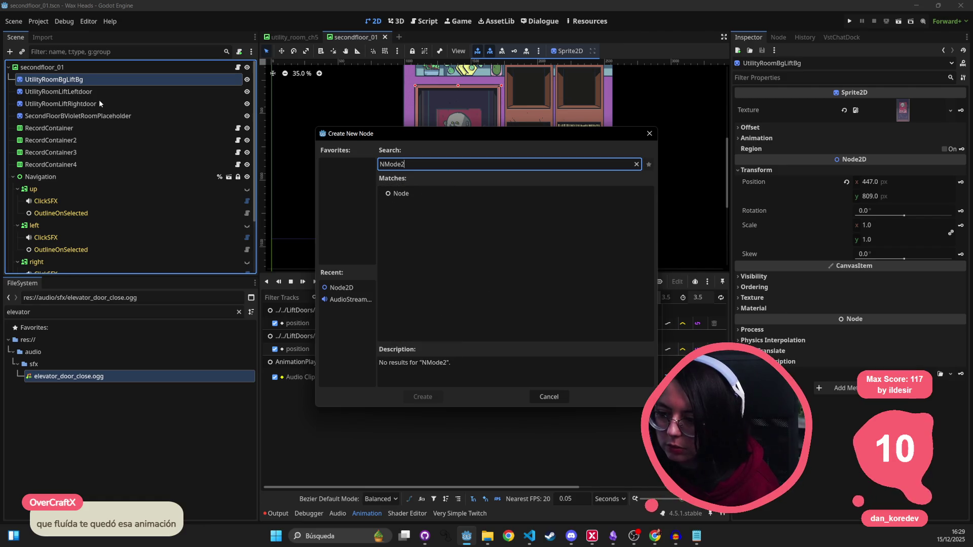
pyautogui.press('BackSpace')
pyautogui.press('BackSpace')
pyautogui.press('BackSpace')
pyautogui.write('2d')
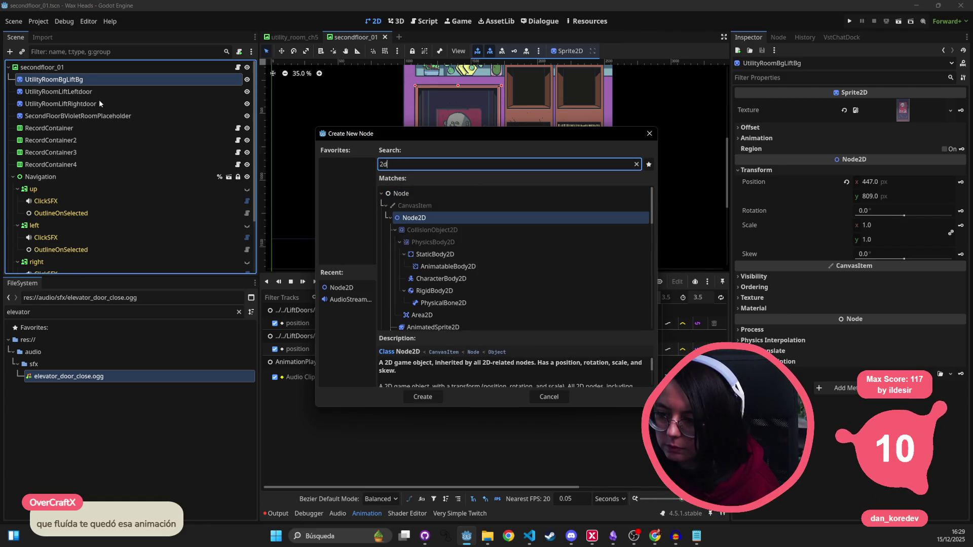
pyautogui.press('Return')
pyautogui.hotkey('ctrl', 's')
# - Move Node2D above the sprites, nest the lift background and both doors inside it, and save
pyautogui.moveTo(78, 78); pyautogui.dragTo(73, 82)
pyautogui.click(79, 91)
pyautogui.keyDown('shift'); pyautogui.click(61, 116); pyautogui.keyUp('shift')
pyautogui.click(68, 81)
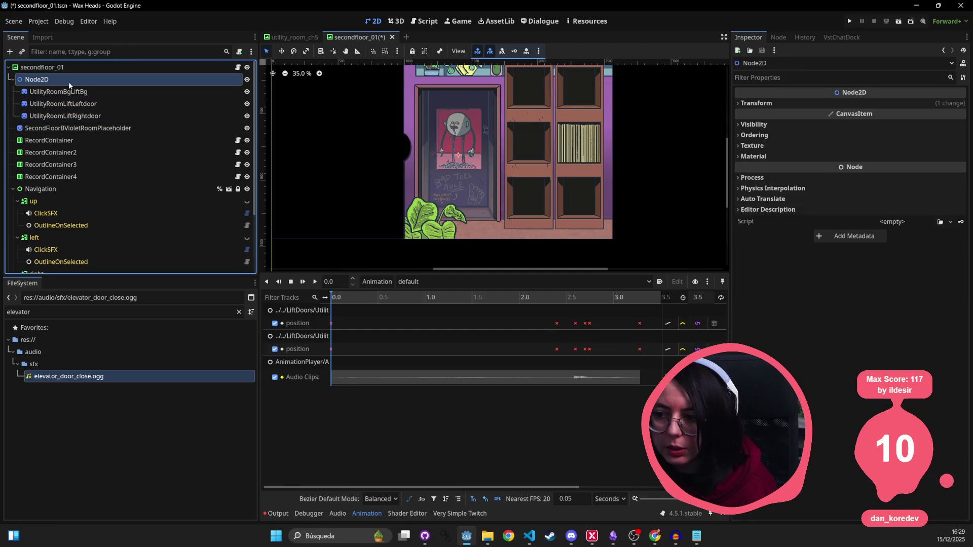
pyautogui.hotkey('ctrl', 's')
# - Compare the lift background and door positions, then edit the left door's x position
pyautogui.click(62, 92)
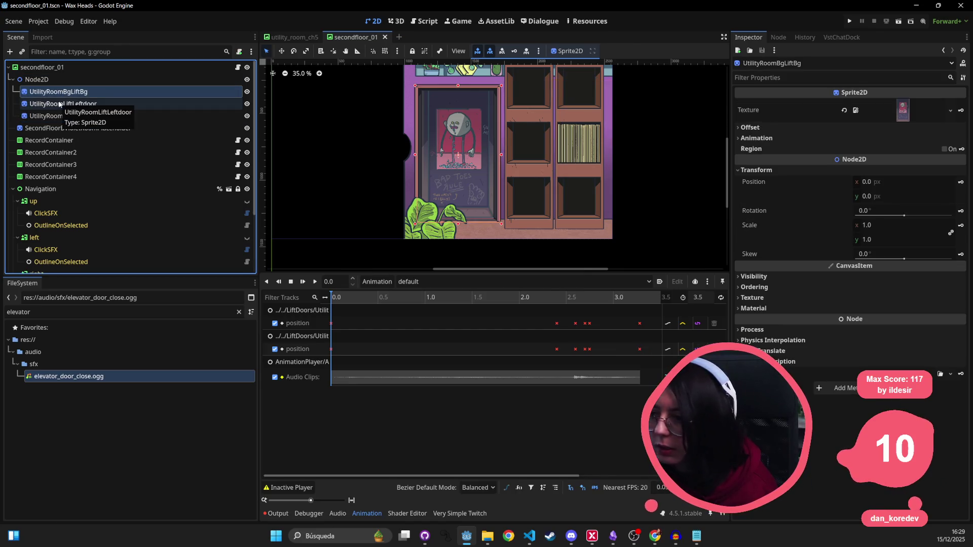
pyautogui.click(60, 104)
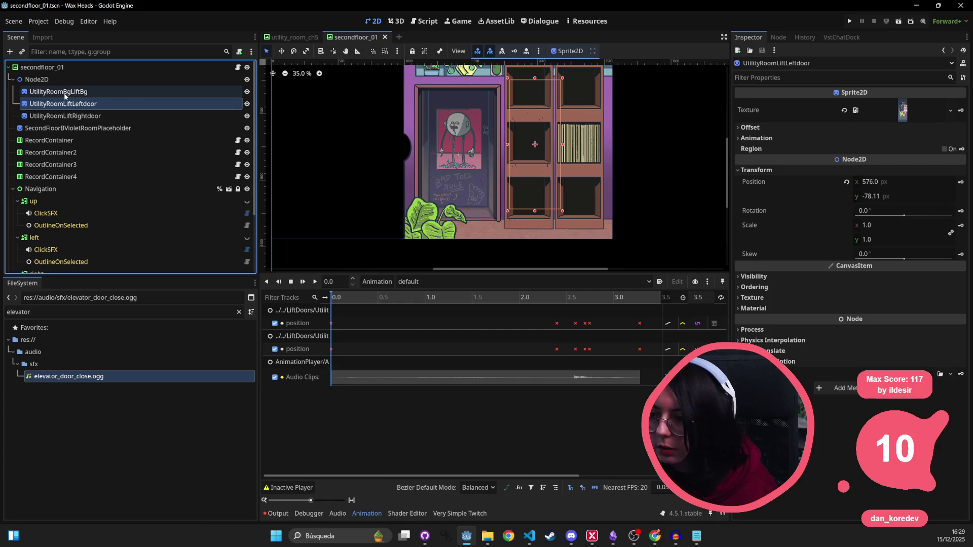
pyautogui.click(65, 96)
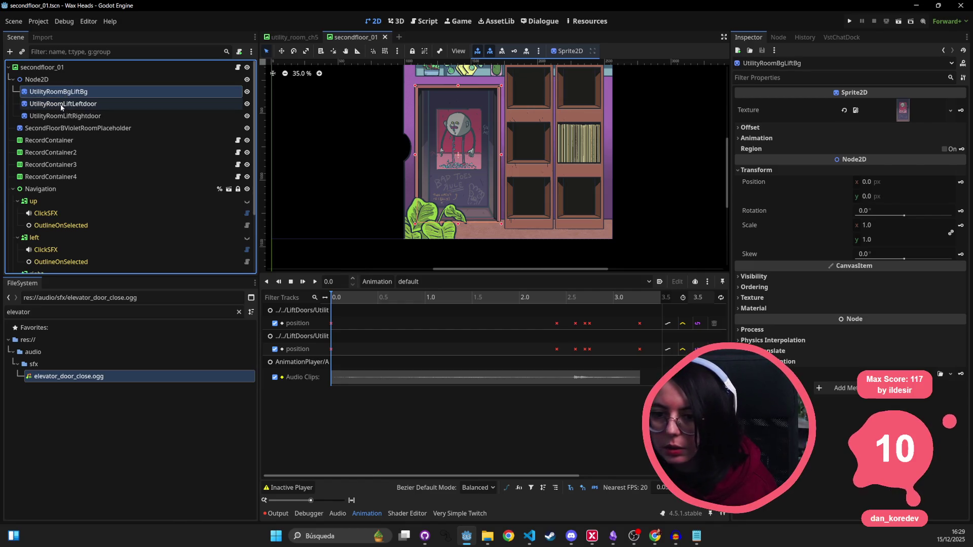
pyautogui.click(61, 106)
pyautogui.click(55, 116)
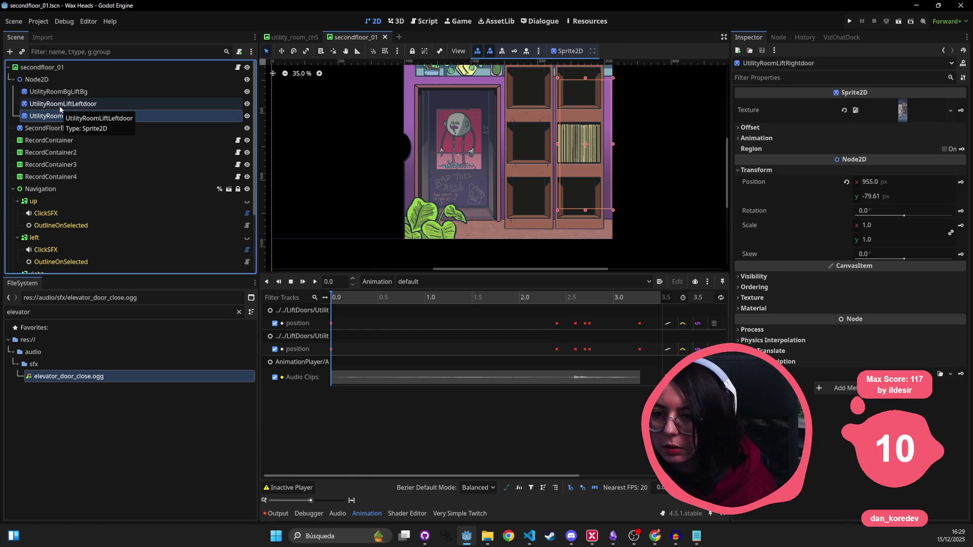
pyautogui.click(66, 96)
pyautogui.click(60, 107)
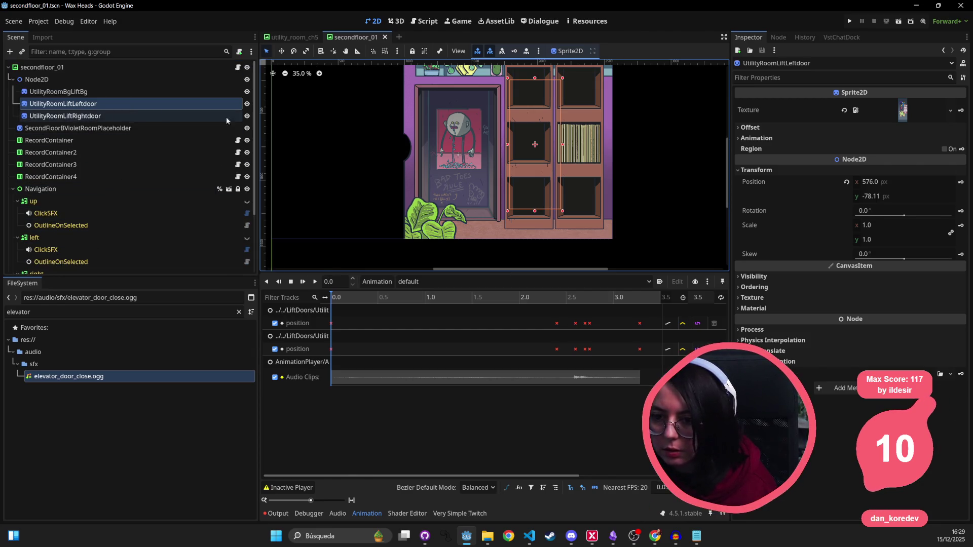
pyautogui.click(911, 186)
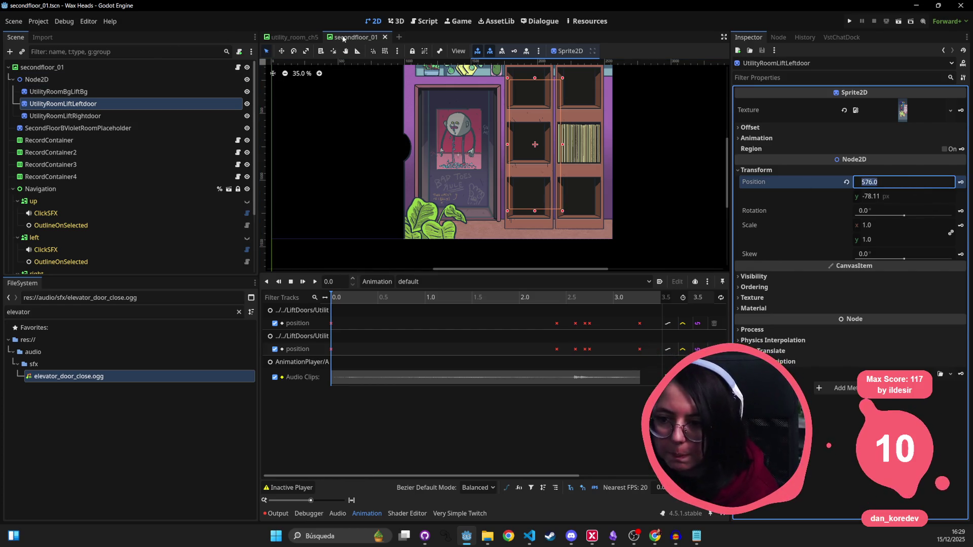
# - In utility_room_ch5, play the up AnimationPlayer's default lift-door animation and rewind it to 0.0
pyautogui.moveTo(305, 40)
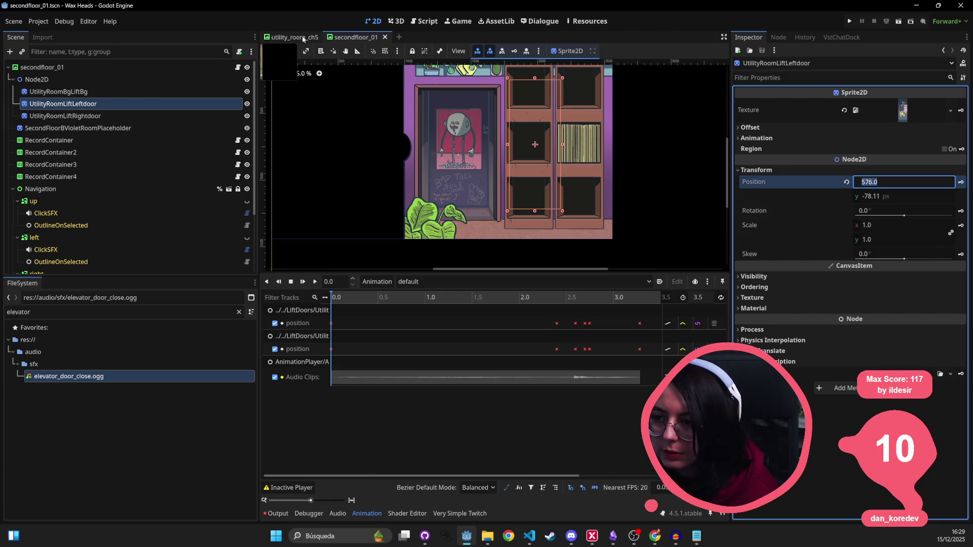
pyautogui.hotkey('alt', 'Tab')
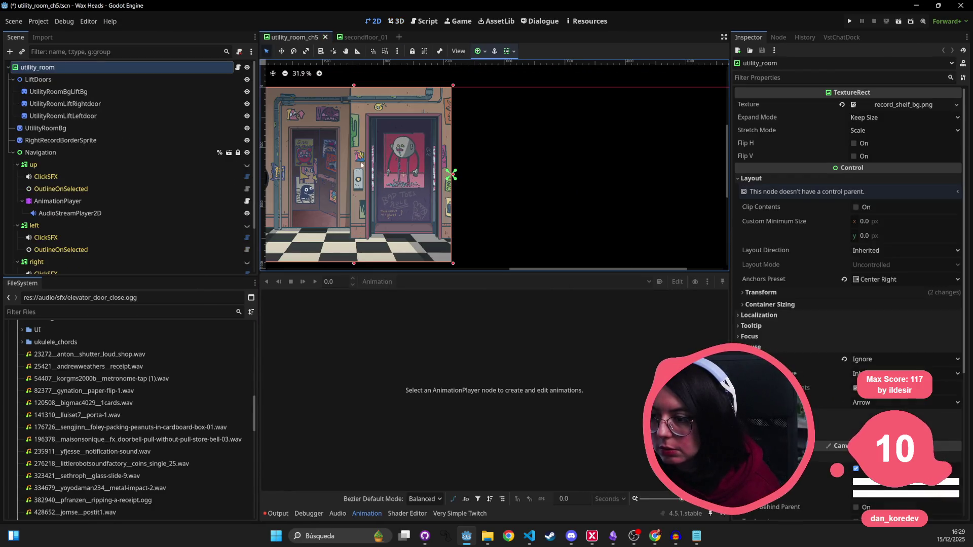
pyautogui.click(66, 201)
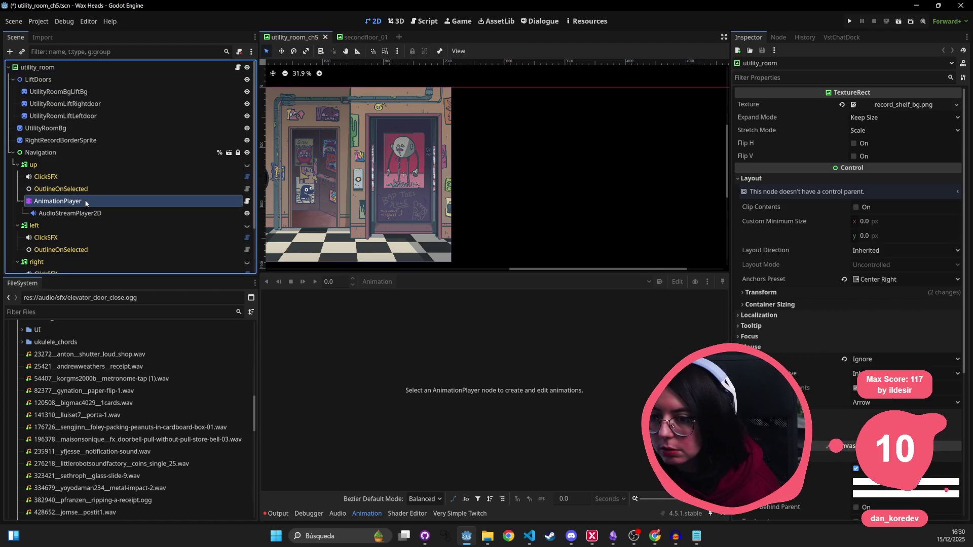
pyautogui.click(315, 282)
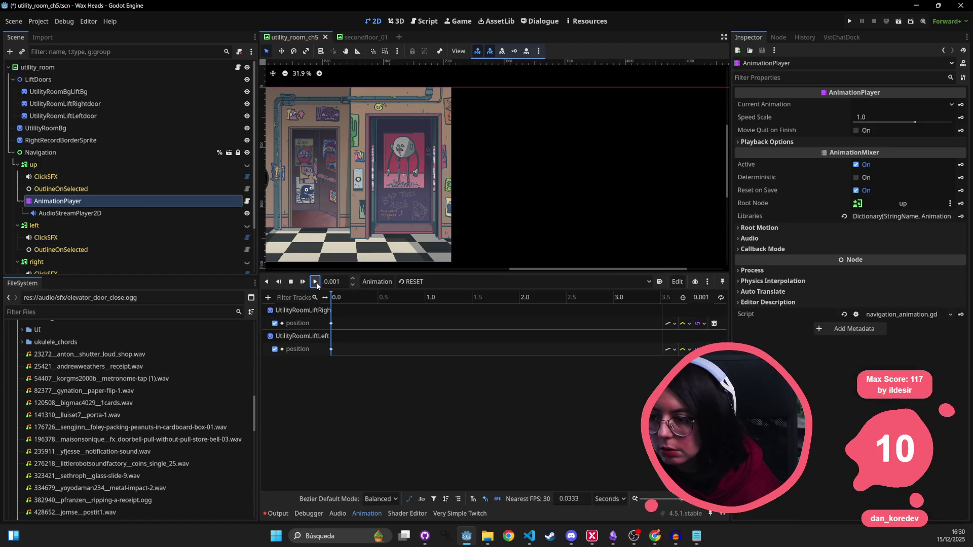
pyautogui.click(448, 286)
pyautogui.click(457, 308)
pyautogui.click(315, 281)
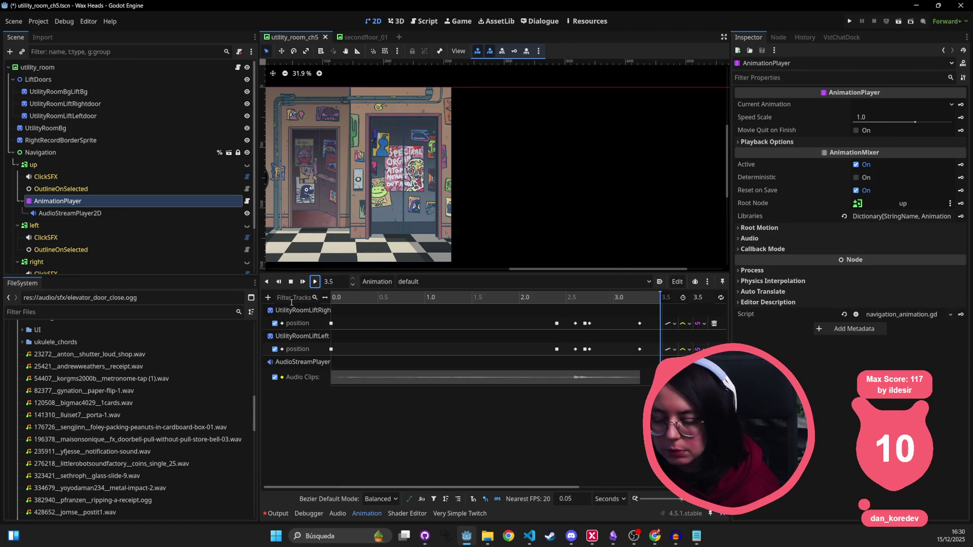
pyautogui.click(45, 202)
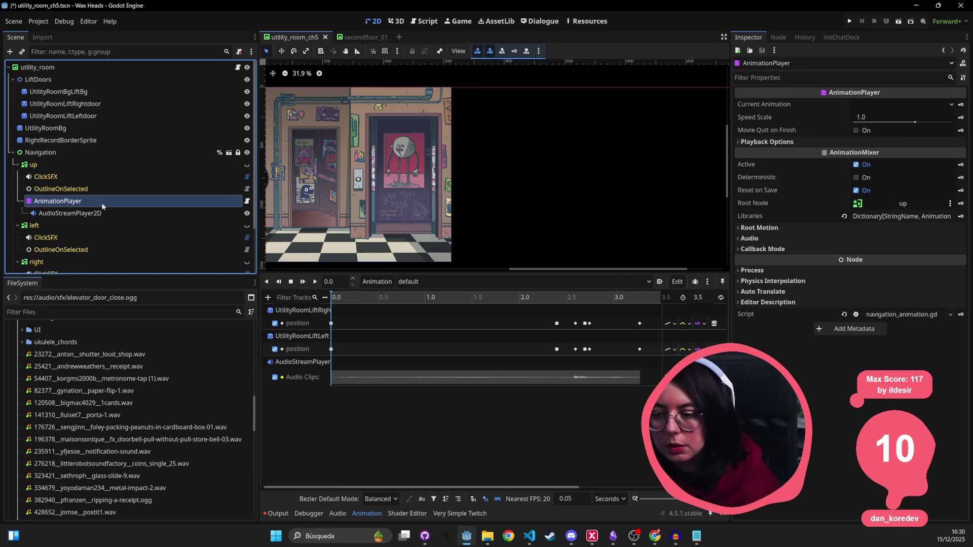
# - Return to secondfloor_01 and select the AnimationPlayer under down
pyautogui.hotkey('ctrl', 'Tab')
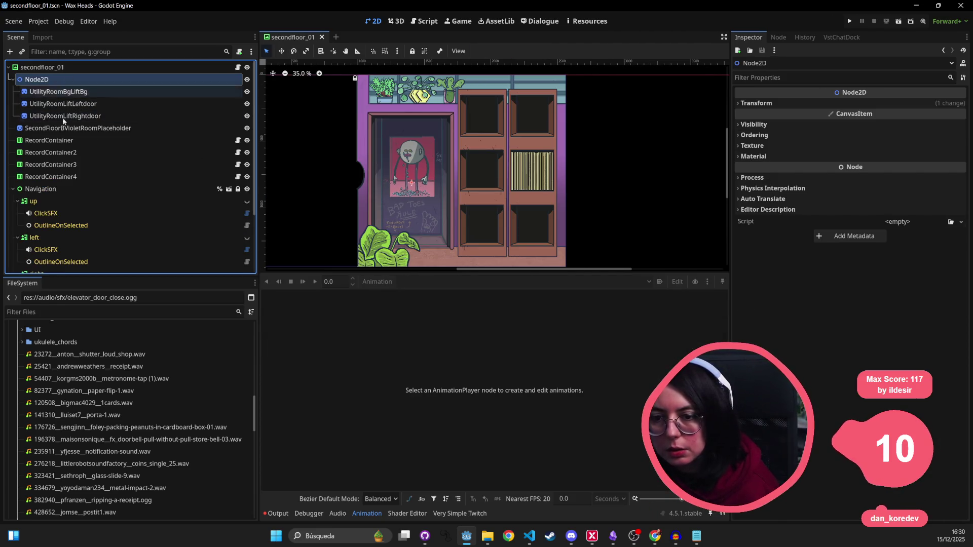
pyautogui.press('Down')
pyautogui.press('Down')
pyautogui.press('Down')
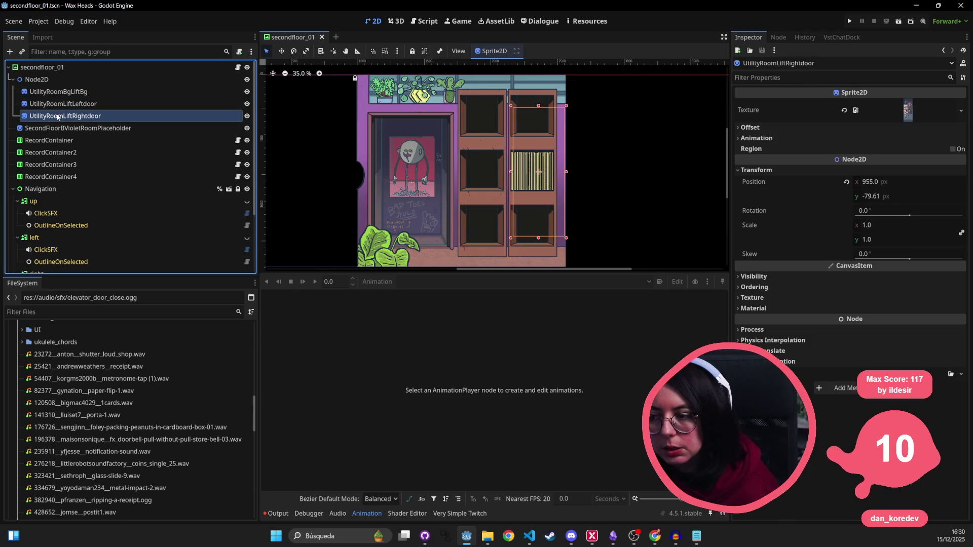
pyautogui.press('Up')
pyautogui.press('Up')
pyautogui.press('Up')
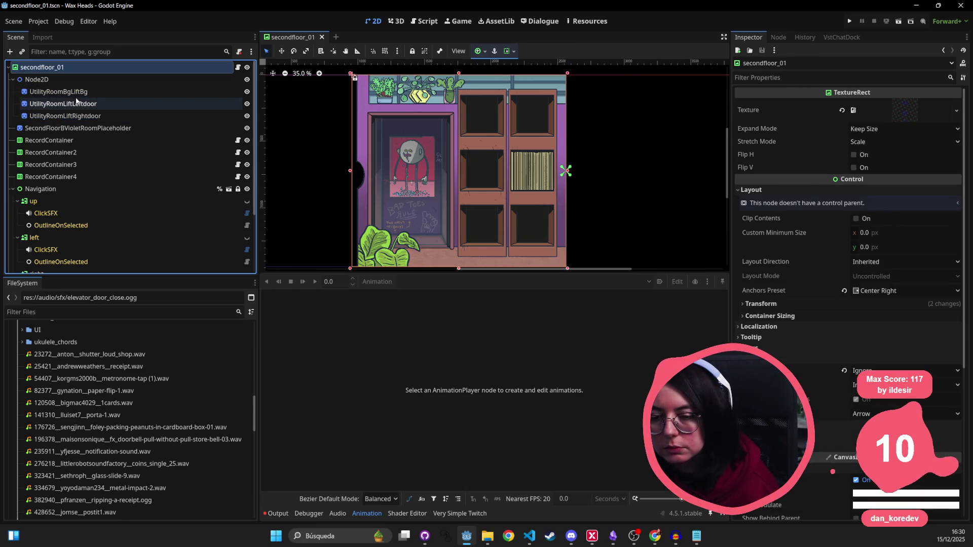
pyautogui.scroll(-2, 71, 218)
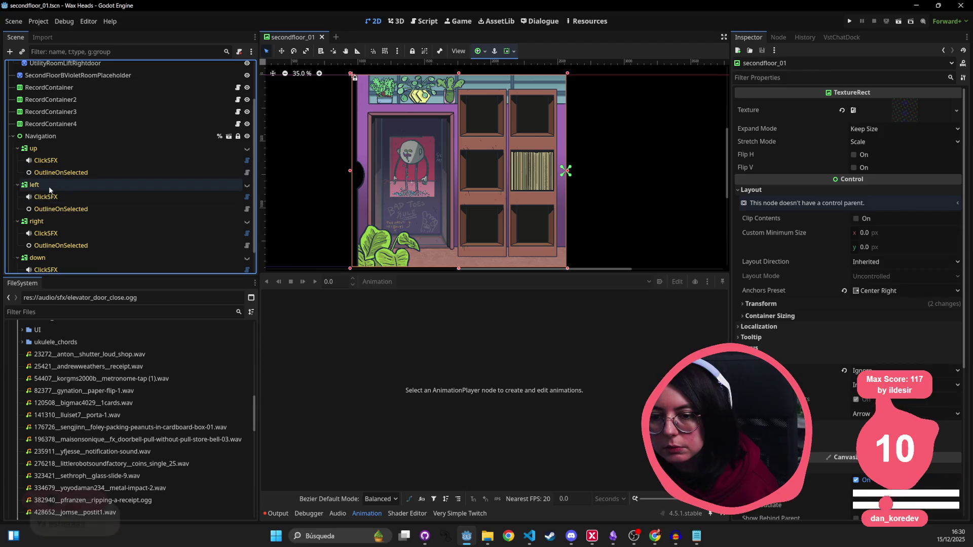
pyautogui.click(45, 268)
pyautogui.press('Up')
pyautogui.press('Down')
pyautogui.press('Down')
pyautogui.press('Down')
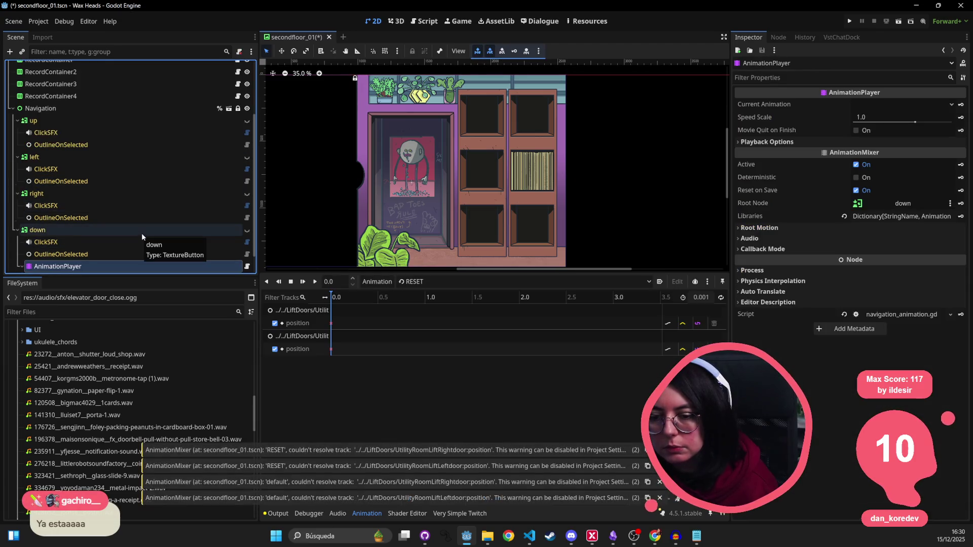
# - Inspect the position tracks, viewing the default animation and then RESET again
pyautogui.click(297, 322)
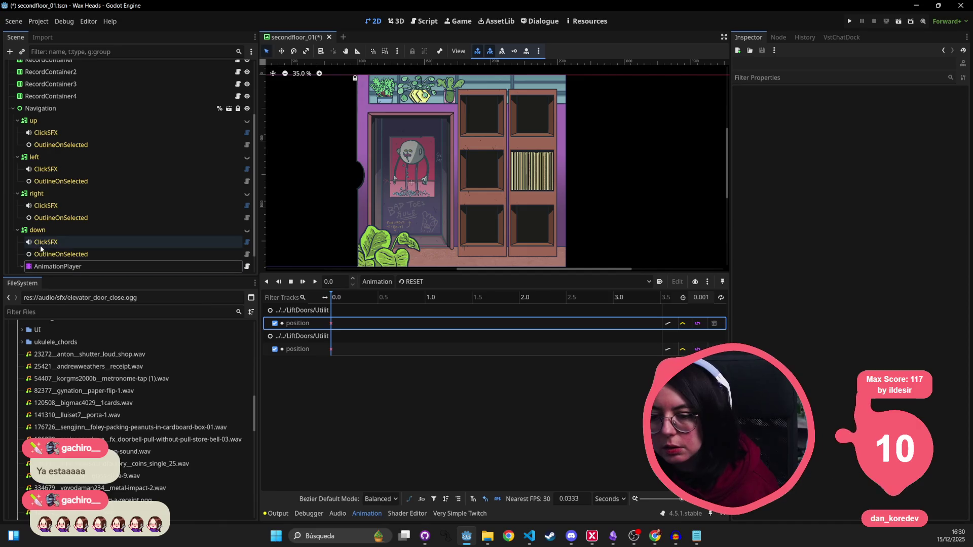
pyautogui.click(46, 267)
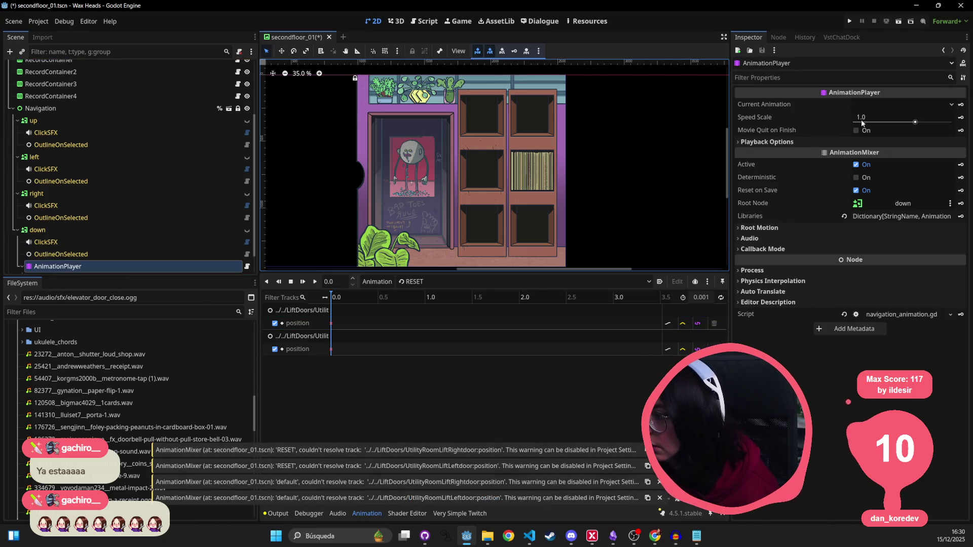
pyautogui.click(807, 141)
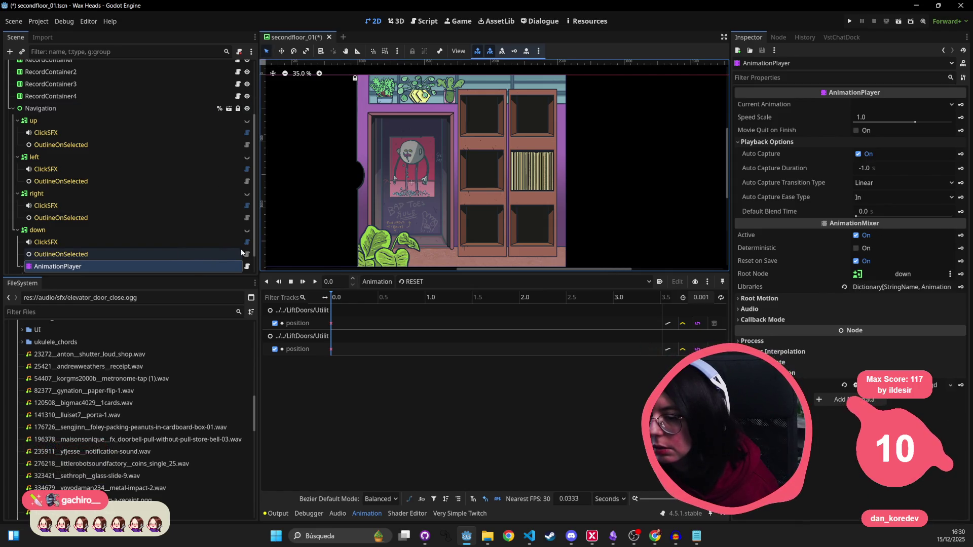
pyautogui.click(506, 286)
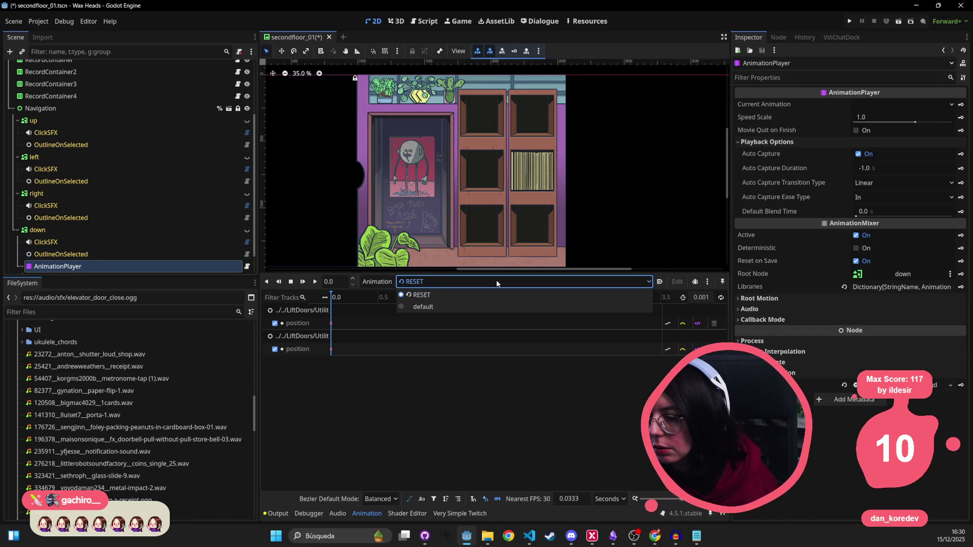
pyautogui.click(449, 303)
pyautogui.click(431, 282)
pyautogui.click(427, 298)
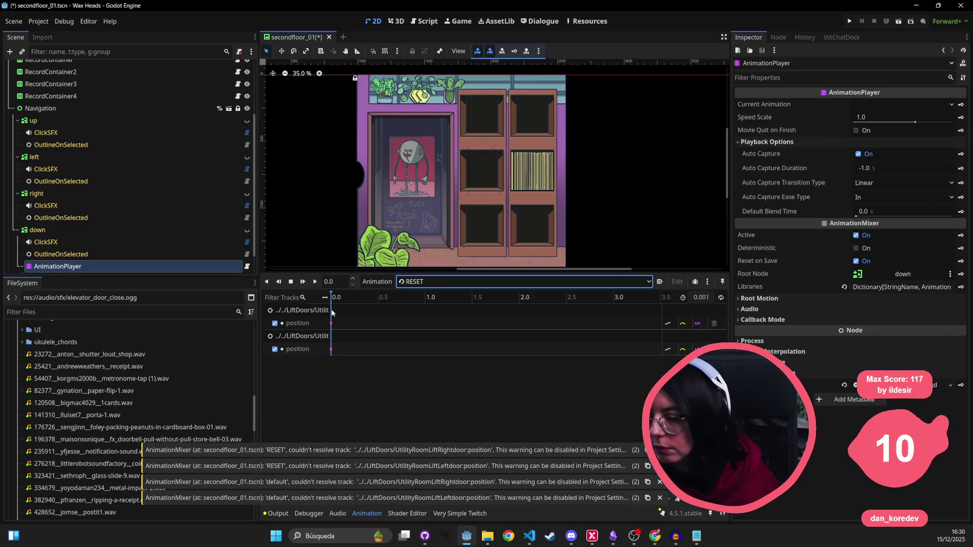
# - Rename the Node2D group node to LiftDoors
pyautogui.scroll(1, 273, 128)
pyautogui.scroll(3, 179, 125)
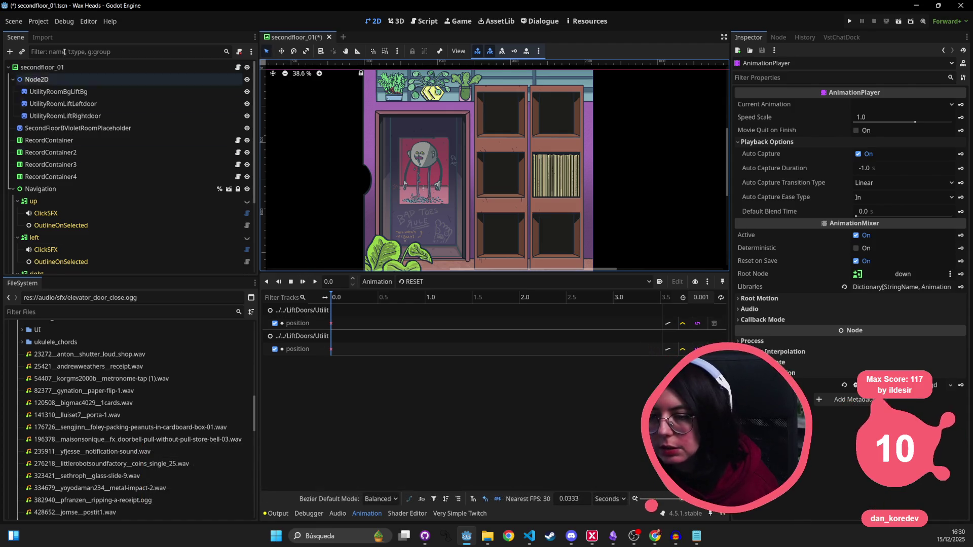
pyautogui.doubleClick(100, 80)
pyautogui.write('LiftDoors')
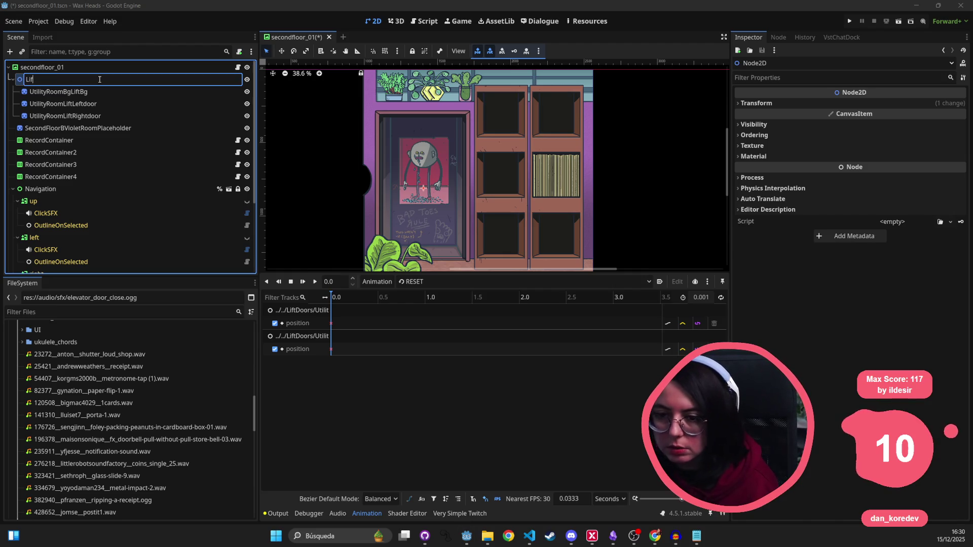
pyautogui.press('Return')
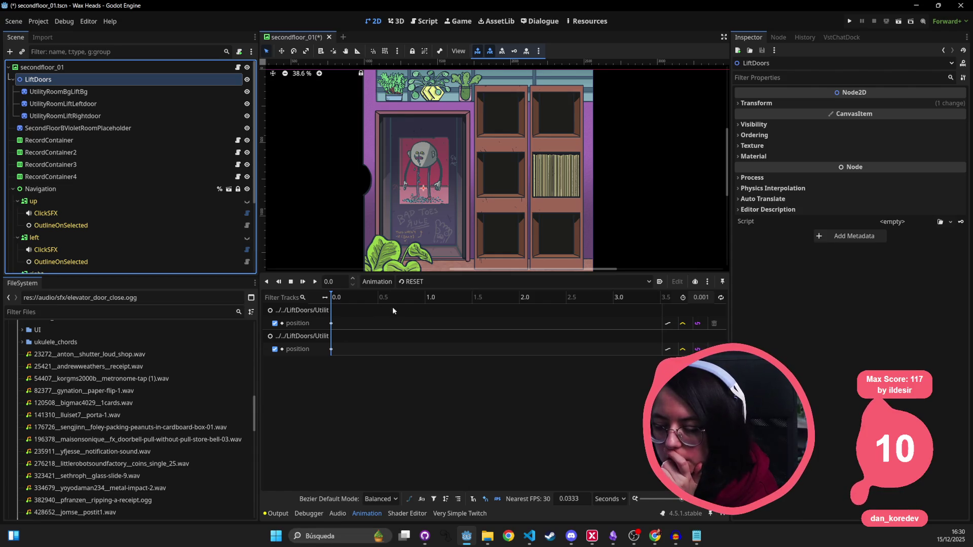
# - View the default animation's door and audio tracks, then switch back to RESET and play it
pyautogui.click(406, 282)
pyautogui.click(415, 303)
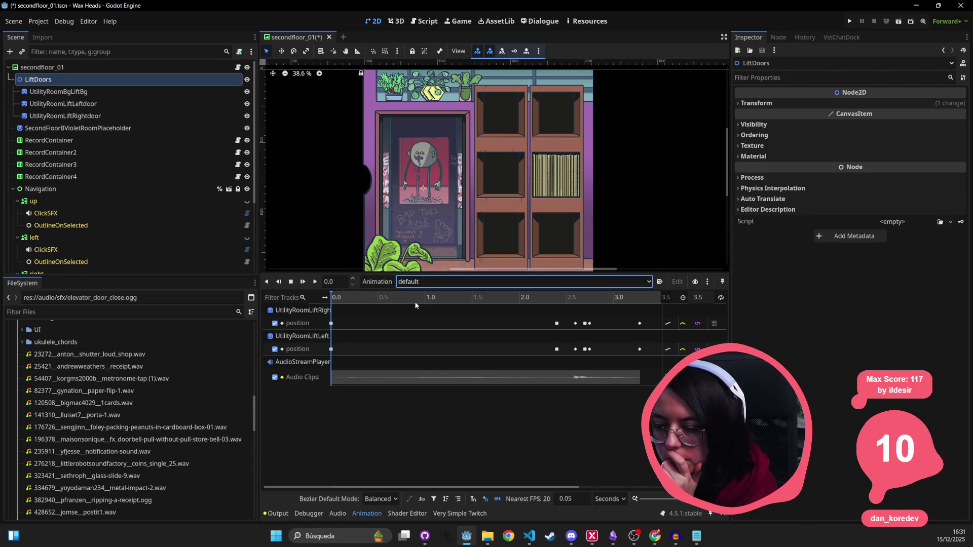
pyautogui.click(422, 282)
pyautogui.click(422, 294)
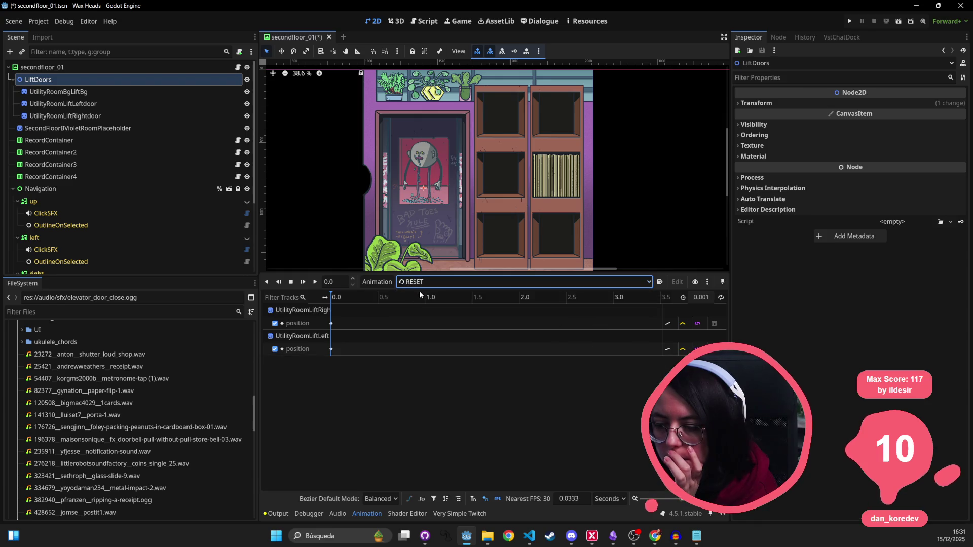
pyautogui.click(315, 281)
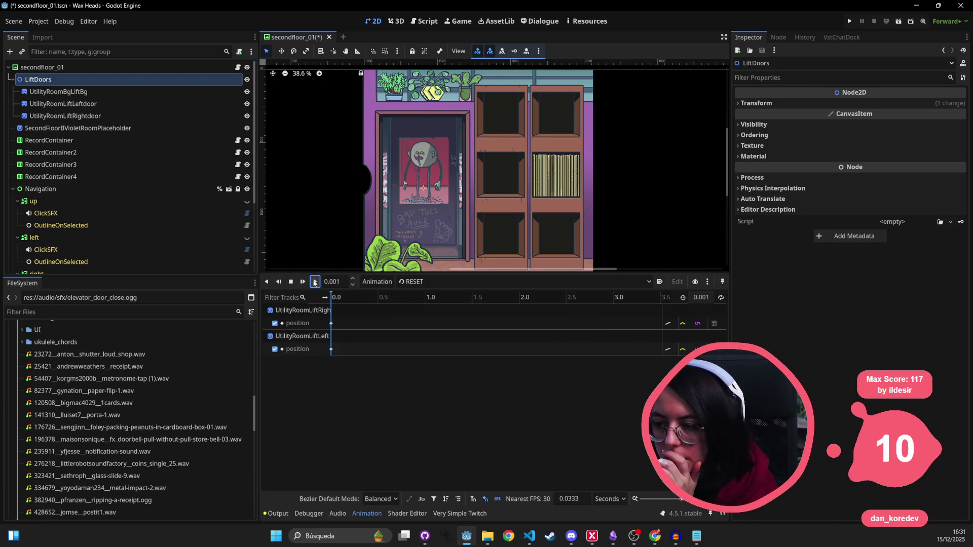
# - Play the default door animation through, then save secondfloor_01
pyautogui.click(406, 282)
pyautogui.click(415, 303)
pyautogui.click(319, 284)
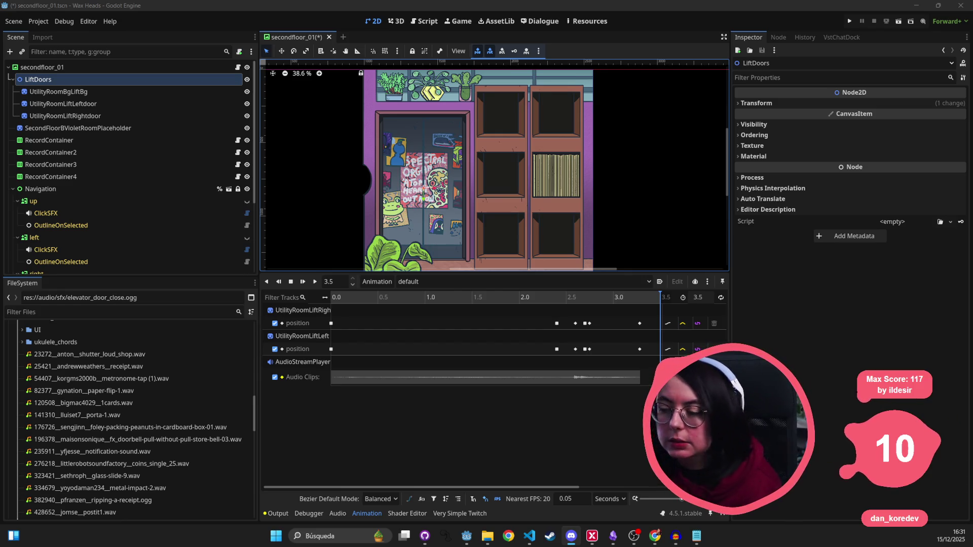
pyautogui.hotkey('ctrl', 's')
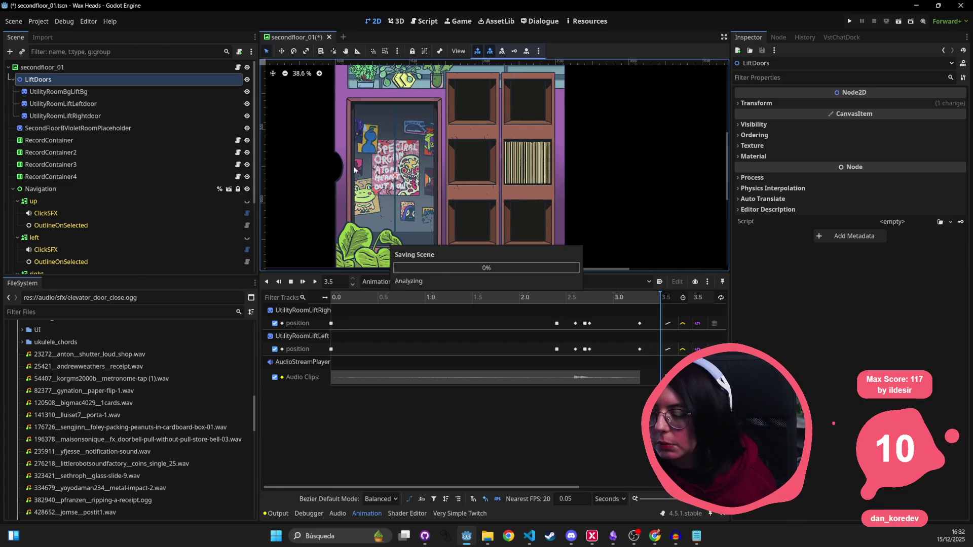
# - Rewind the animation and inspect the down AnimationPlayer and its AudioStreamPlayer2D in the Inspector
pyautogui.click(657, 298)
pyautogui.press('s')
pyautogui.scroll(-5, 76, 223)
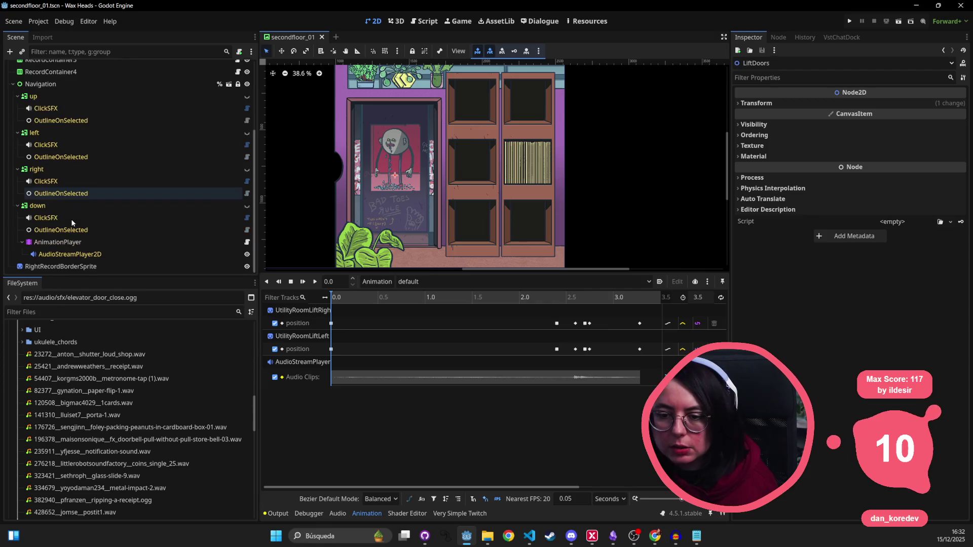
pyautogui.click(38, 243)
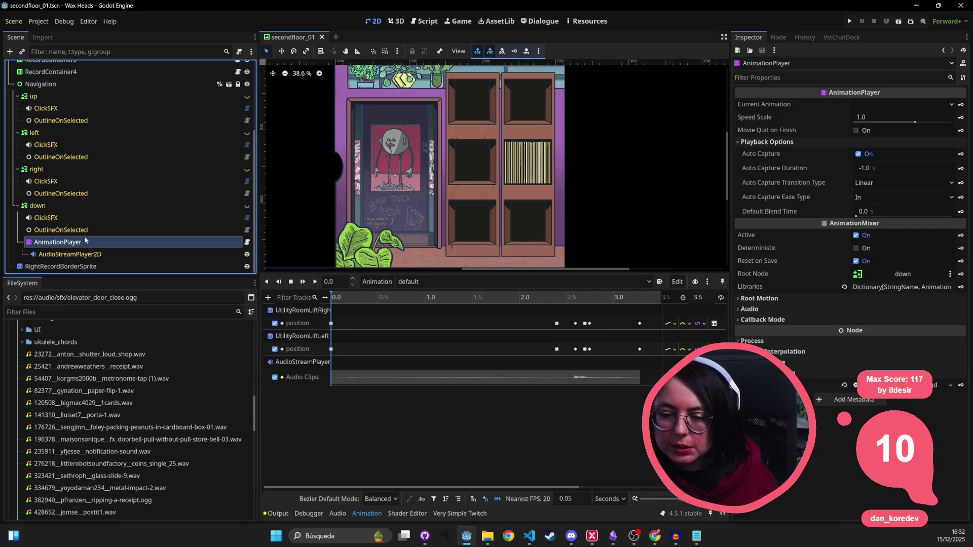
pyautogui.click(67, 257)
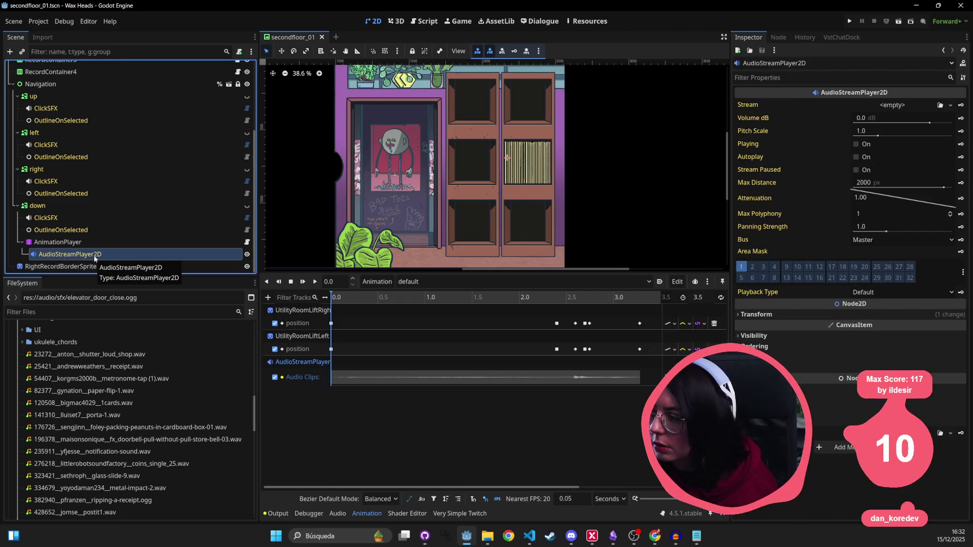
pyautogui.rightClick(94, 259)
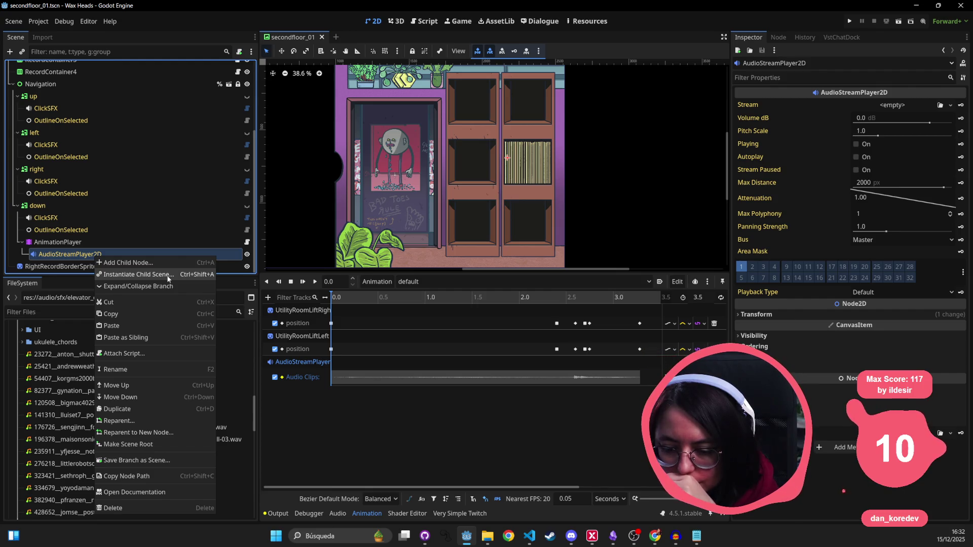
pyautogui.click(81, 243)
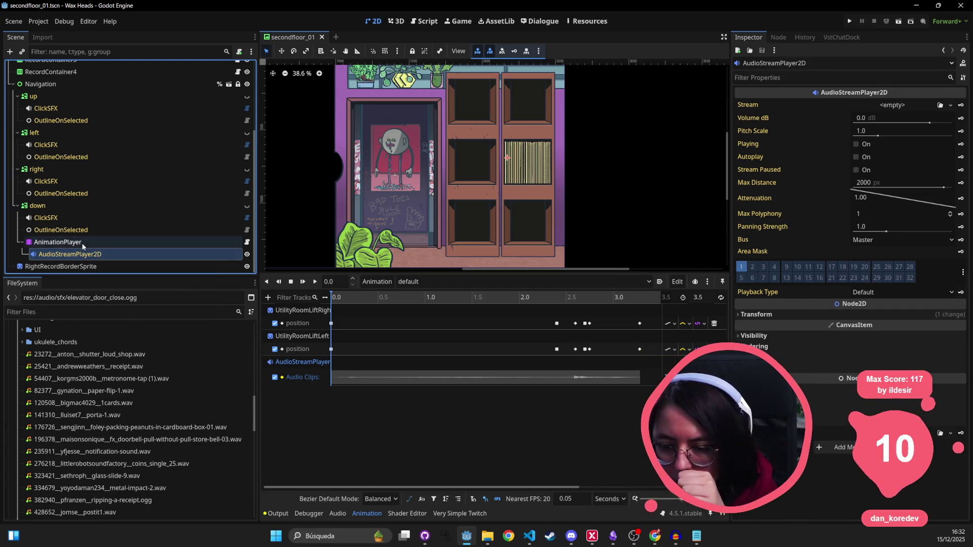
pyautogui.click(81, 255)
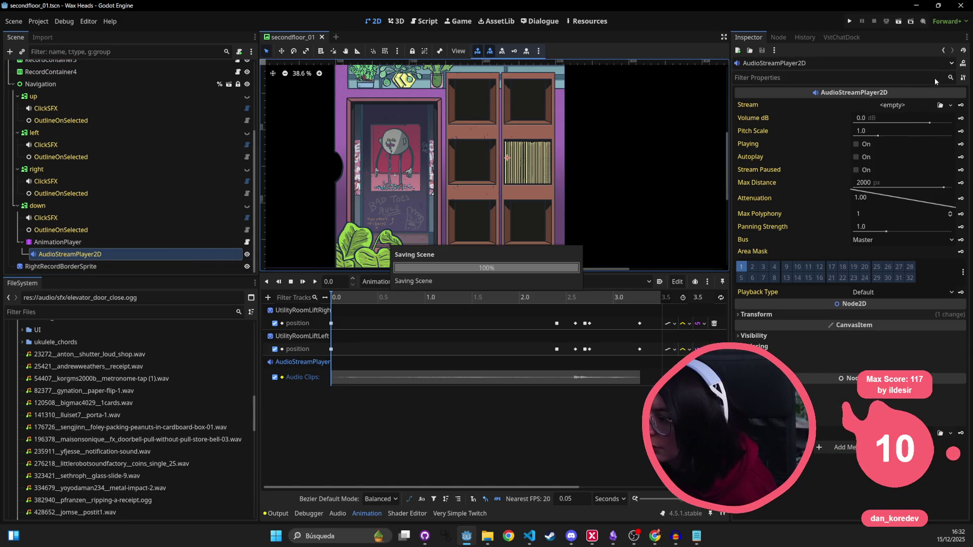
pyautogui.click(962, 6)
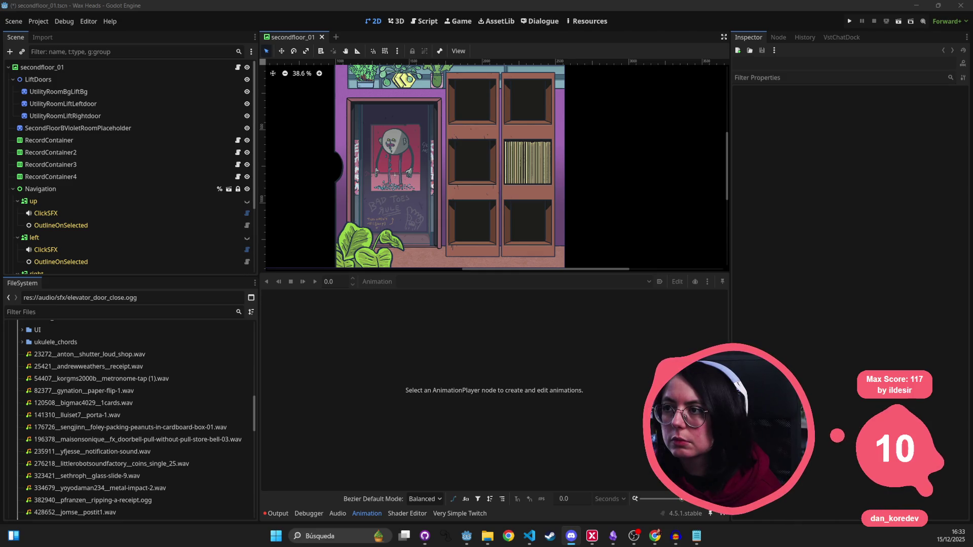
# - Select the down AnimationPlayer to see the unresolved 'AnimationPlayer/AudioStreamPlayer2D' track warning
pyautogui.scroll(-3, 534, 184)
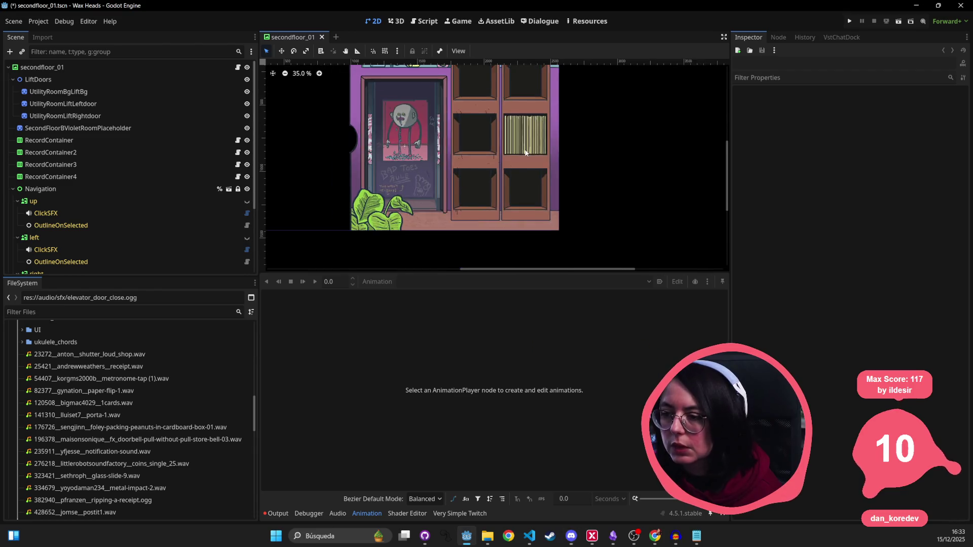
pyautogui.scroll(-2, 134, 228)
pyautogui.scroll(-3, 131, 222)
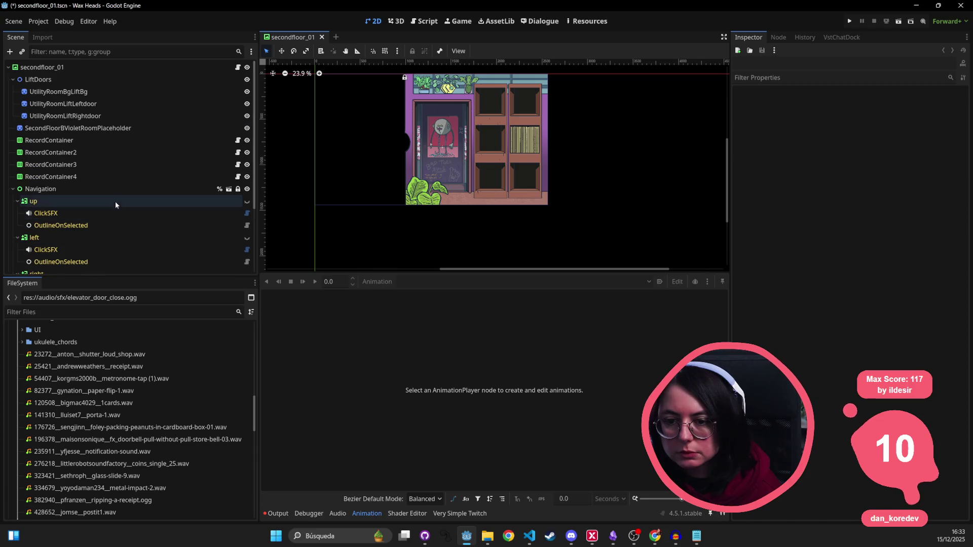
pyautogui.scroll(1, 95, 135)
pyautogui.scroll(-1, 96, 136)
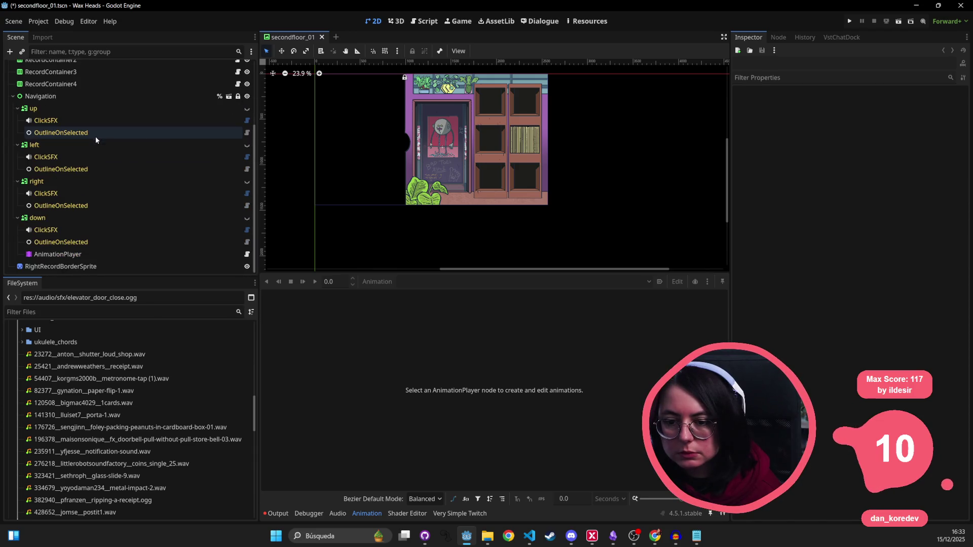
pyautogui.click(63, 255)
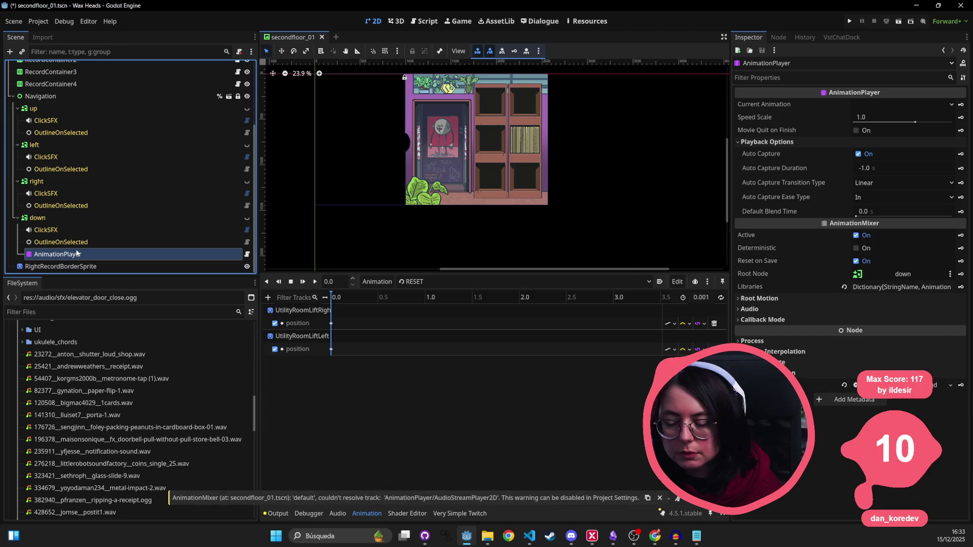
# - Add an AudioStreamPlayer2D child under the down AnimationPlayer and save
pyautogui.rightClick(75, 257)
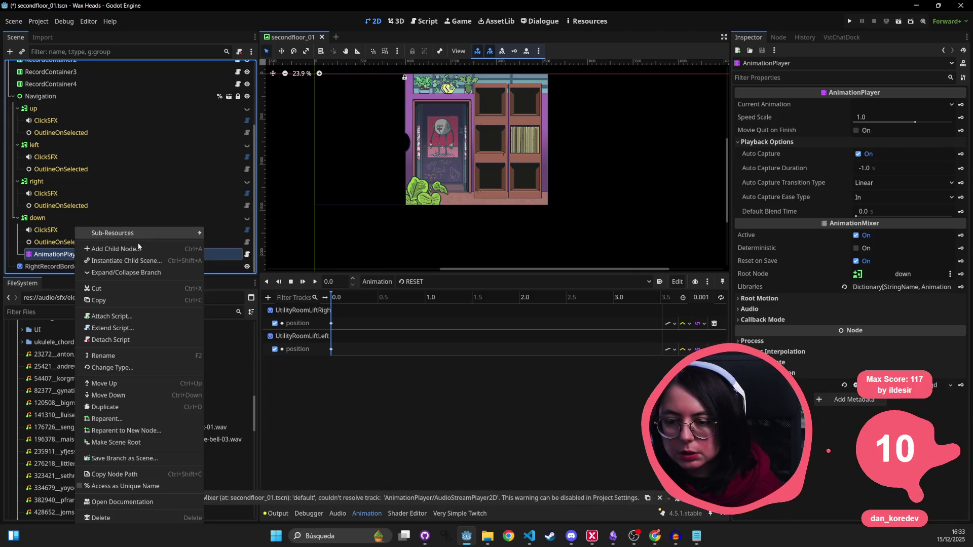
pyautogui.press('Escape')
pyautogui.hotkey('ctrl', 'a')
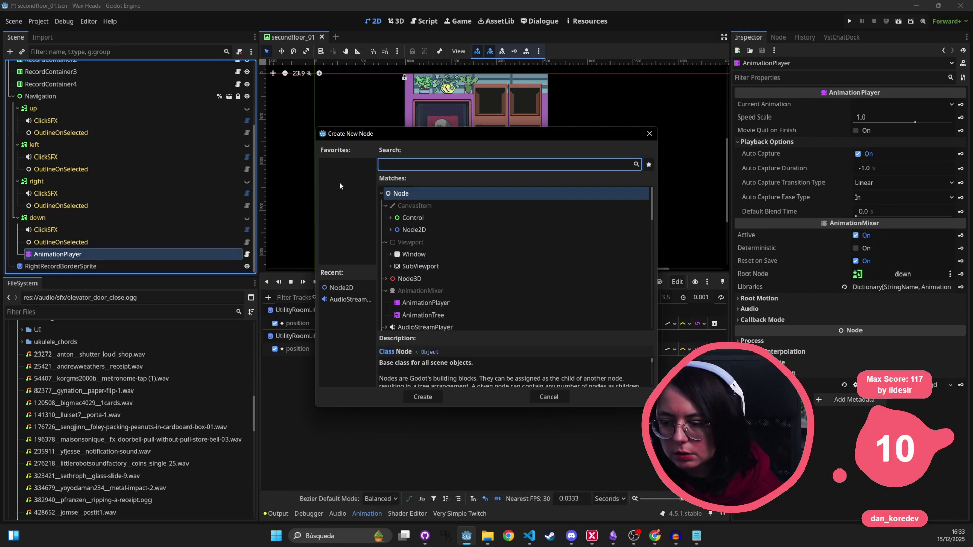
pyautogui.write('sound')
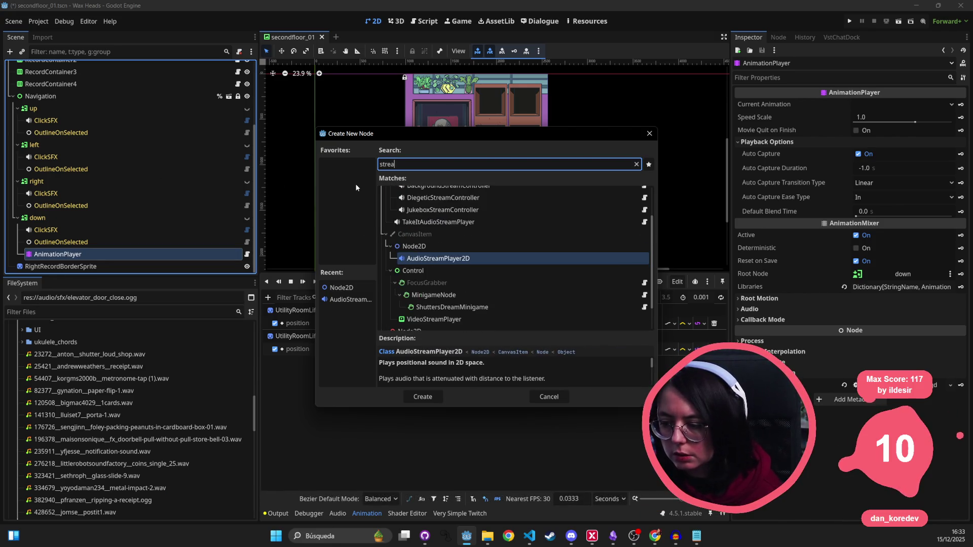
pyautogui.press('BackSpace')
pyautogui.press('BackSpace')
pyautogui.press('BackSpace')
pyautogui.write('stream')
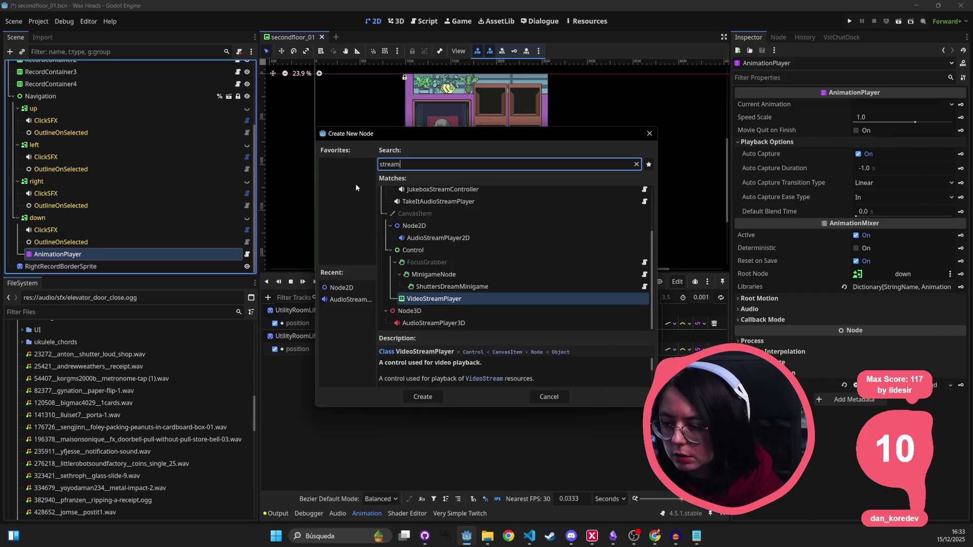
pyautogui.press('Up')
pyautogui.press('Up')
pyautogui.press('Up')
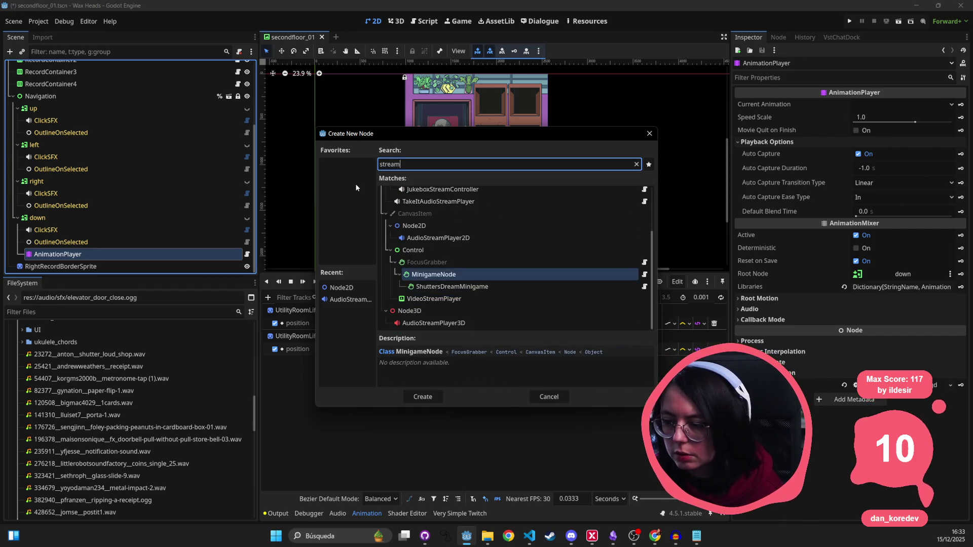
pyautogui.press('Return')
pyautogui.hotkey('ctrl', 's')
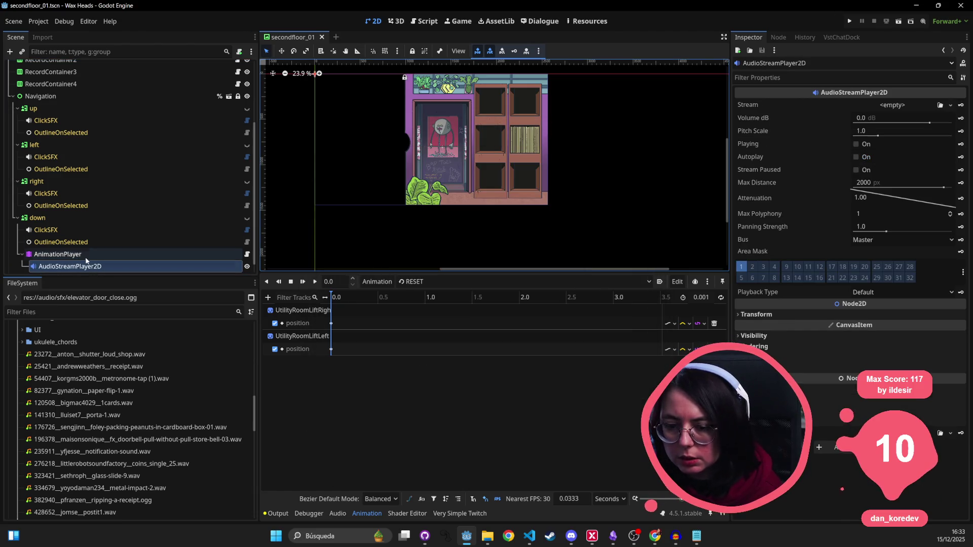
# - Switch the timeline to the default animation, reselect AnimationPlayer and save again
pyautogui.click(458, 287)
pyautogui.click(431, 313)
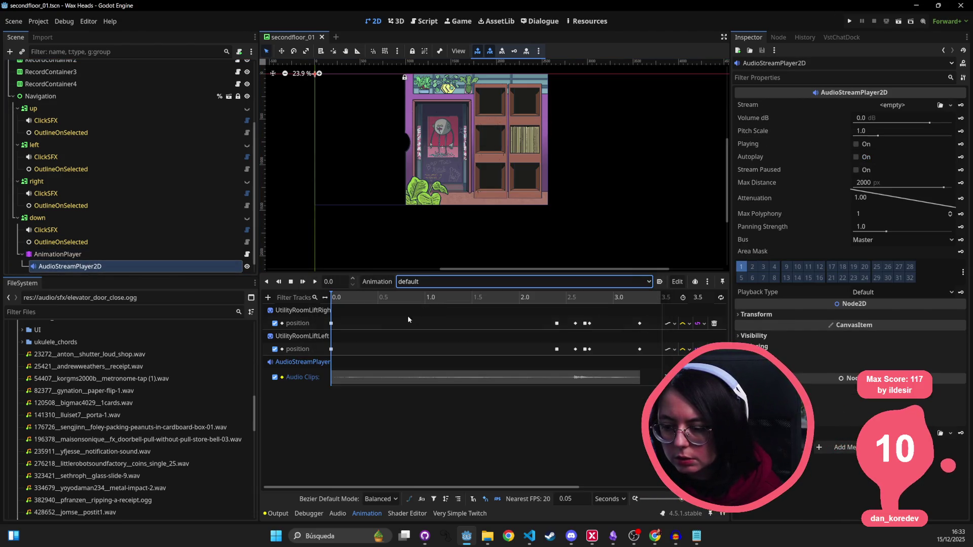
pyautogui.click(127, 254)
pyautogui.hotkey('ctrl', 's')
pyautogui.scroll(4, 468, 150)
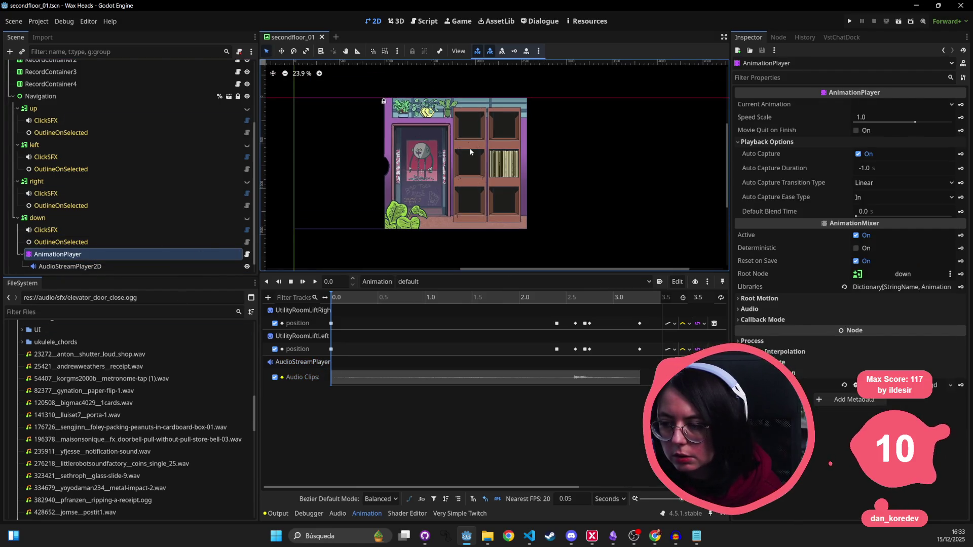
# - Reopen secondfloor_01 through Quick Open and save it
pyautogui.hotkey('shift', 'alt', 'o')
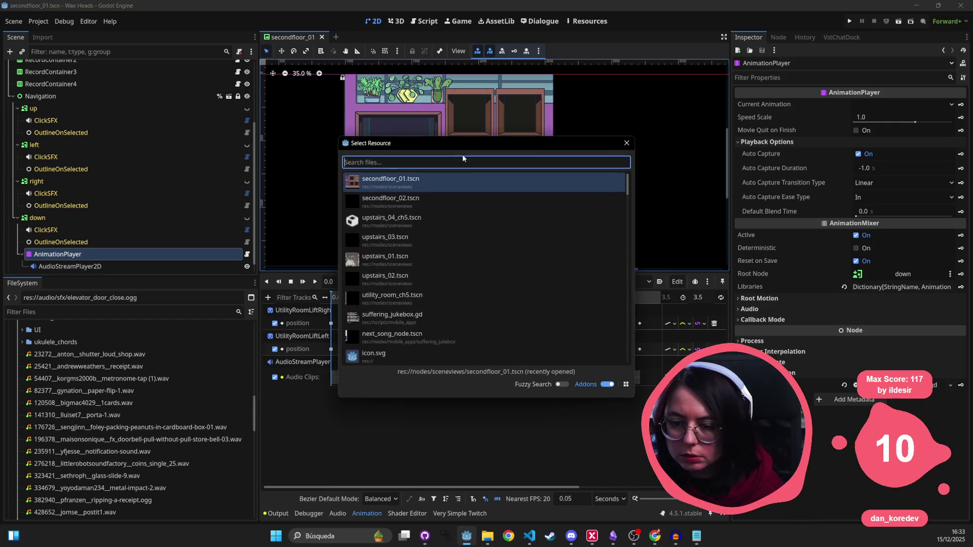
pyautogui.write('second')
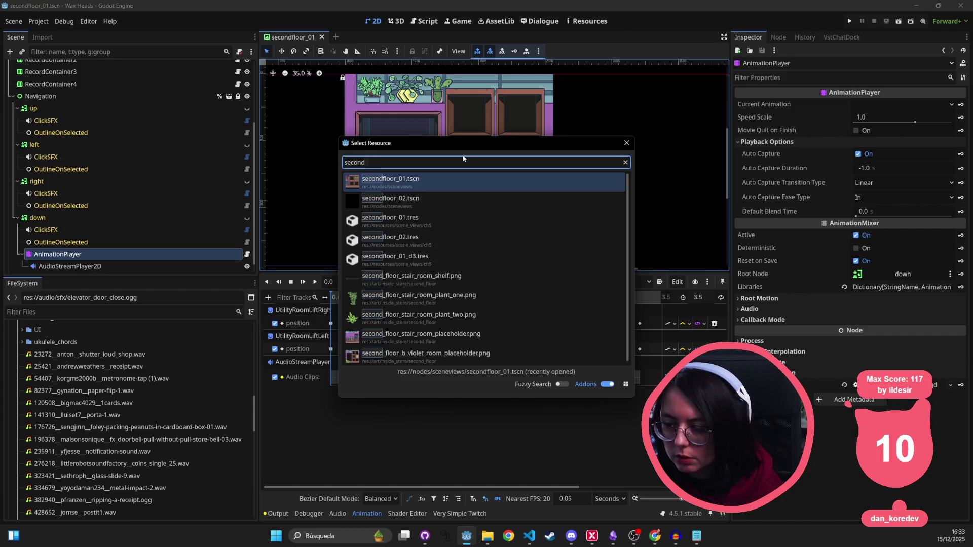
pyautogui.press('Return')
pyautogui.scroll(-3, 468, 157)
pyautogui.hscroll(1, 469, 156)
pyautogui.hotkey('ctrl', 's')
# - Open utility_room.tscn through Quick Open
pyautogui.hotkey('shift', 'alt', 'o')
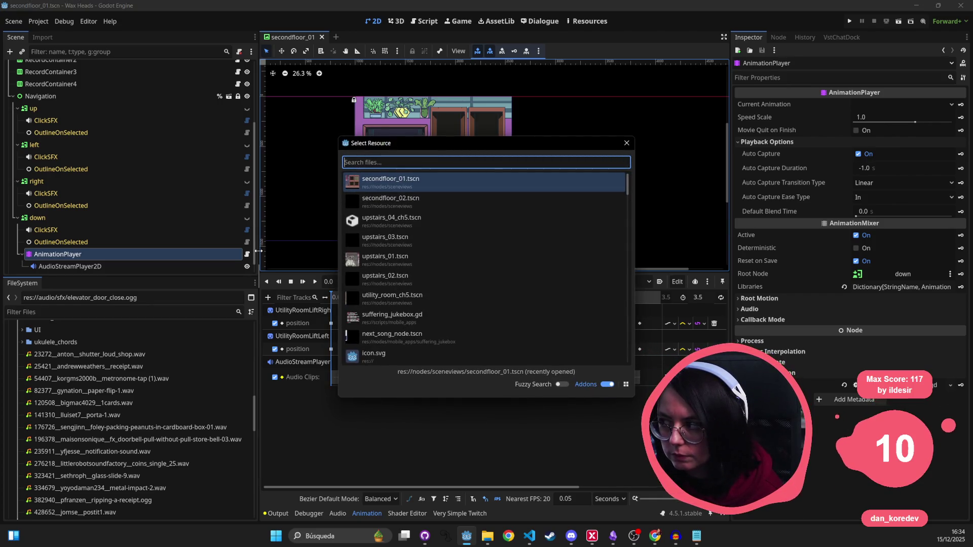
pyautogui.write('utility')
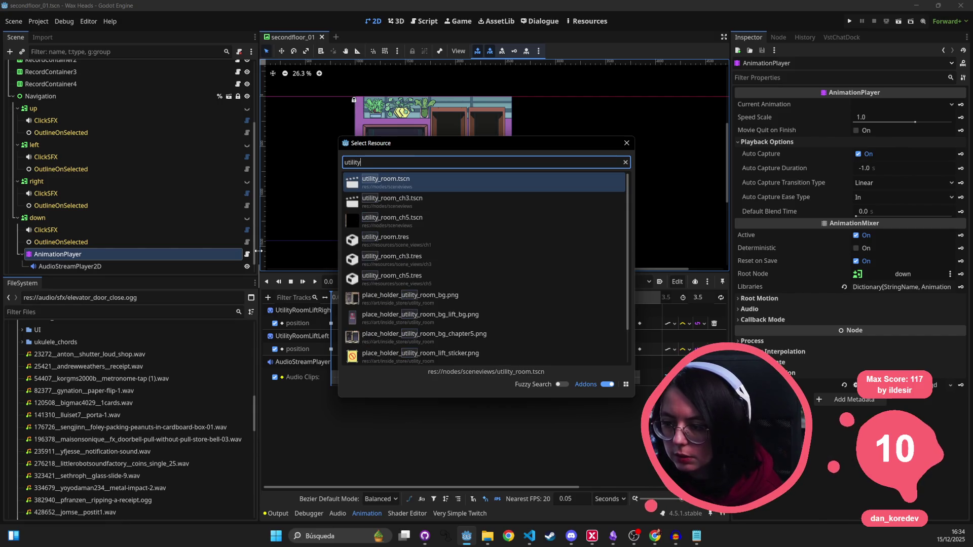
pyautogui.press('Return')
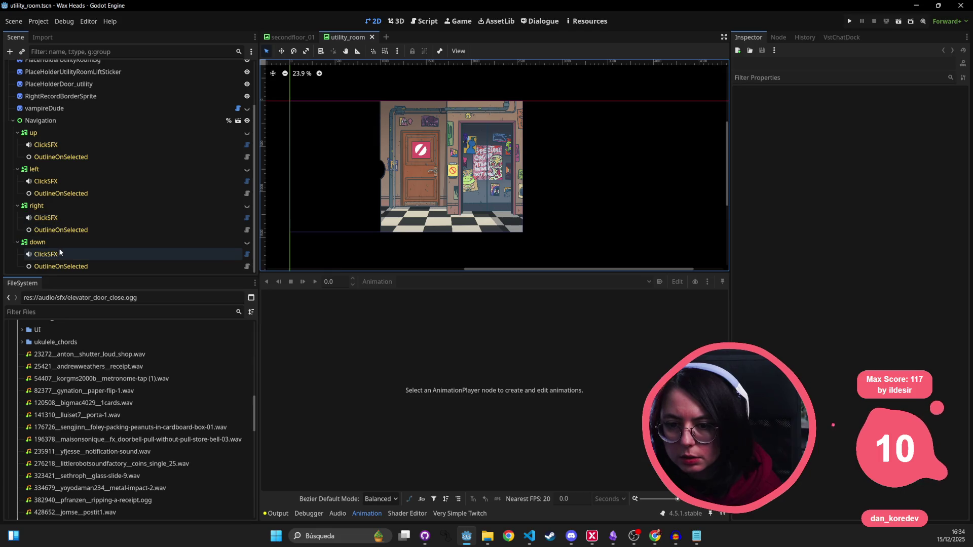
pyautogui.scroll(2, 61, 247)
pyautogui.scroll(2, 62, 245)
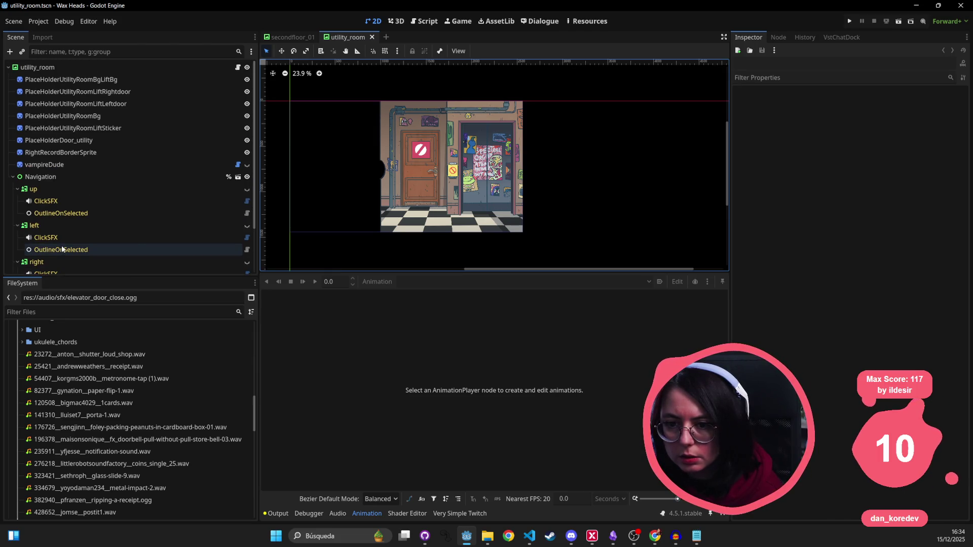
# - Open utility_room_ch5, inspect its AudioStreamPlayer2D and AnimationPlayer, then return to secondfloor_01
pyautogui.hotkey('alt', 'shift', 'o')
pyautogui.write('uti')
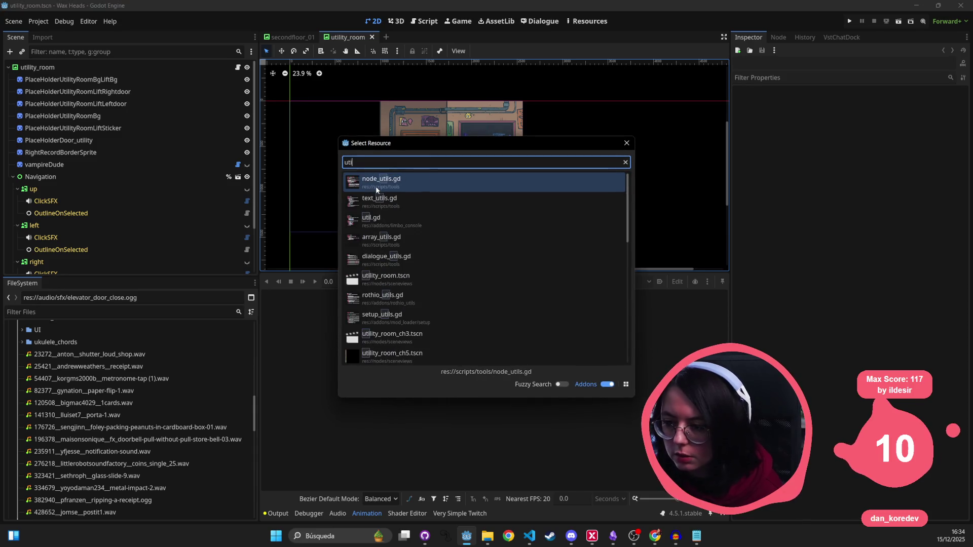
pyautogui.write('lity_room')
pyautogui.press('Down')
pyautogui.press('Down')
pyautogui.press('Return')
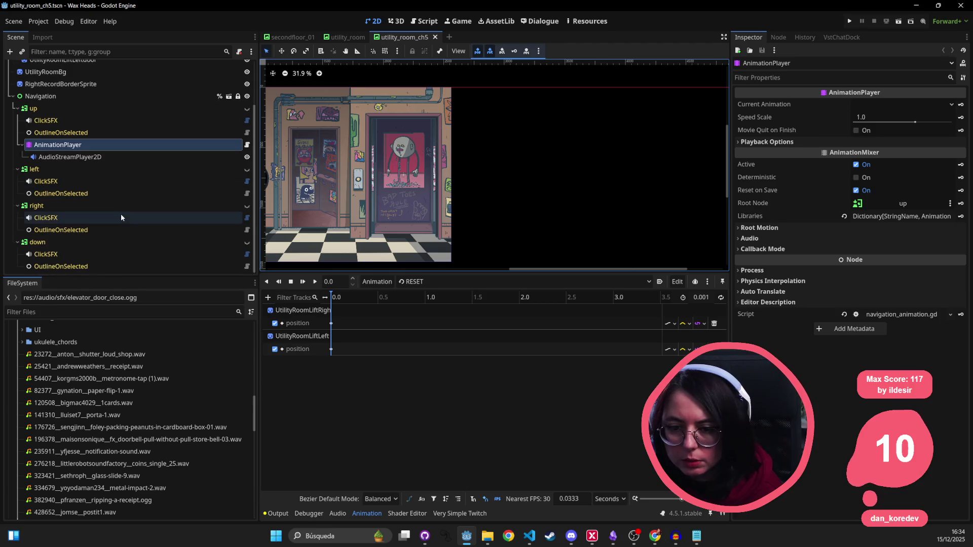
pyautogui.click(152, 156)
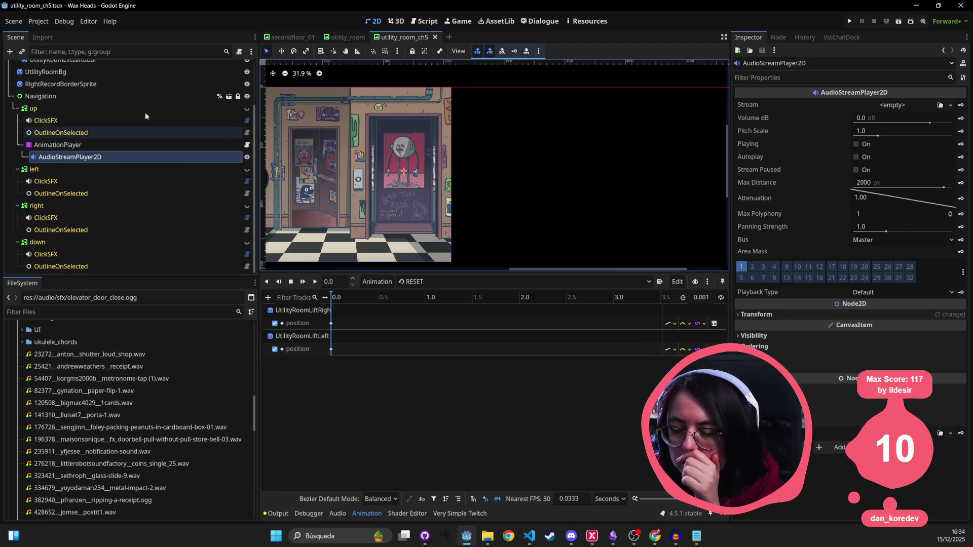
pyautogui.click(104, 146)
pyautogui.click(104, 156)
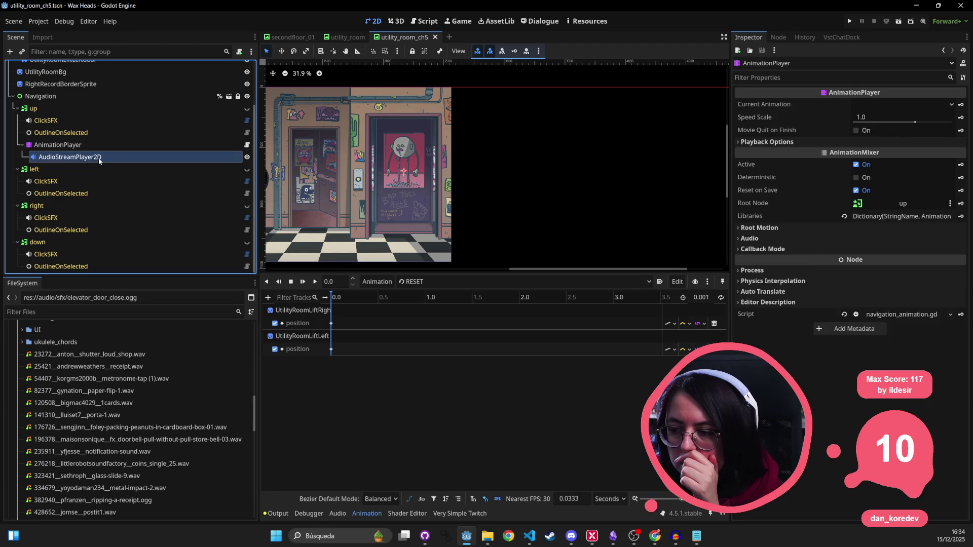
pyautogui.click(287, 40)
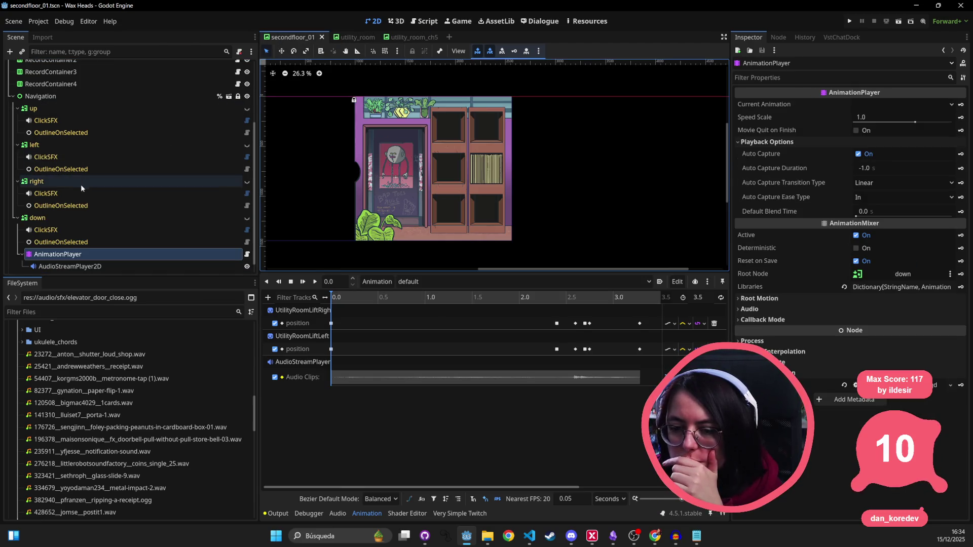
# - Drag the AudioStreamPlayer2D onto the lift door and save secondfloor_01
pyautogui.click(38, 269)
pyautogui.click(43, 256)
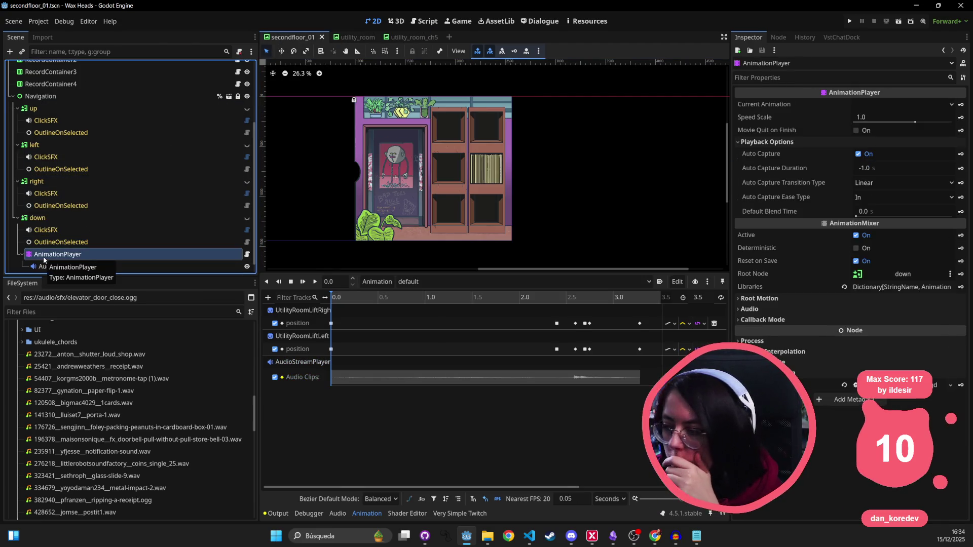
pyautogui.click(65, 267)
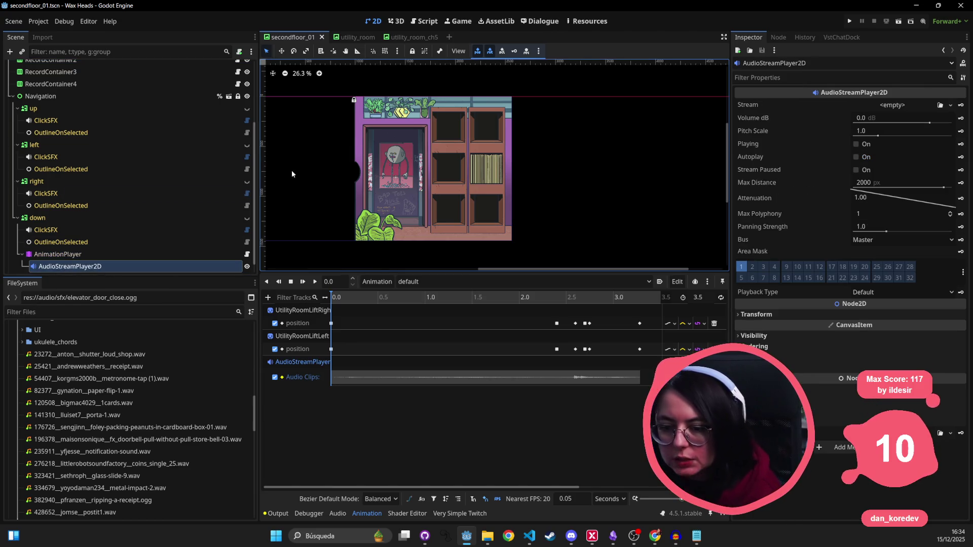
pyautogui.scroll(-3, 434, 122)
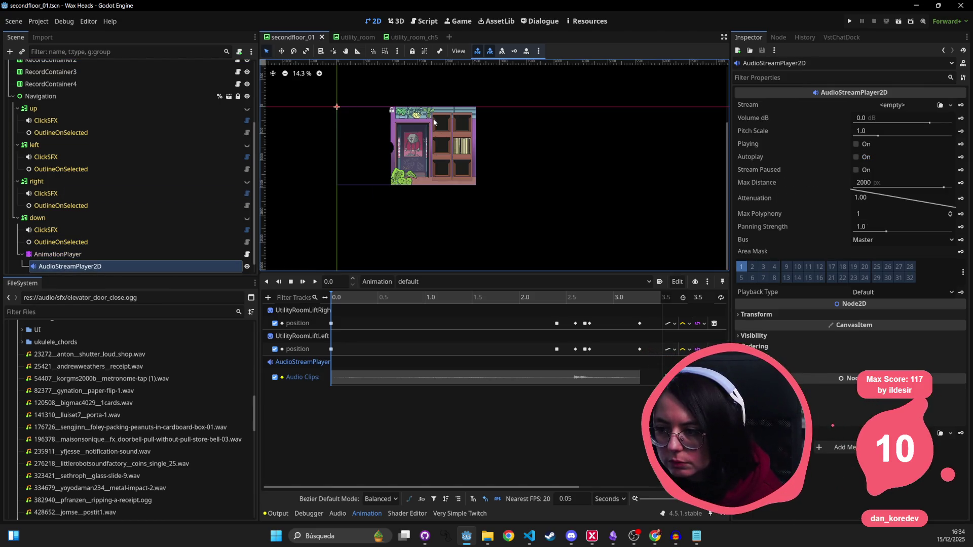
pyautogui.moveTo(339, 118); pyautogui.dragTo(415, 160)
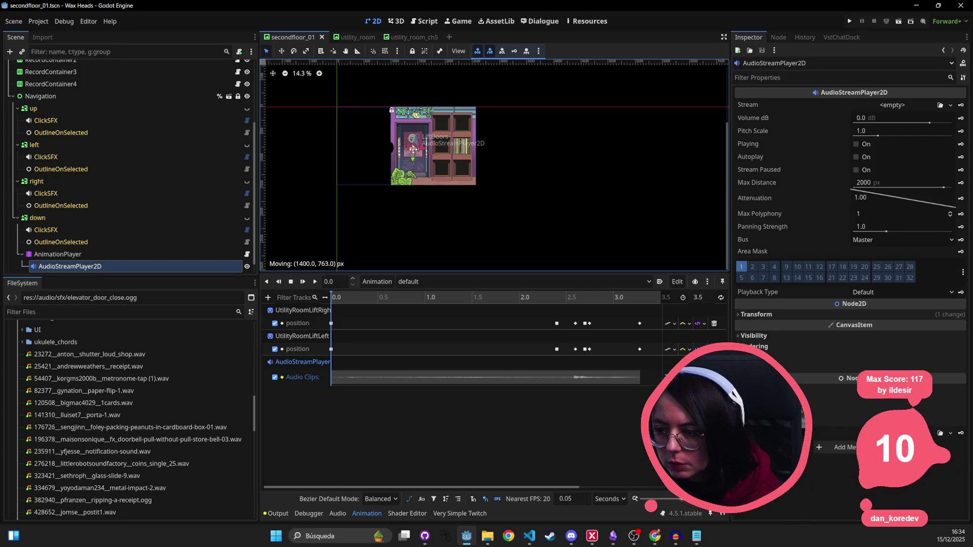
pyautogui.hotkey('ctrl', 's')
# - Recheck the down button's nodes, save again, and minimize Godot
pyautogui.scroll(4, 529, 156)
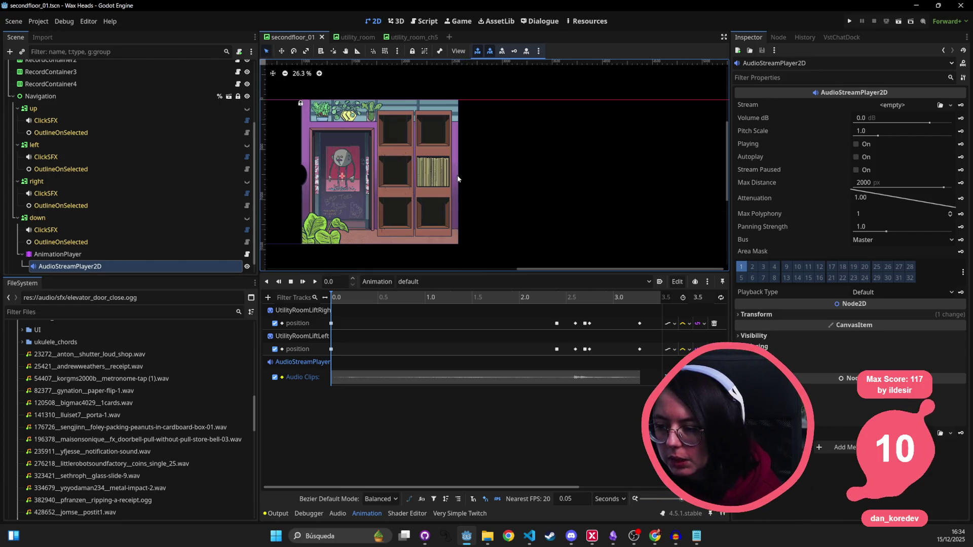
pyautogui.scroll(-1, 530, 156)
pyautogui.hotkey('ctrl', 's')
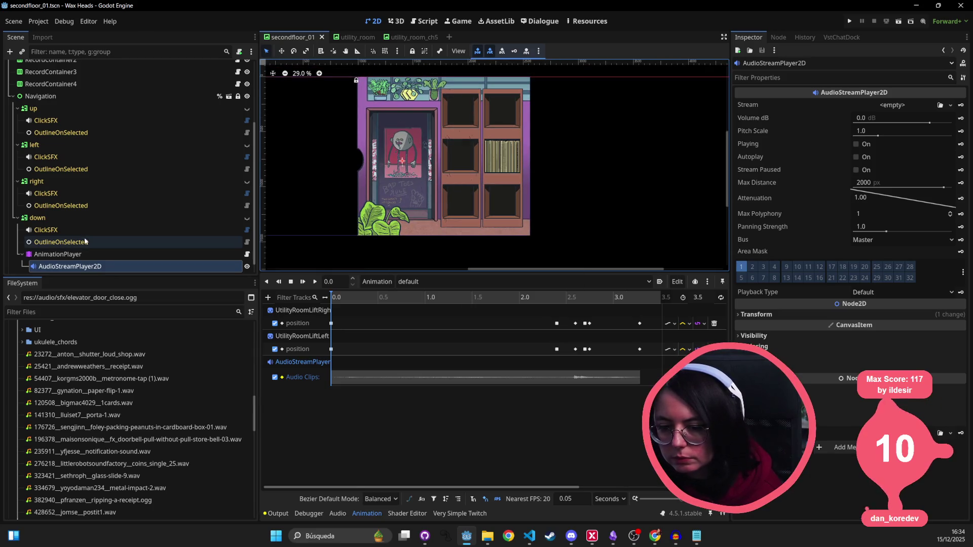
pyautogui.click(66, 243)
pyautogui.click(72, 254)
pyautogui.hotkey('ctrl', 's')
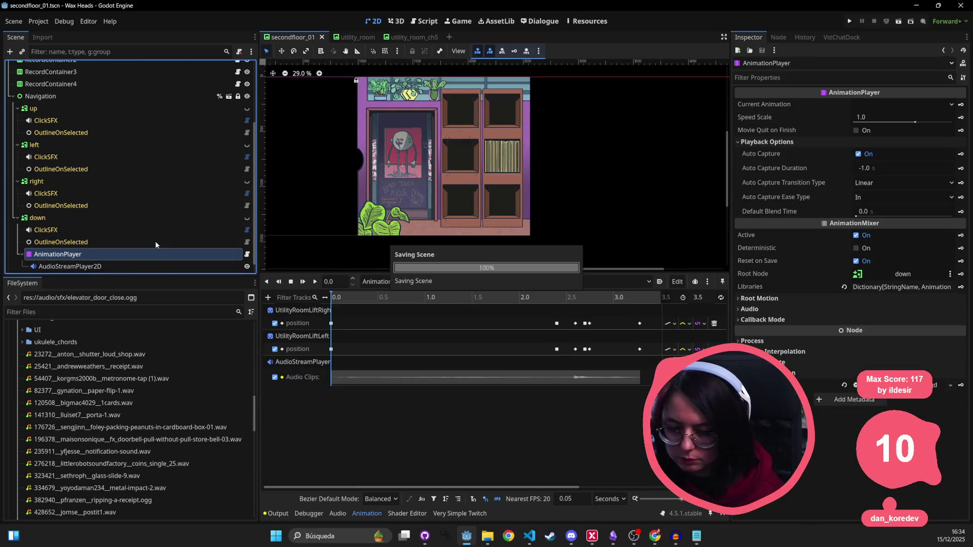
pyautogui.click(43, 216)
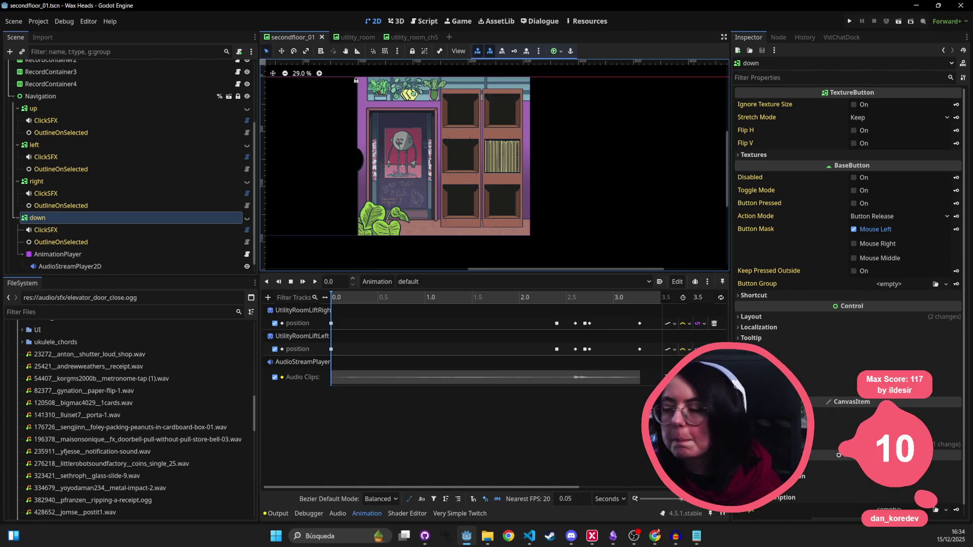
pyautogui.click(918, 6)
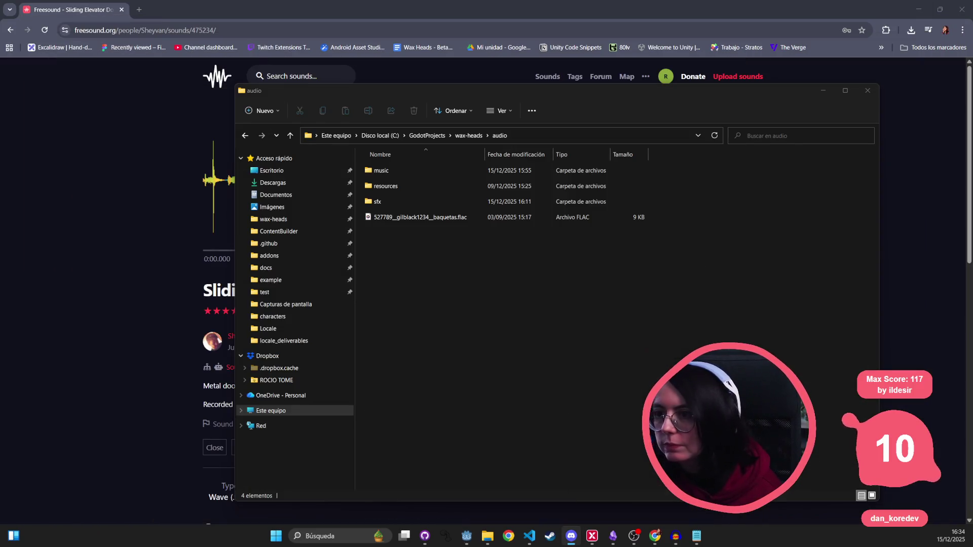